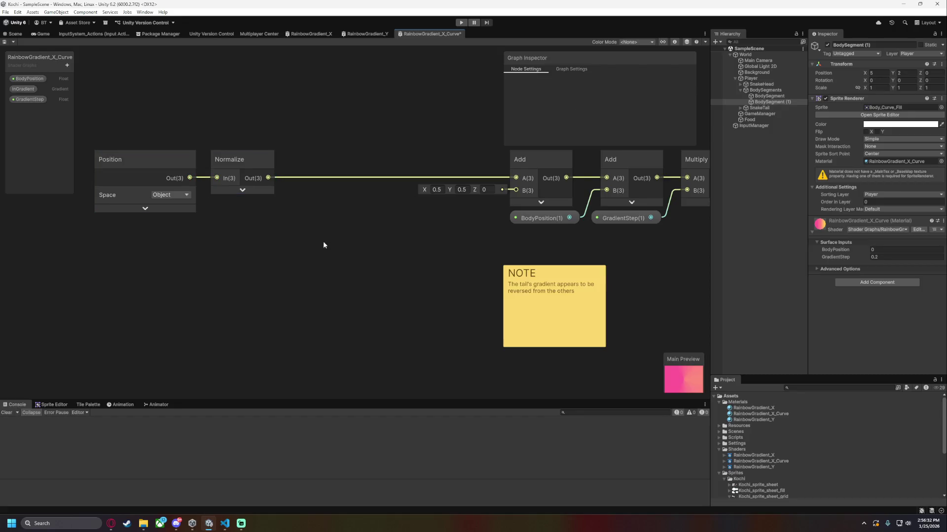
Replace the Normalize→Add link with a new Cross Product node fed from Normalize's output.
left_click(439, 184)
key("Delete")
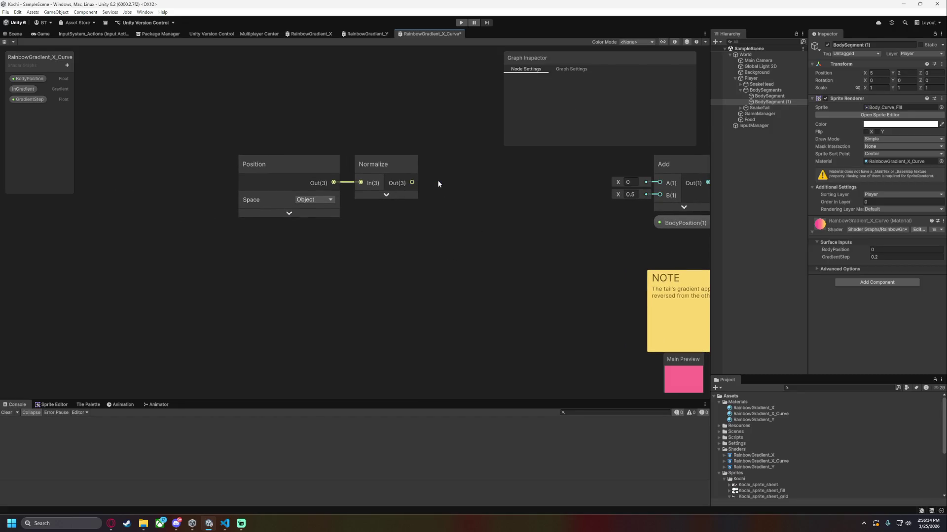
mouse_move(407, 240)
left_mouse_down()
mouse_move(326, 148)
mouse_move(347, 165)
mouse_move(285, 168)
left_mouse_up()
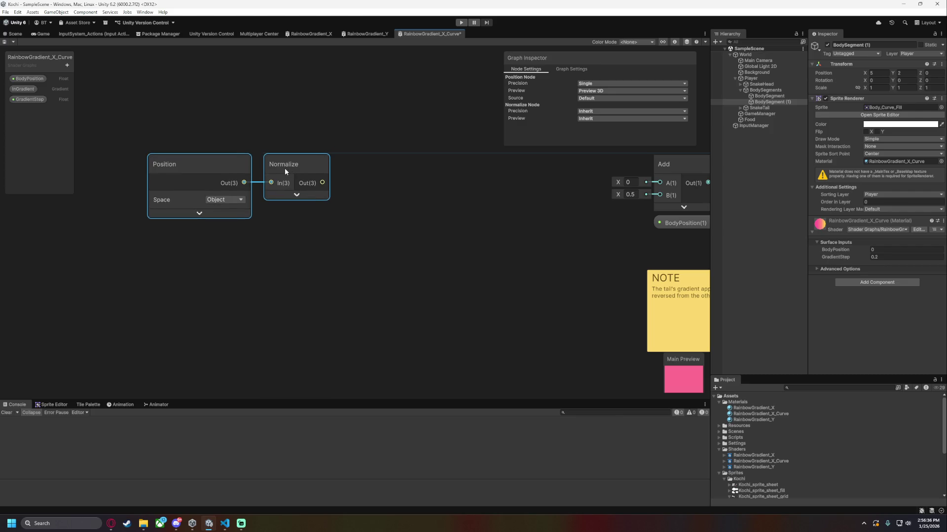
left_click(351, 234)
mouse_move(351, 234)
left_mouse_down()
mouse_move(379, 190)
mouse_move(474, 187)
mouse_move(473, 171)
mouse_move(464, 172)
left_mouse_up()
type("cross")
key("Return")
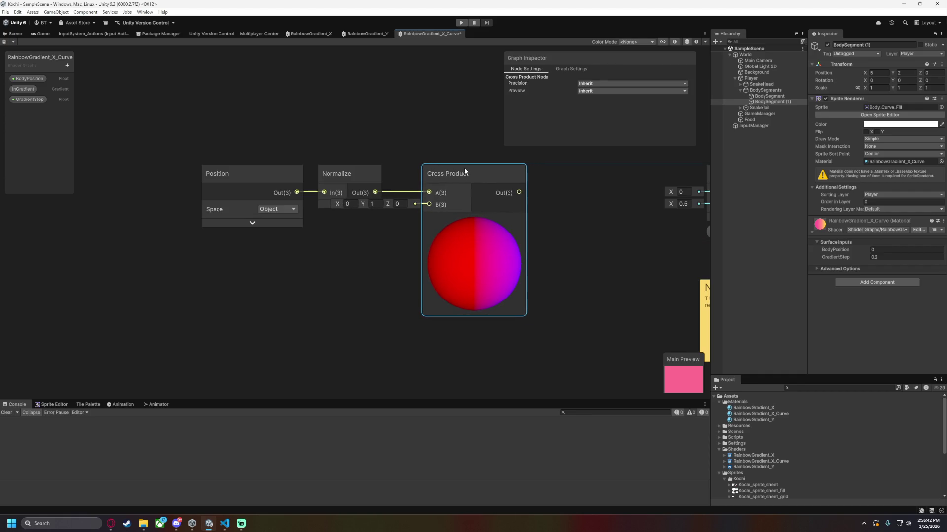
Set Cross Product B to (0, 0, 1), wire it into Add A, and save the graph.
left_click(400, 203)
type("1")
left_click(368, 204)
type("0")
key("Return")
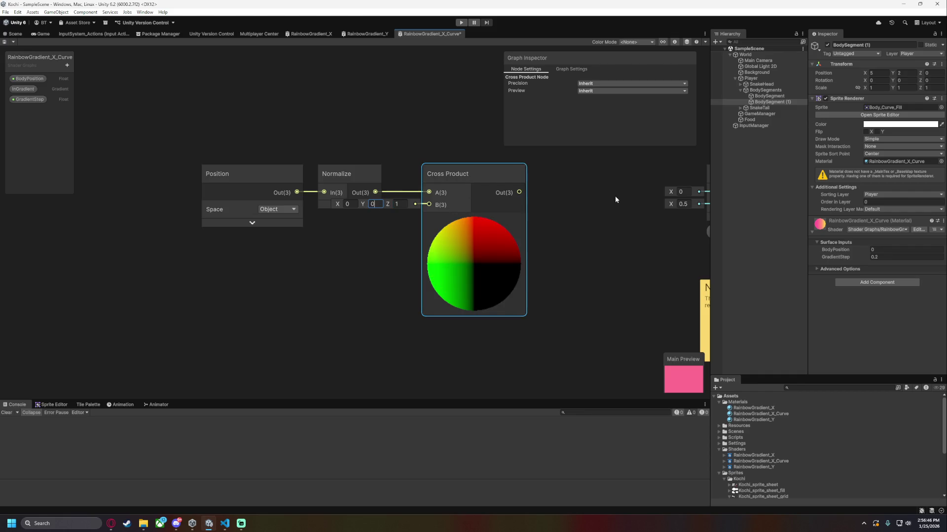
left_click_drag(610, 191, 525, 188)
left_click_drag(434, 188, 624, 190)
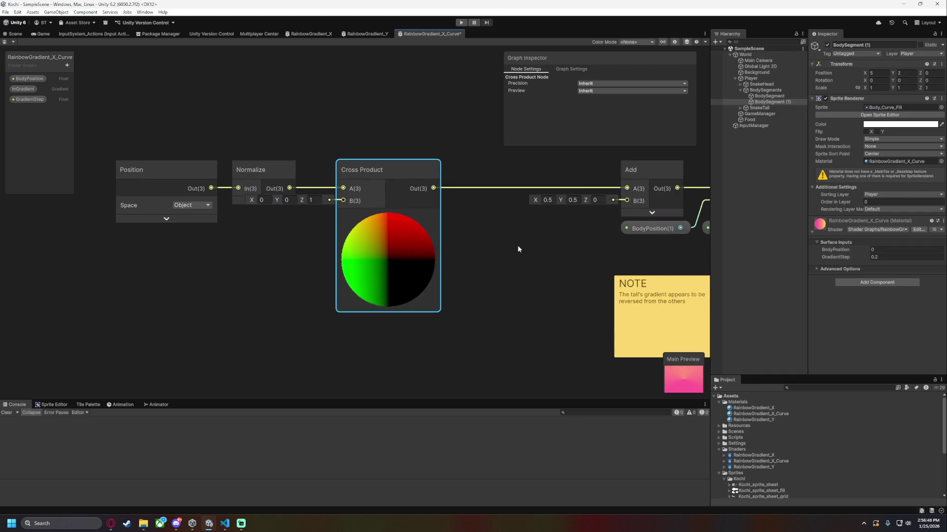
key("ctrl+s")
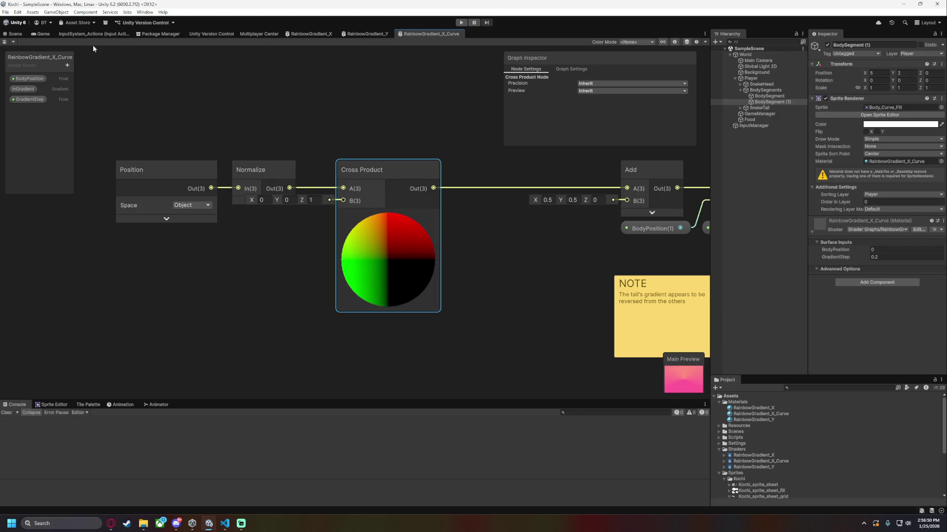
left_click(9, 35)
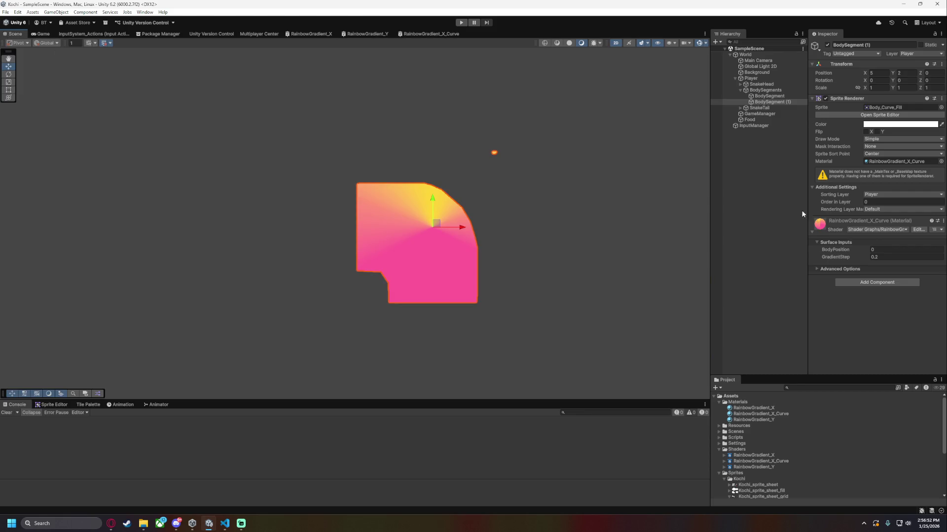
Set the curved segment material's GradientStep to 1, then return to the RainbowGradient_X_Curve graph.
left_click(897, 257)
type("10")
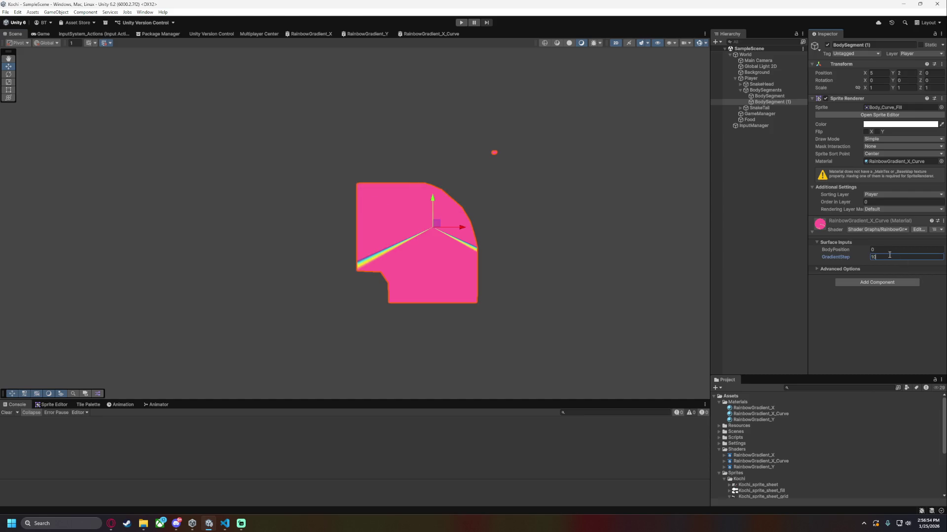
type("1")
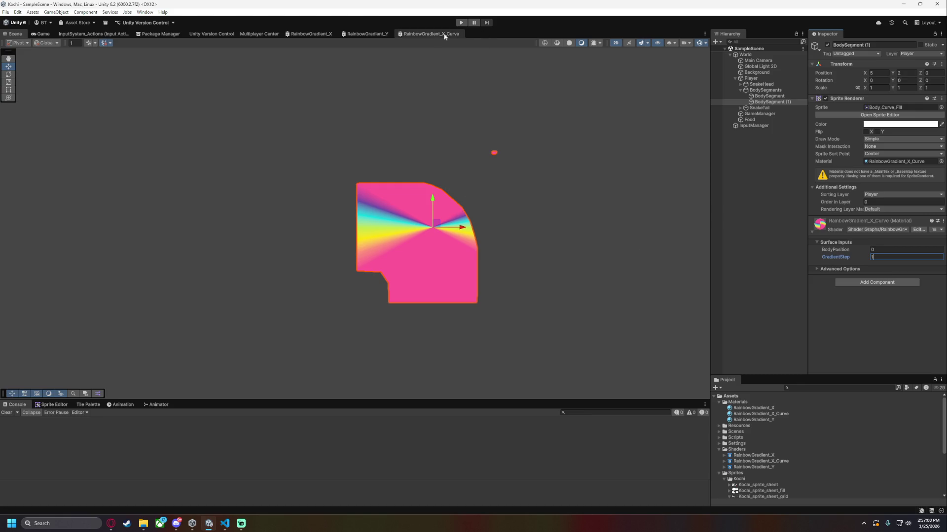
left_click(427, 34)
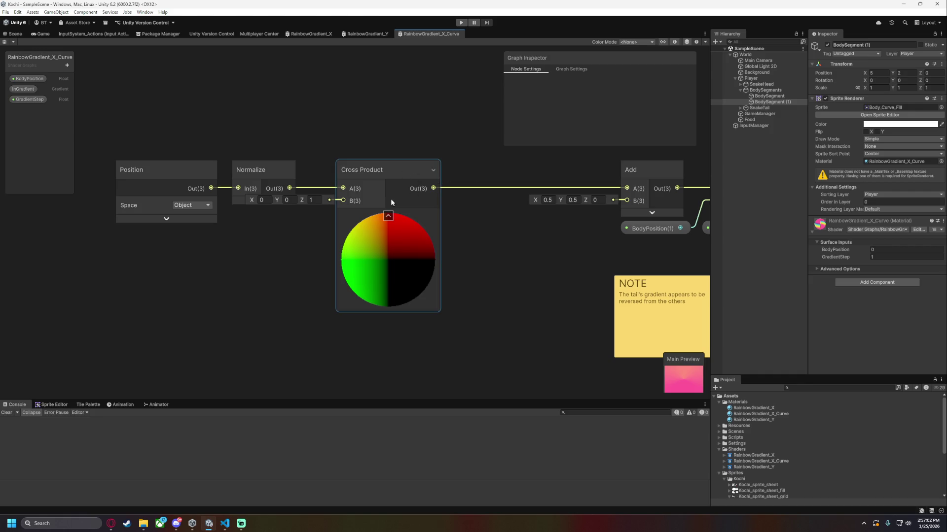
Collapse the Cross Product preview and add a Subtract node from its output.
left_click(389, 212)
mouse_move(366, 171)
left_mouse_down()
mouse_move(340, 169)
mouse_move(419, 187)
left_mouse_up()
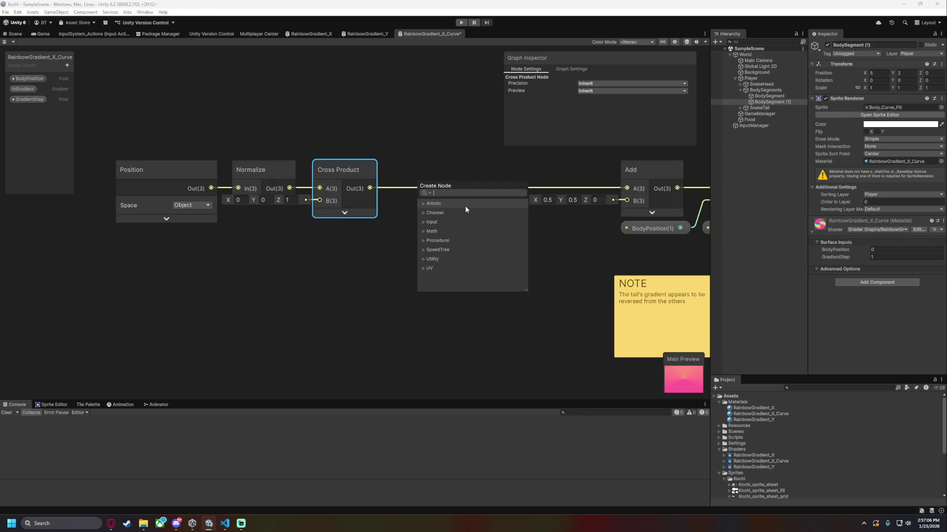
type("subtract")
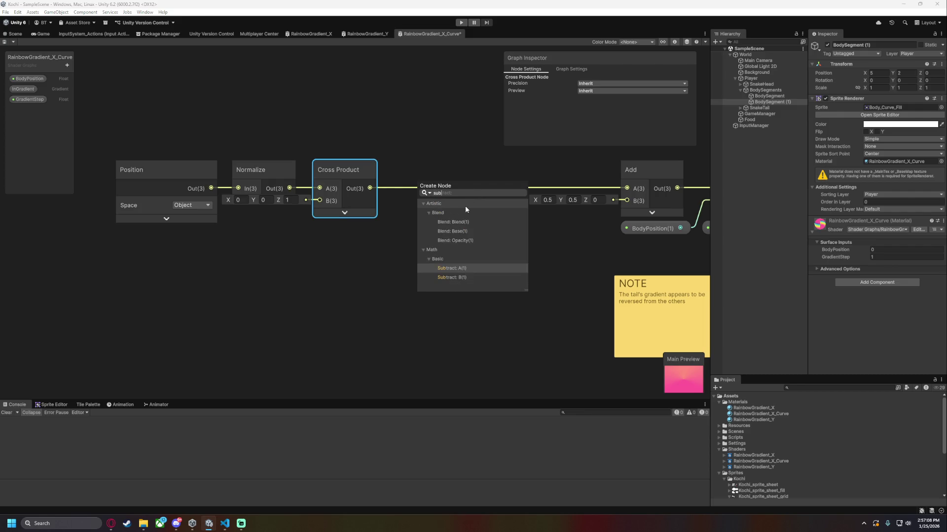
key("Return")
Set Cross Product B to (1, 1, 0), align the Subtract node, and save the graph.
left_click(336, 211)
type("1")
key("Tab")
key("Tab")
type("0")
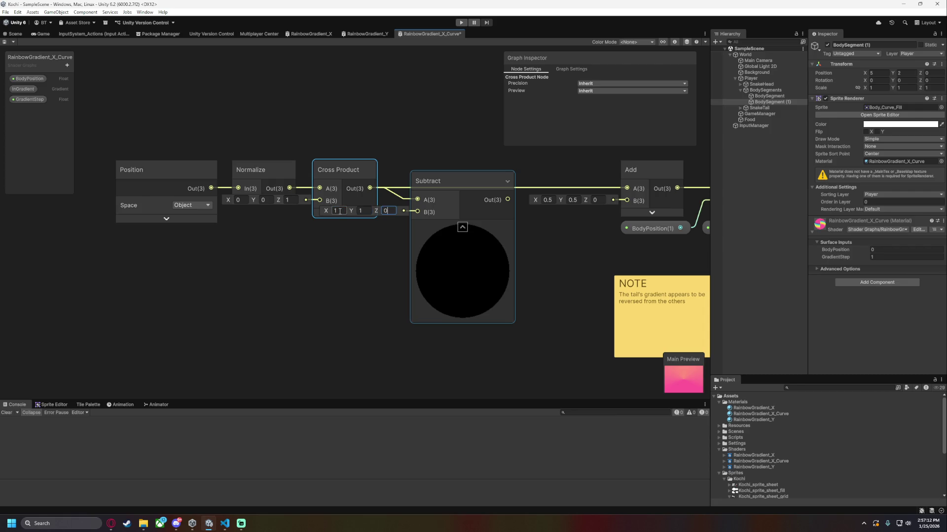
mouse_move(479, 181)
left_mouse_down()
mouse_move(483, 170)
mouse_move(523, 170)
mouse_move(495, 169)
left_mouse_up()
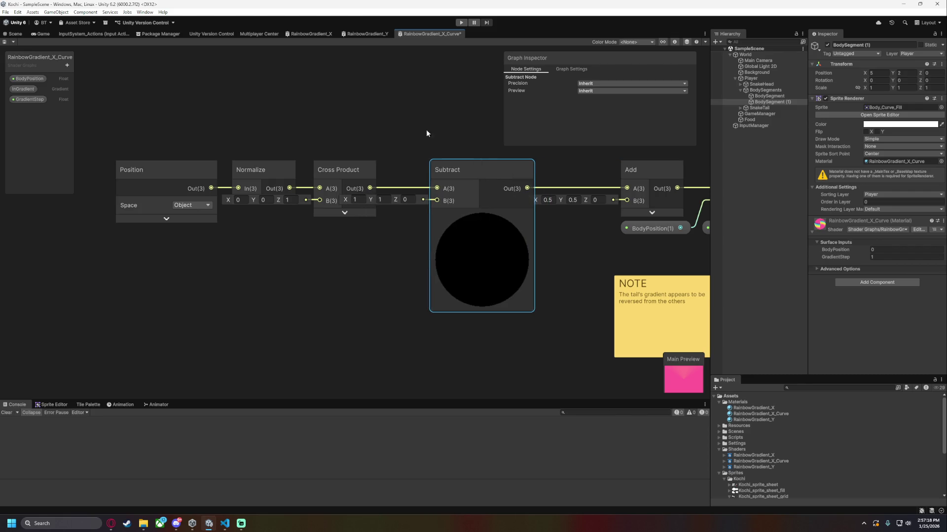
key("ctrl+s")
left_click(15, 34)
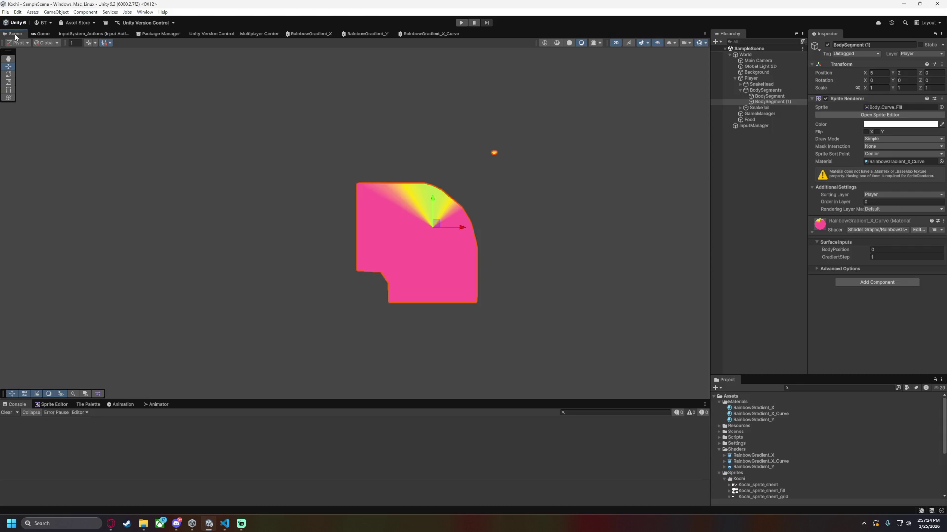
Try a GradientStep of 0.25 on the curved body segment, then go back to RainbowGradient_X_Curve.
left_click(872, 257)
type("0.25")
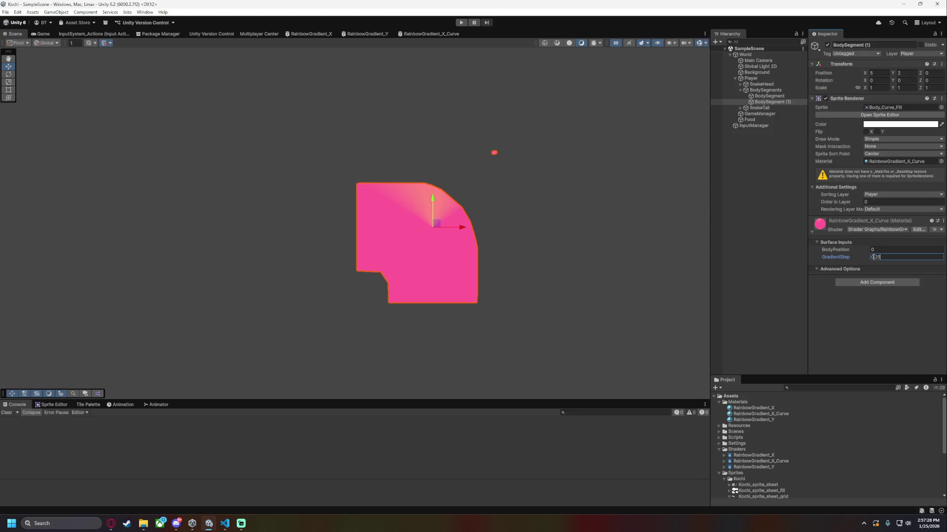
key("Return")
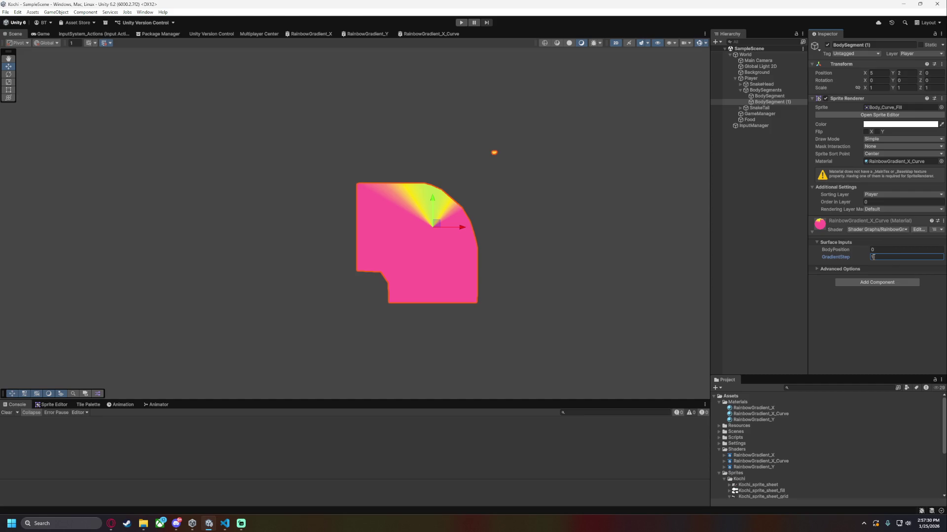
left_click(605, 235)
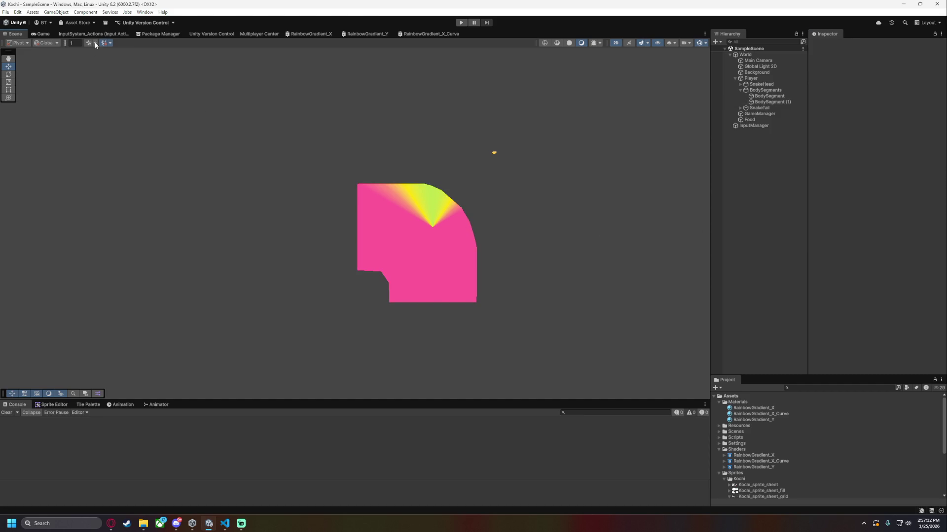
left_click(436, 34)
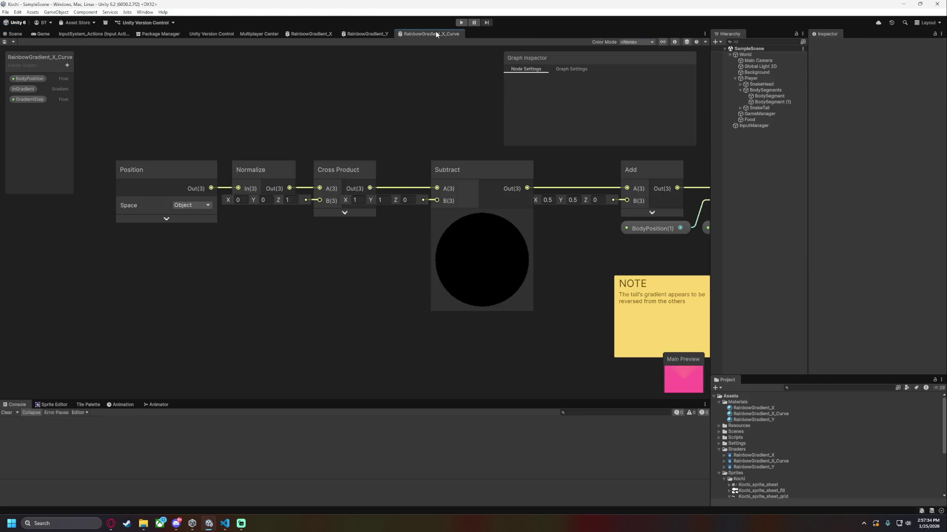
Collapse the Subtract preview, keep Position in Object space, and survey the chain to Sample Gradient.
left_click(482, 213)
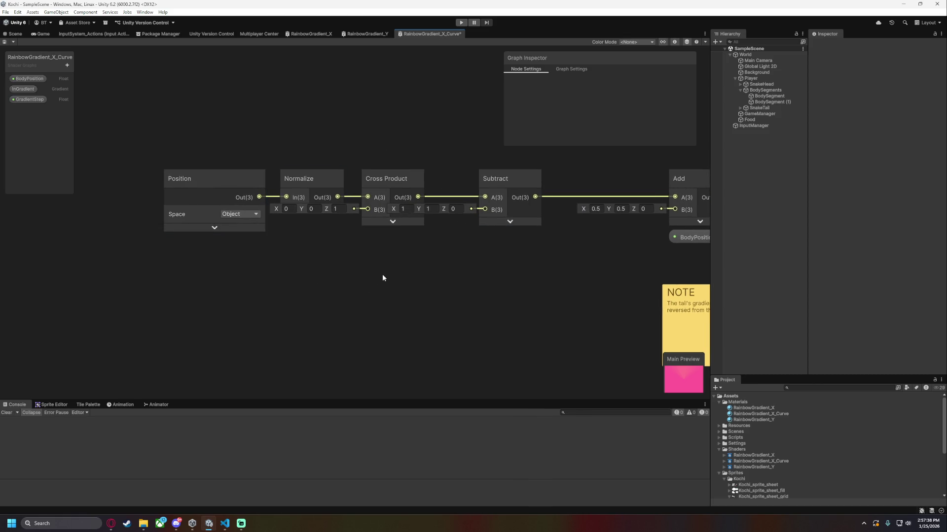
left_click(175, 220)
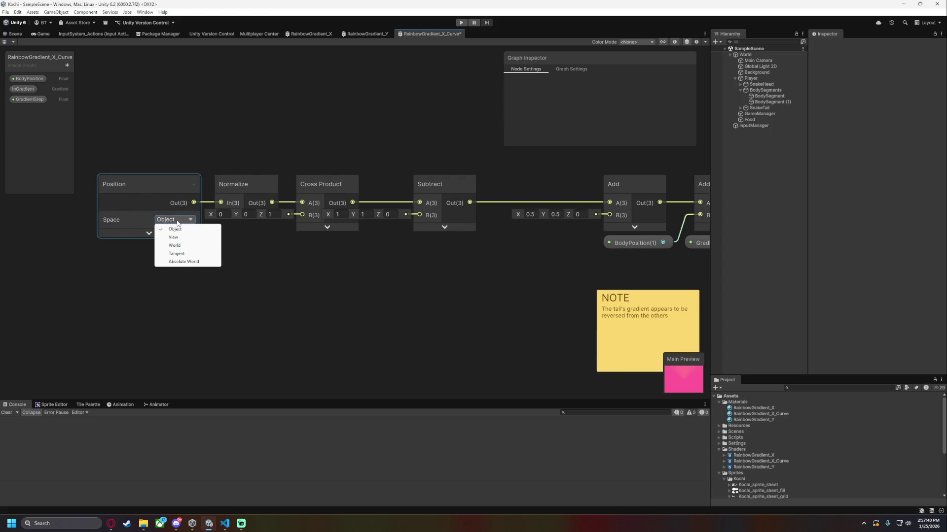
left_click(301, 288)
left_click(148, 233)
left_click(149, 233)
left_click(232, 199)
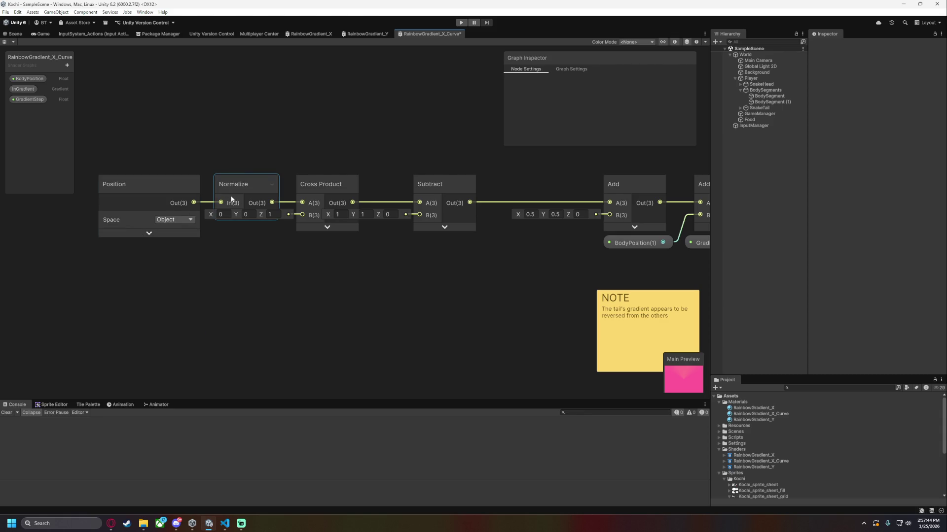
left_click_drag(434, 264, 191, 260)
mouse_move(564, 254)
left_mouse_down()
mouse_move(446, 258)
mouse_move(624, 265)
left_mouse_up()
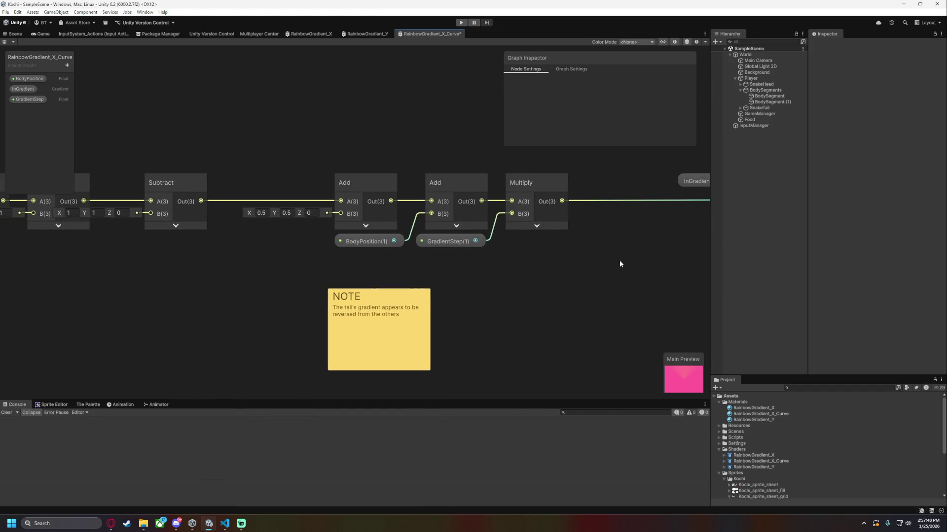
left_click_drag(383, 267, 445, 268)
mouse_move(598, 239)
left_mouse_down()
mouse_move(422, 251)
mouse_move(203, 239)
mouse_move(469, 240)
left_mouse_up()
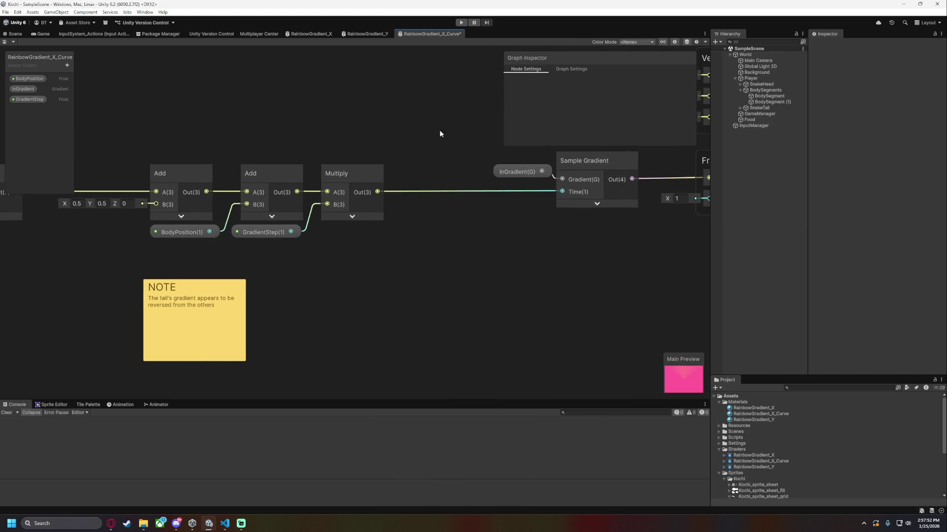
Copy RainbowGradient_Y's Modulo node and place it between Multiply and Sample Gradient.
left_click(378, 34)
left_click(469, 176)
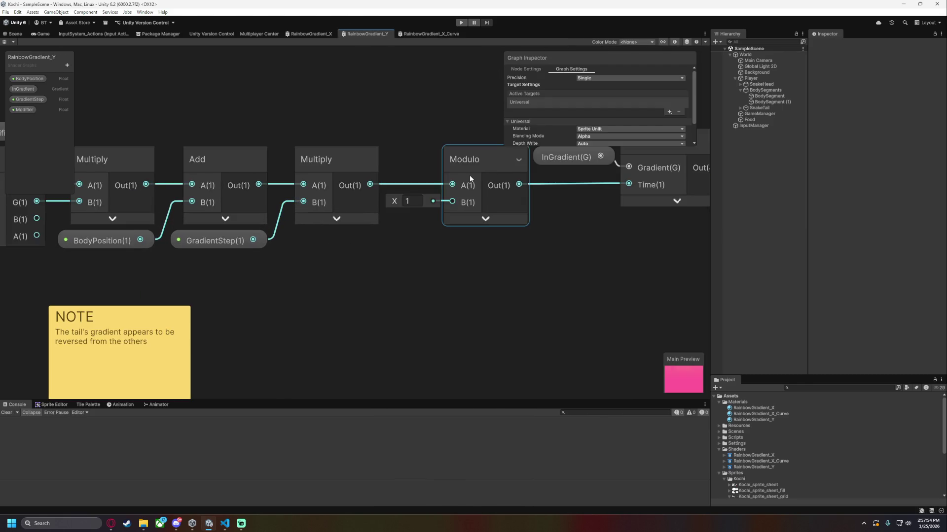
left_click(413, 34)
key("ctrl+v")
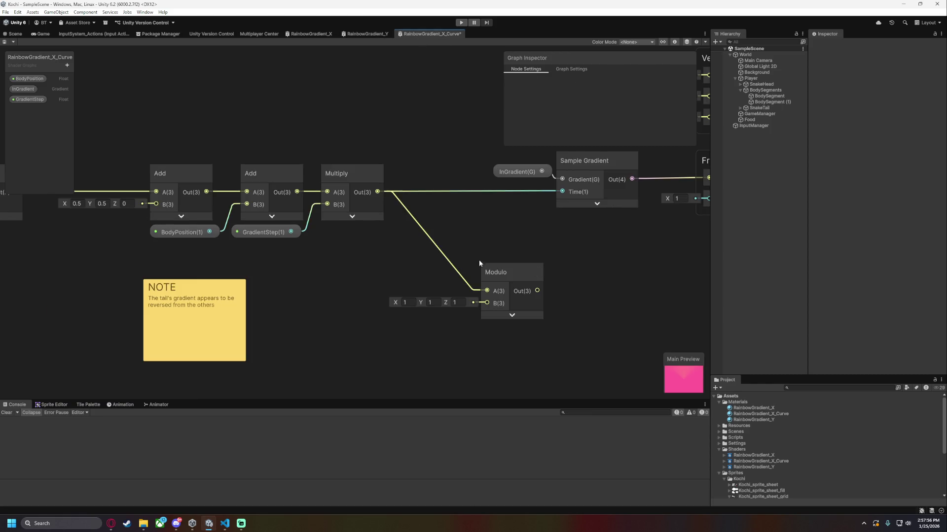
mouse_move(518, 273)
left_mouse_down()
mouse_move(477, 189)
mouse_move(448, 176)
left_mouse_up()
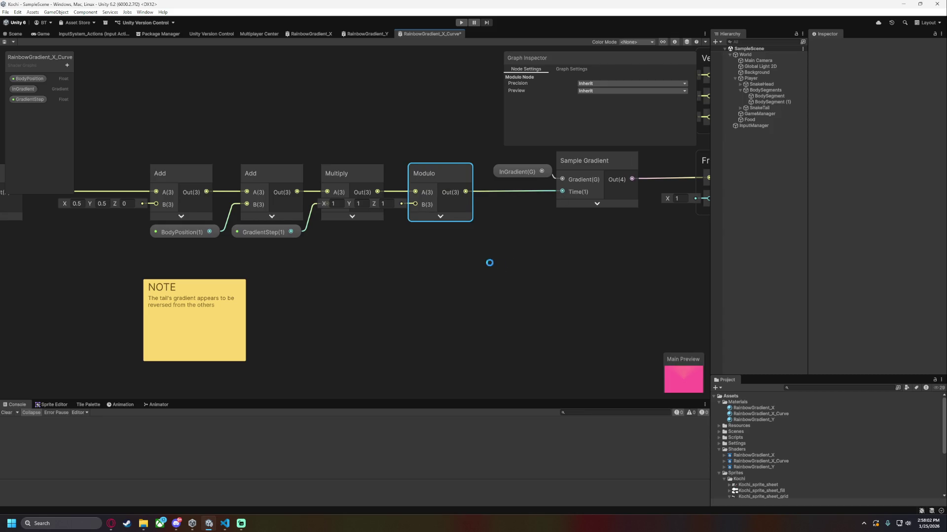
left_click(15, 34)
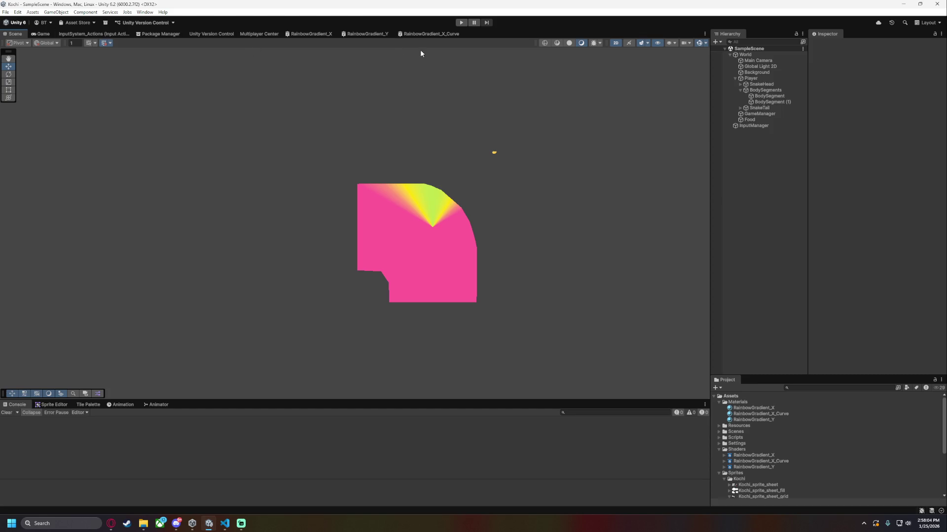
Delete the Subtract node, connect Cross Product Out straight to the first Add's A, and save.
left_click(432, 33)
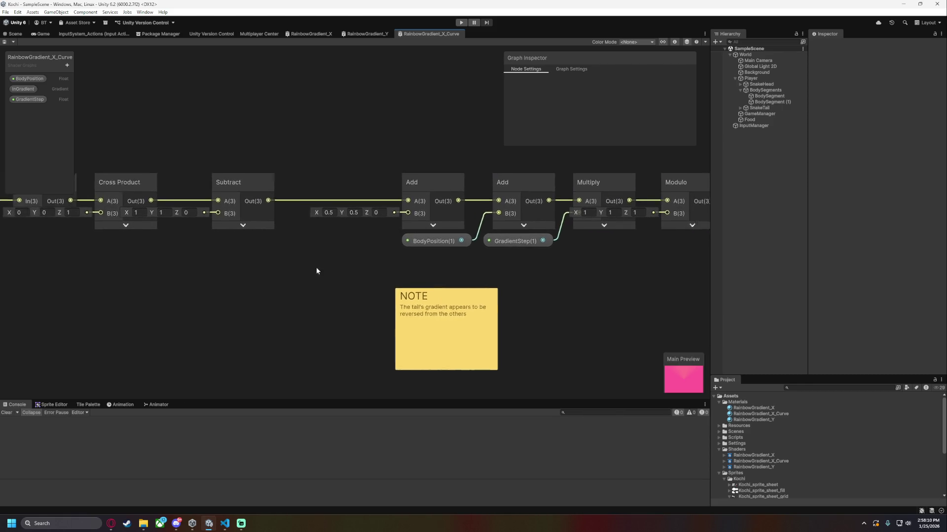
left_click_drag(171, 260, 250, 264)
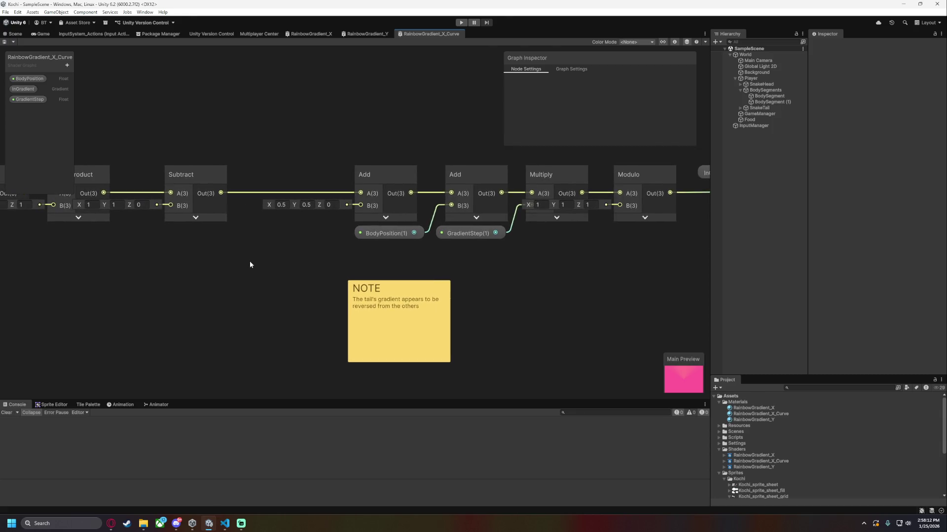
mouse_move(426, 183)
left_mouse_down()
mouse_move(427, 195)
mouse_move(425, 180)
left_mouse_up()
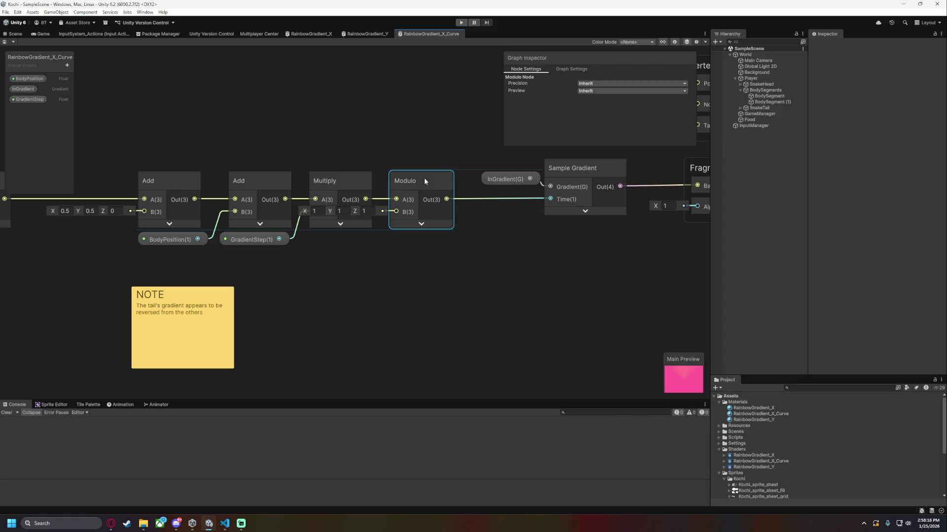
left_click_drag(281, 275, 553, 268)
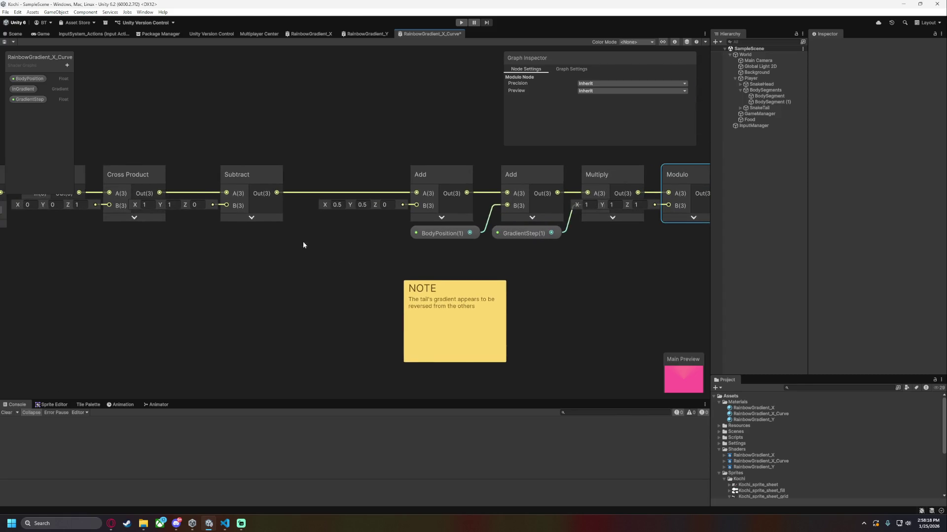
left_click_drag(299, 245, 470, 249)
left_click(430, 178)
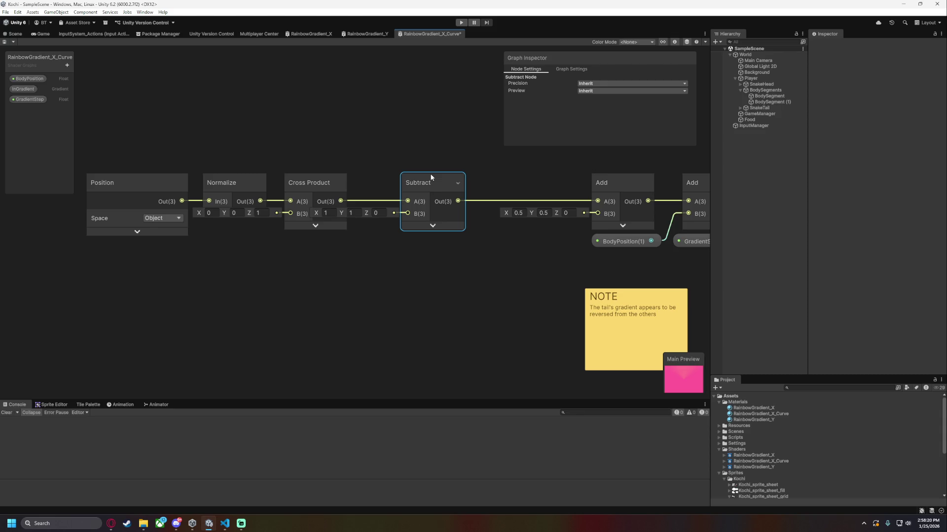
key("Delete")
left_click_drag(341, 200, 597, 201)
key("ctrl+s")
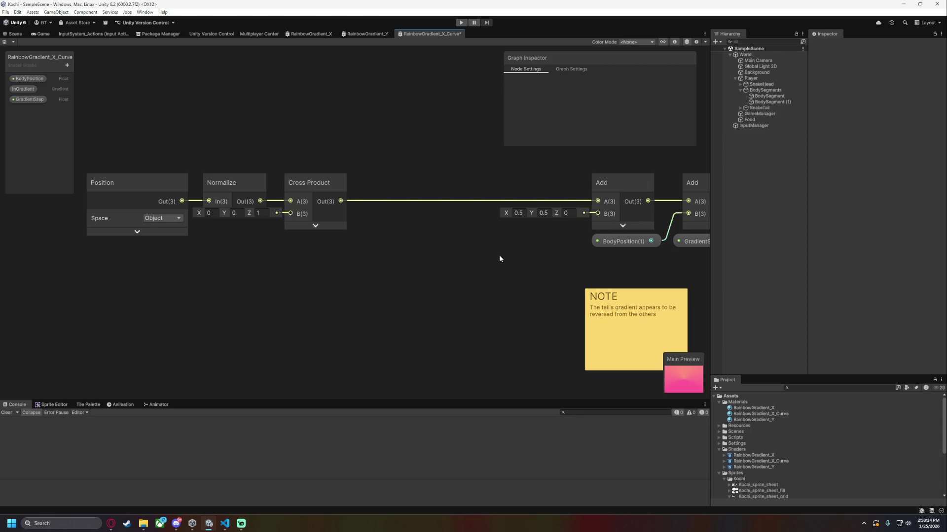
left_click(10, 34)
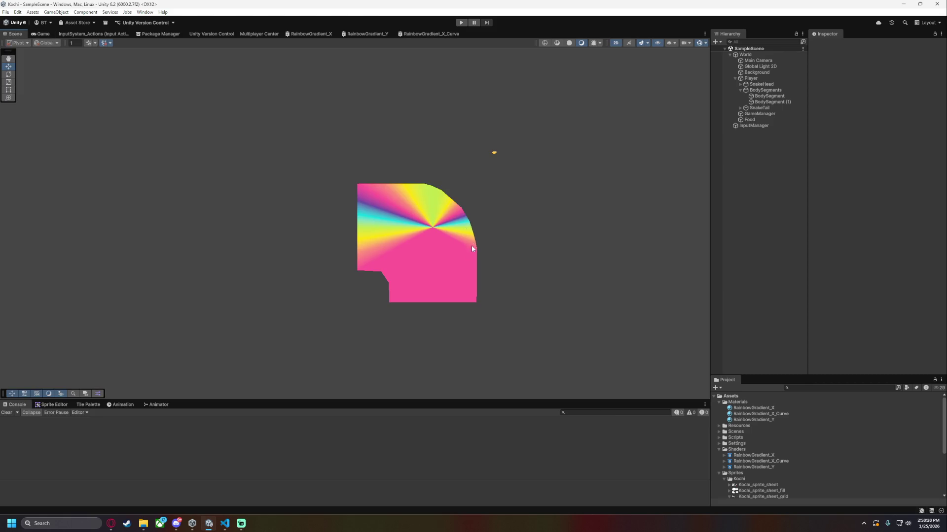
Delete the Modulo node, connect Multiply Out to Sample Gradient Time, and save the graph.
left_click(436, 31)
left_click(590, 183)
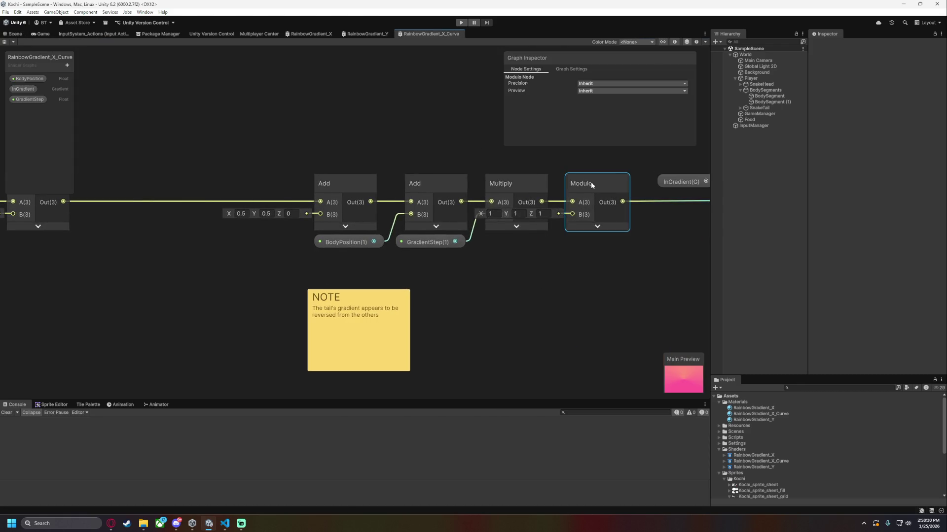
key("Delete")
mouse_move(542, 202)
left_mouse_down()
mouse_move(700, 212)
mouse_move(619, 213)
left_mouse_up()
key("ctrl+s")
left_click(20, 34)
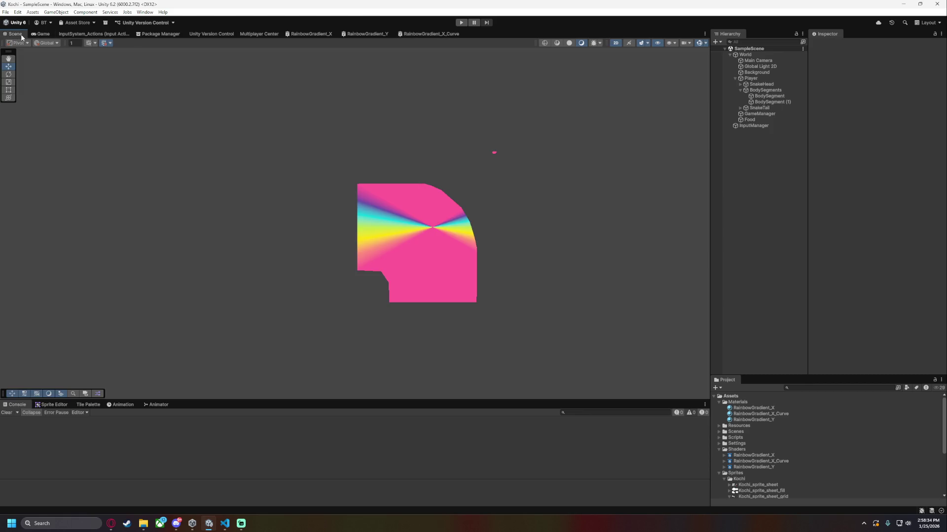
Set BodySegment (1)'s GradientStep to 0.2, comparing against 1, then return to the graph.
left_click(431, 33)
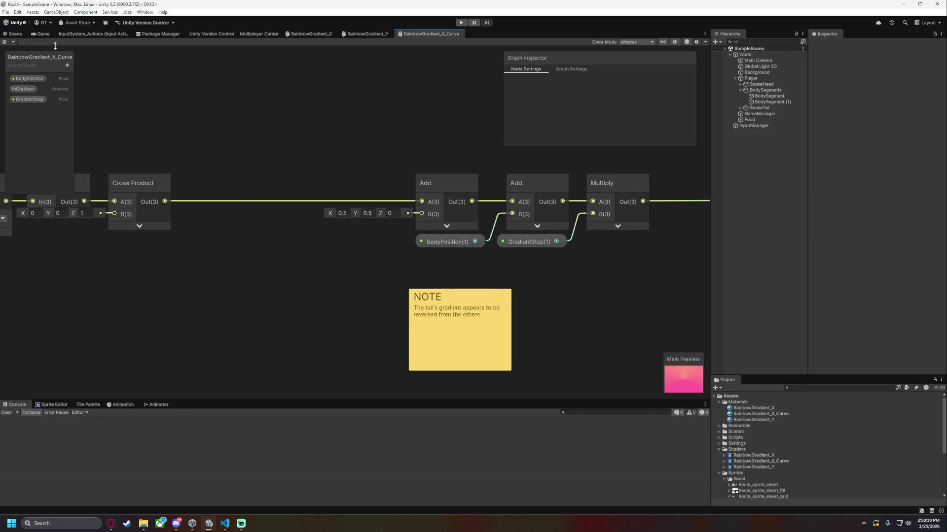
left_click(14, 34)
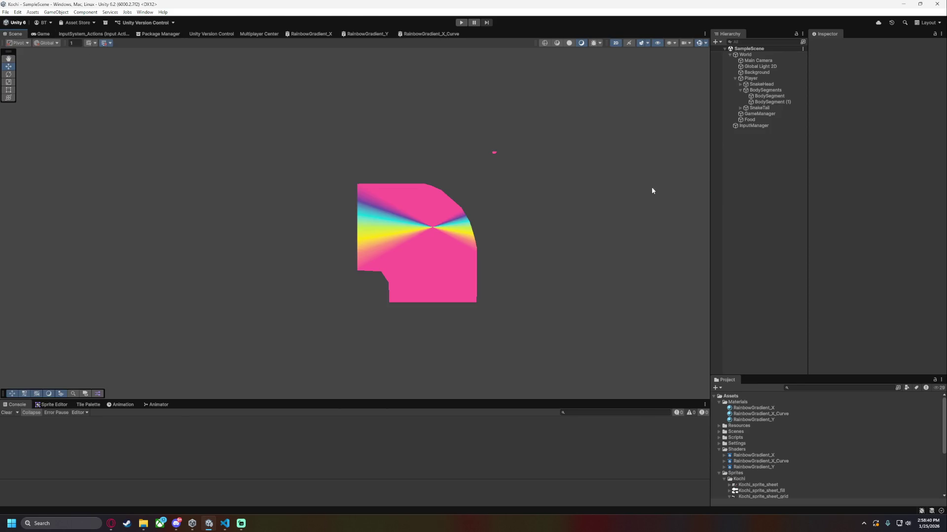
left_click(769, 102)
left_click(880, 256)
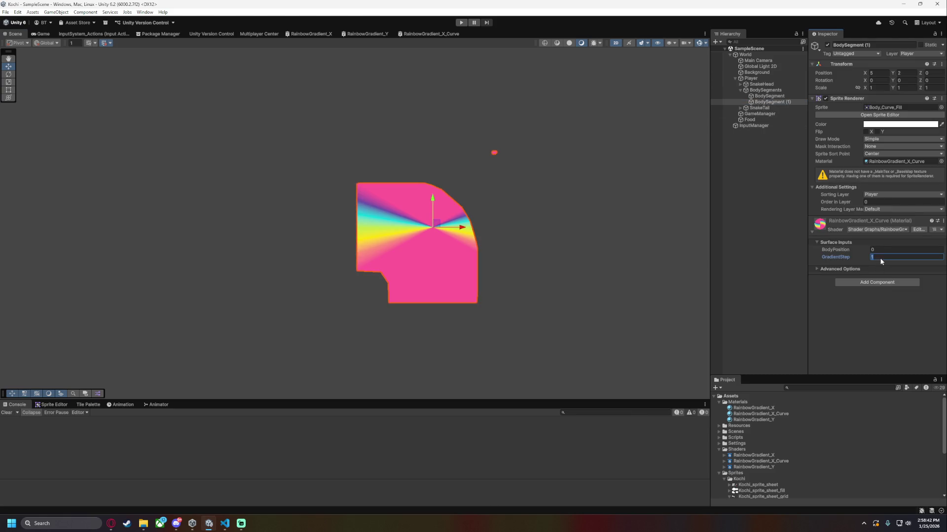
type("0.2")
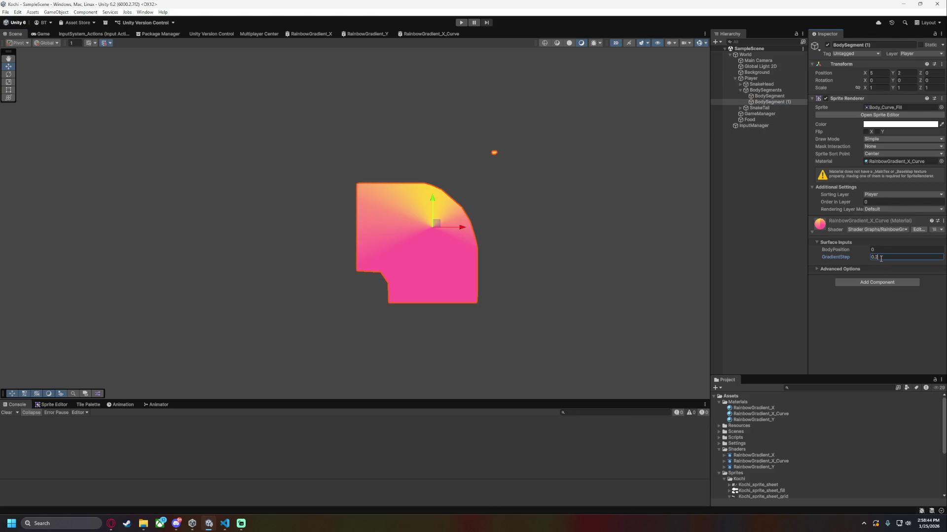
key("ctrl+z")
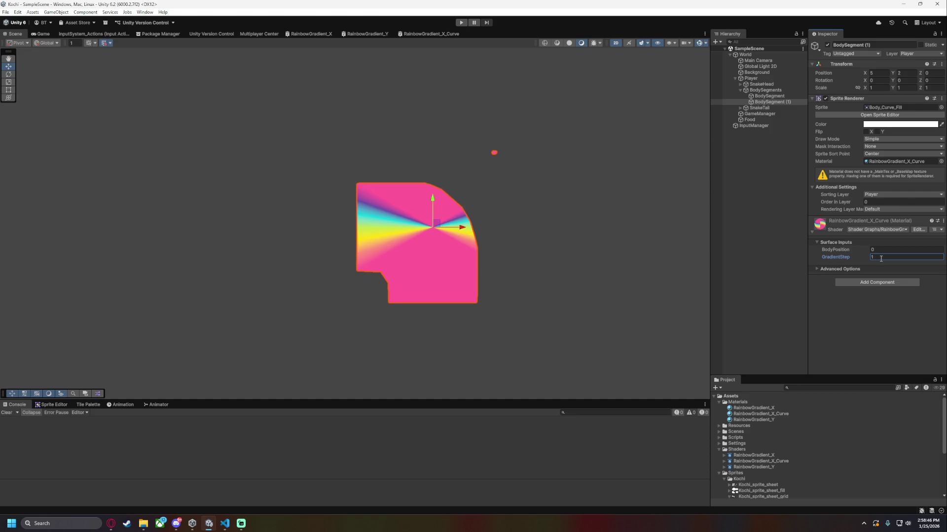
type("0.2")
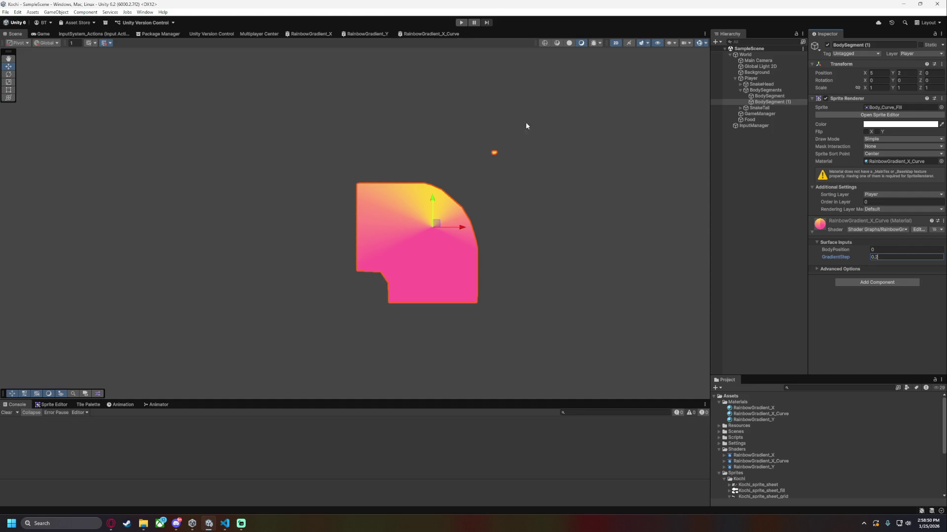
left_click(435, 35)
scroll(196, 222, "left", 5)
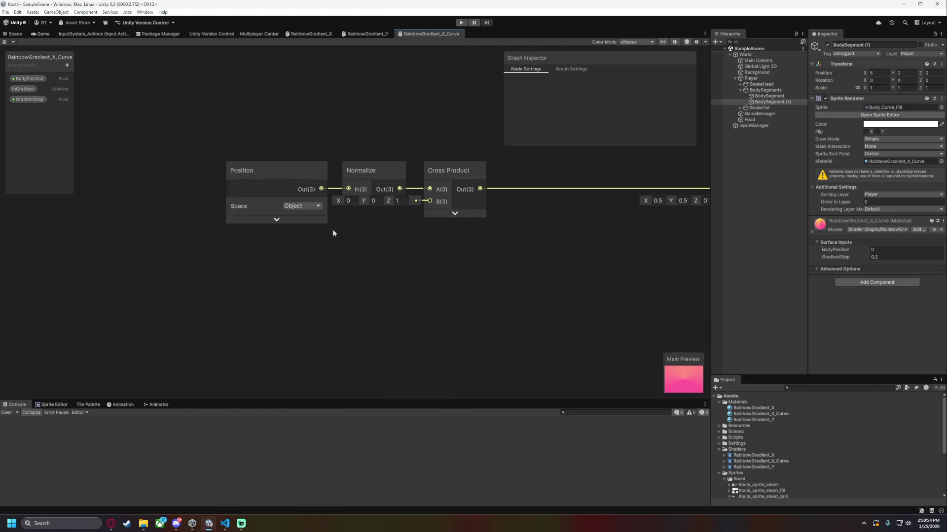
Try moving the Cross Product, Position and Normalize nodes, then undo both moves.
left_click_drag(441, 235, 223, 232)
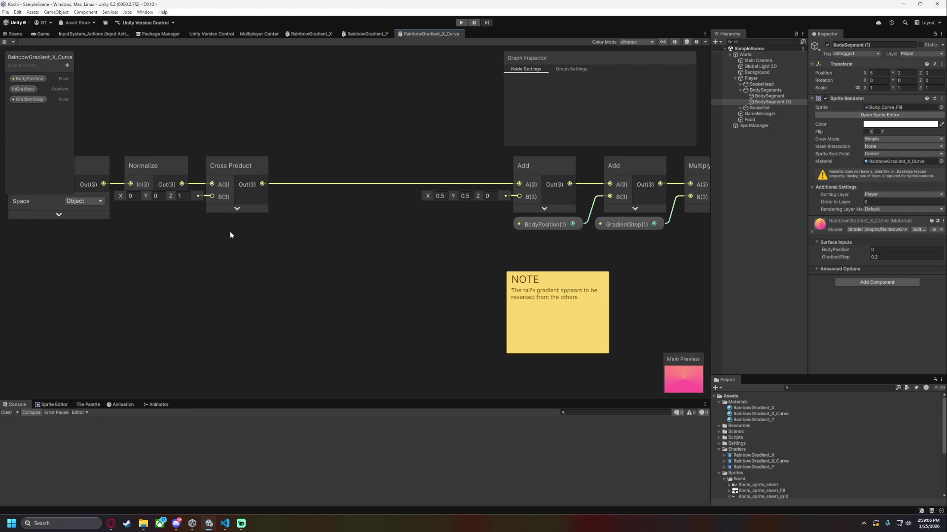
left_click_drag(238, 164, 387, 165)
left_click_drag(235, 232, 364, 217)
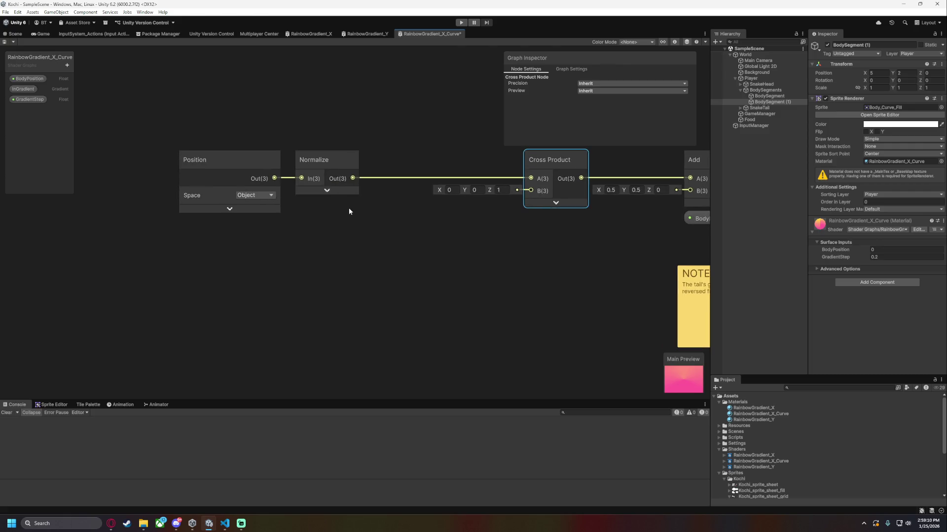
left_click_drag(167, 143, 381, 220)
left_click_drag(325, 159, 247, 158)
left_click(358, 223)
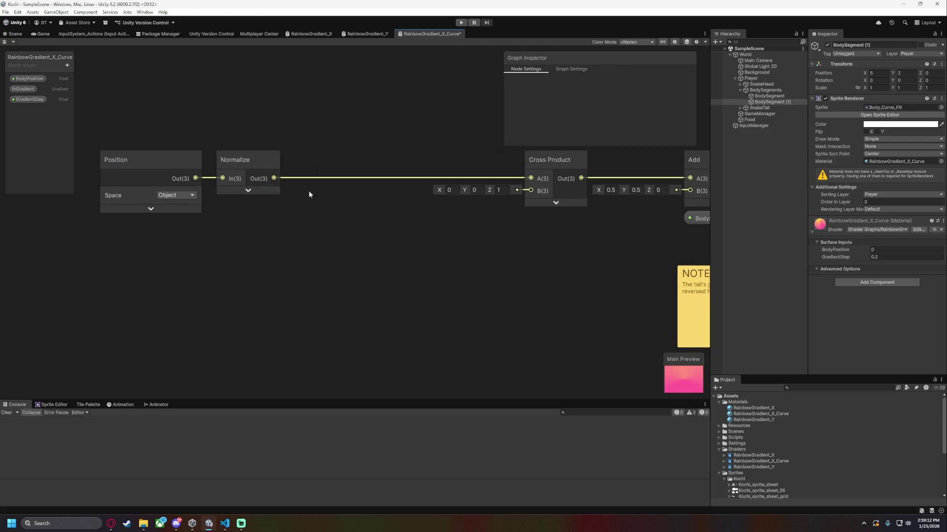
key("ctrl+z")
key("ctrl+z")
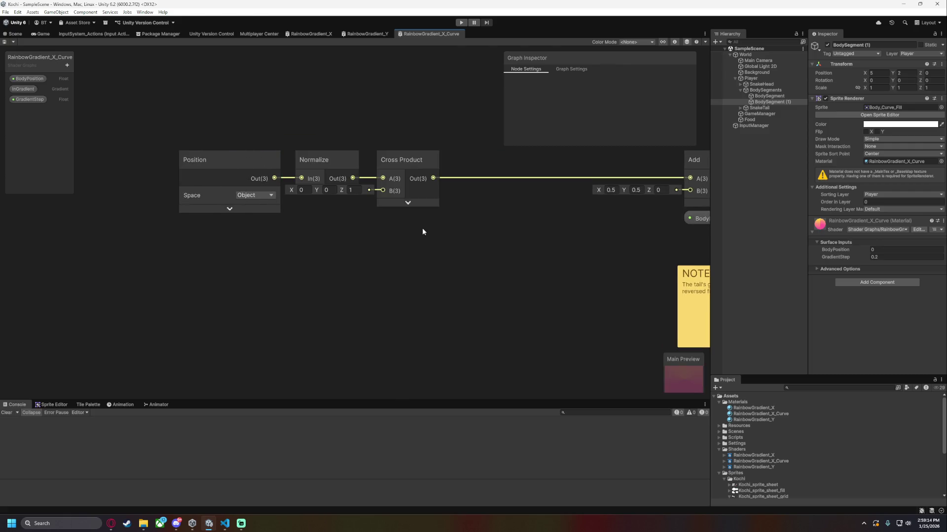
key("ctrl+z")
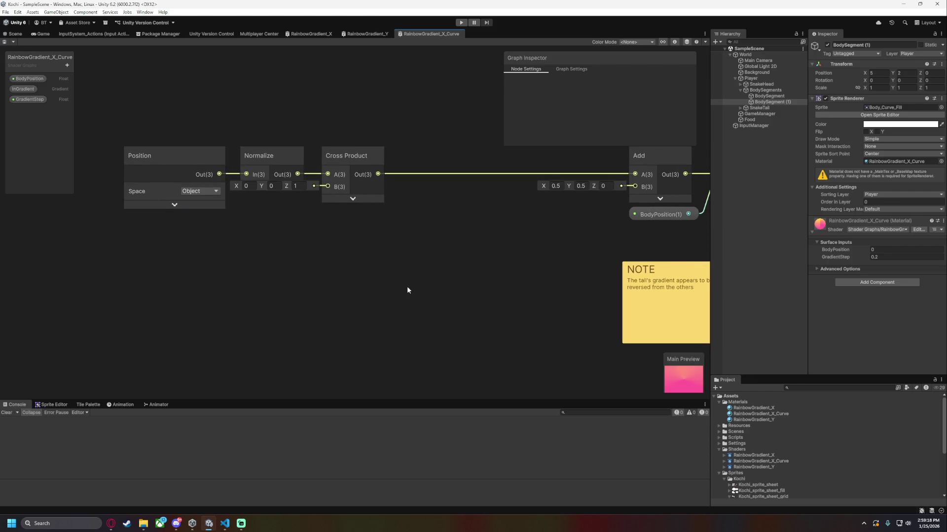
Inspect the Cross Product–Add wire, then open Windows search.
left_click(414, 174)
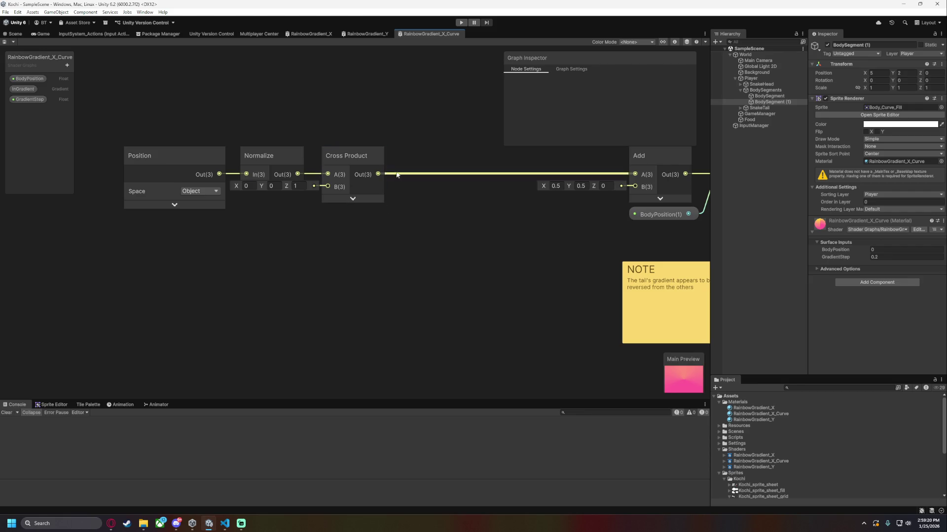
left_click(421, 271)
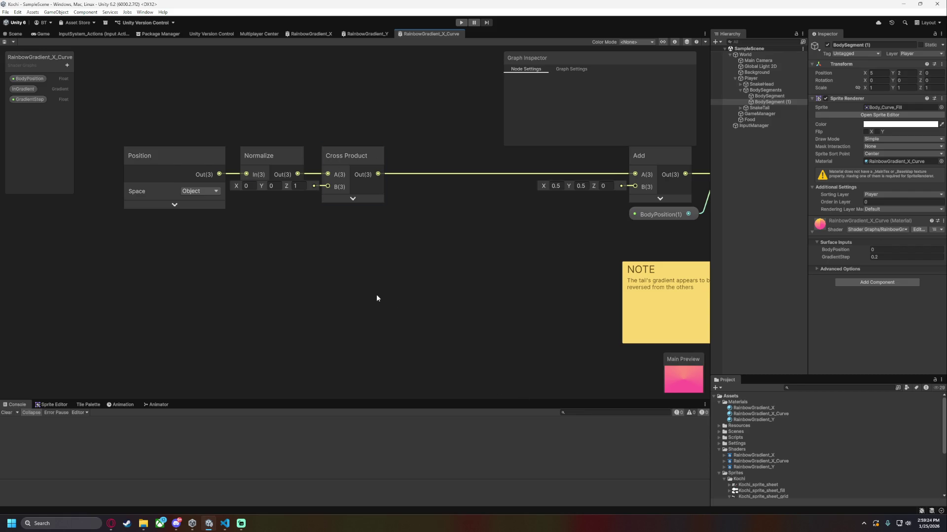
key("super")
Launch Paint from the search and make a few trial brush strokes on the canvas.
type("pain")
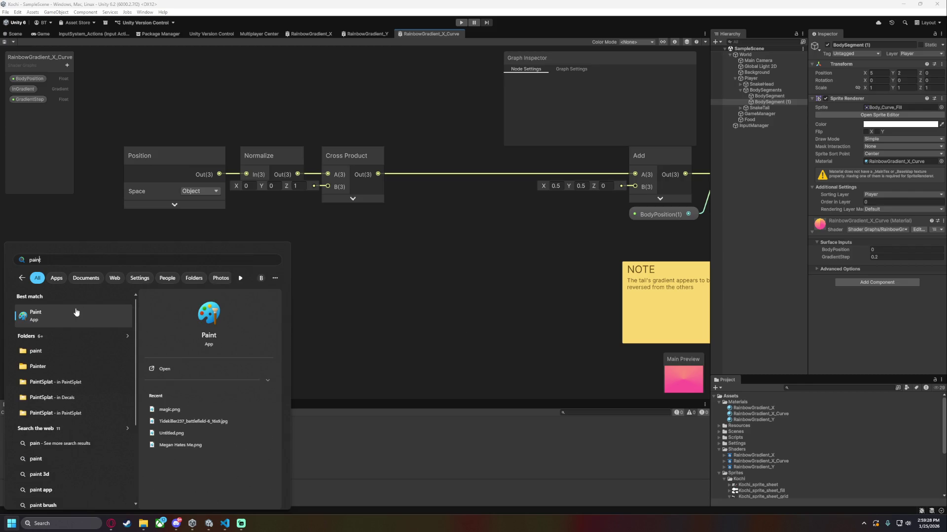
left_click(75, 309)
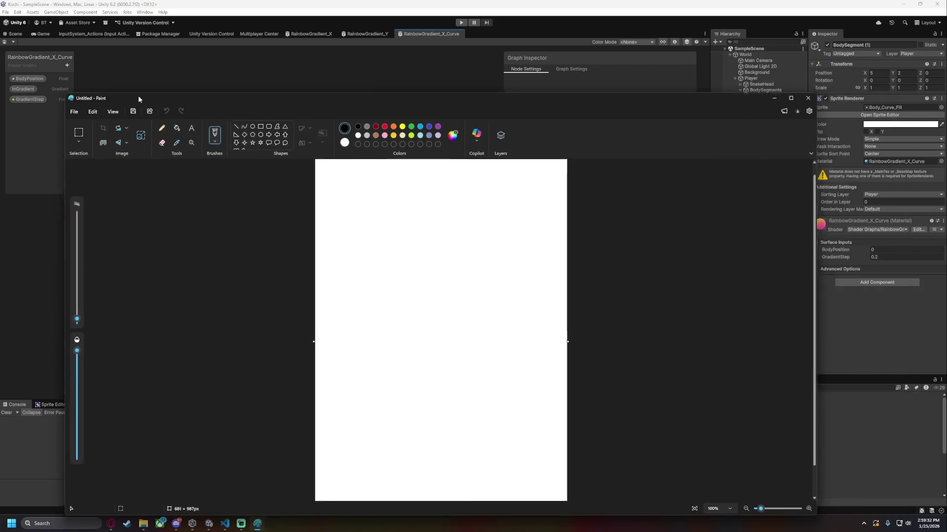
scroll(473, 234, "up", 5, "ctrl")
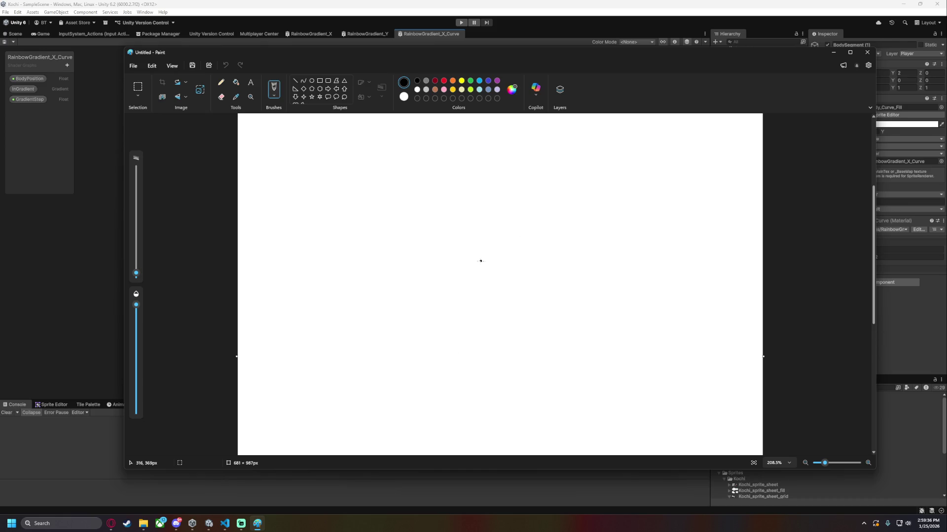
left_click(479, 260)
scroll(479, 259, "up", 1)
left_click(477, 258)
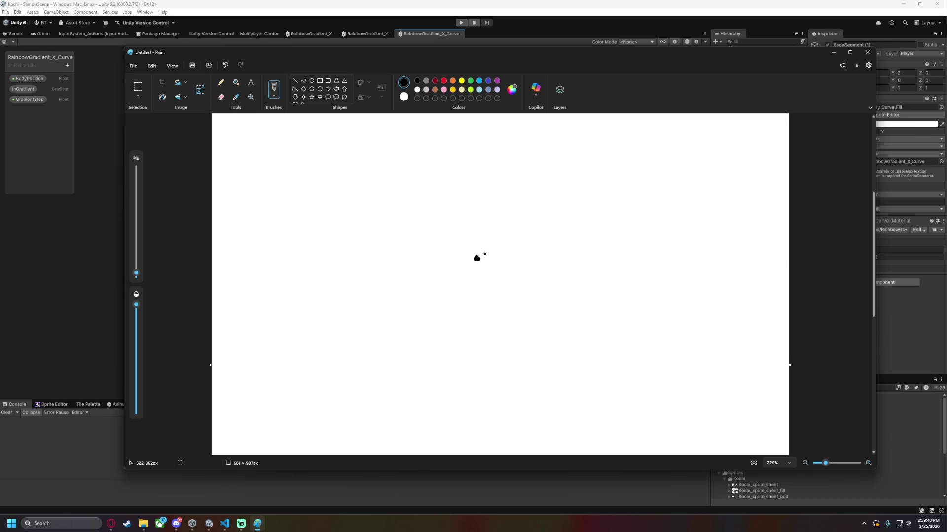
left_click_drag(517, 204, 516, 232)
key("ctrl+z")
scroll(508, 246, "up", 1)
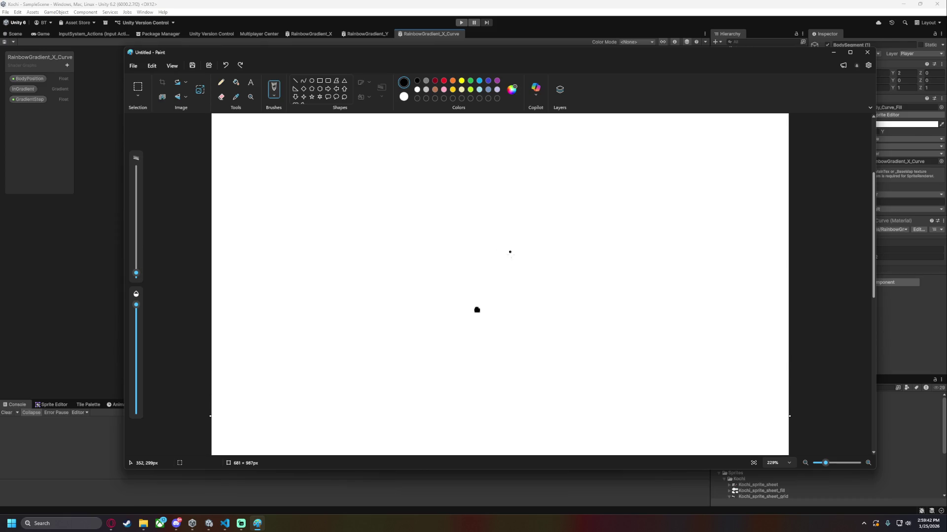
left_click_drag(482, 311, 539, 254)
key("Escape")
Draw two arrows fanning up and outward from one shared bottom point to form a V.
mouse_move(478, 300)
left_mouse_down()
mouse_move(534, 251)
mouse_move(533, 265)
left_mouse_up()
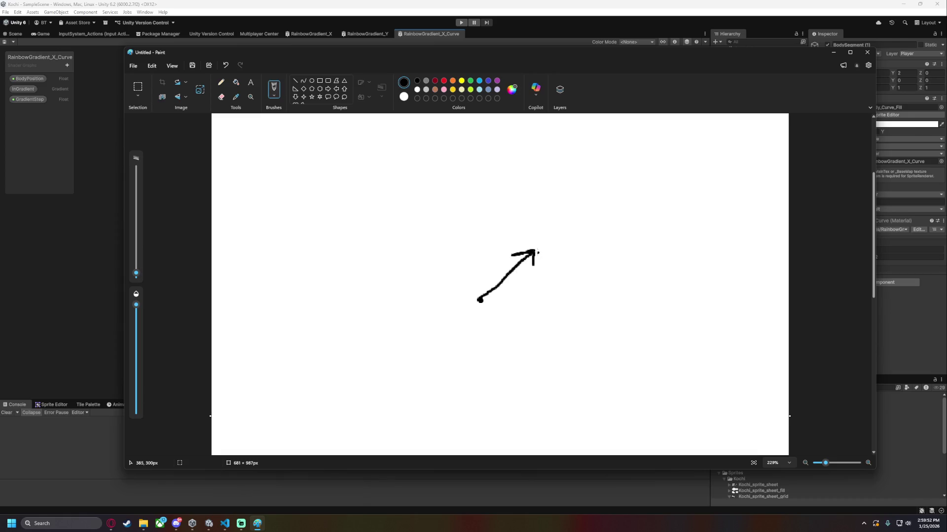
mouse_move(535, 248)
left_mouse_down()
mouse_move(481, 209)
mouse_move(519, 217)
left_mouse_up()
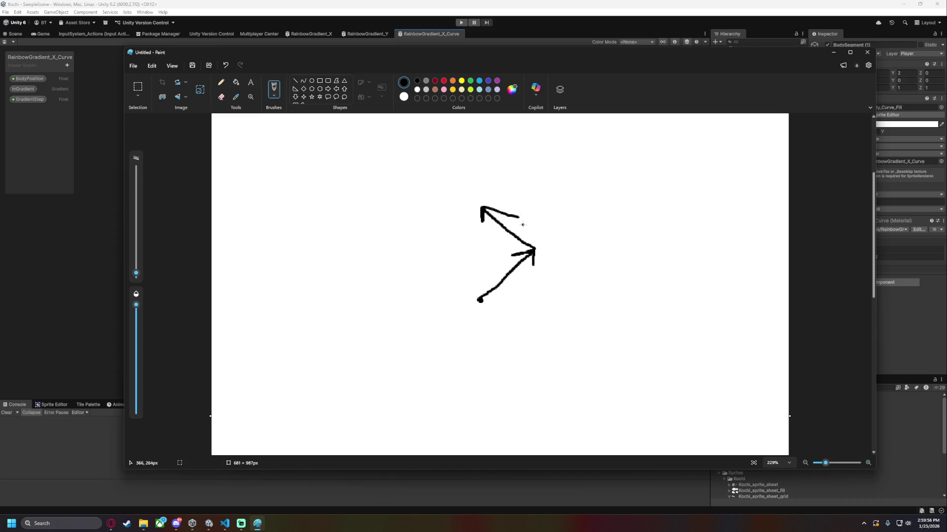
key("ctrl+z")
key("ctrl+z")
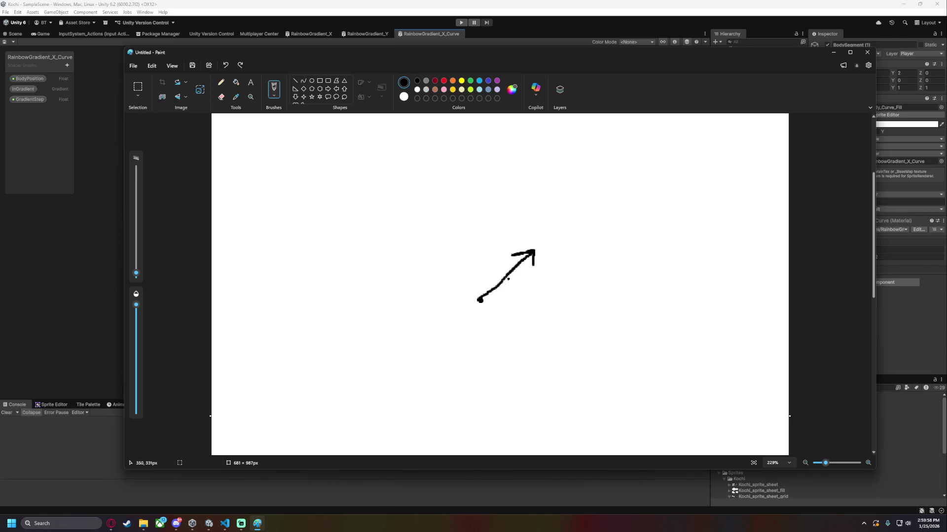
left_click_drag(480, 299, 450, 252)
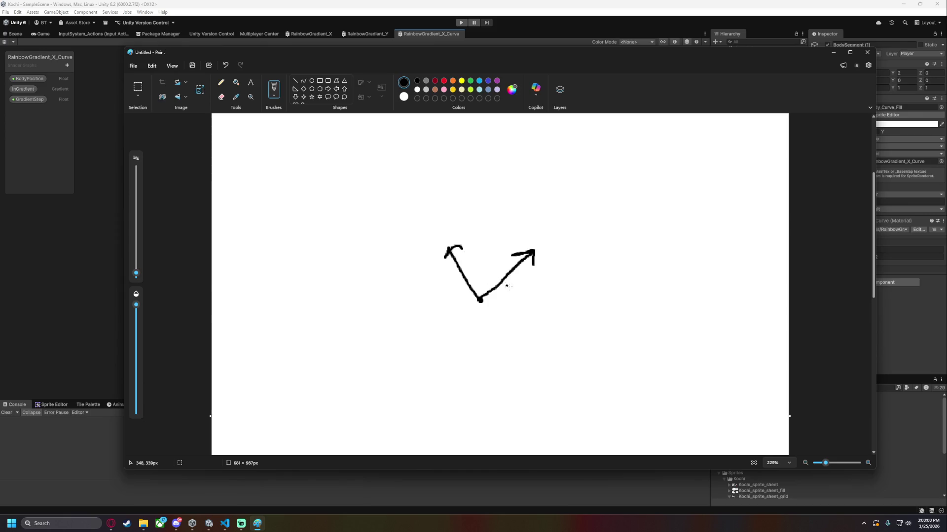
key("ctrl+z")
left_click_drag(479, 299, 450, 252)
key("ctrl+z")
mouse_move(480, 299)
left_mouse_down()
mouse_move(447, 251)
mouse_move(459, 256)
left_mouse_up()
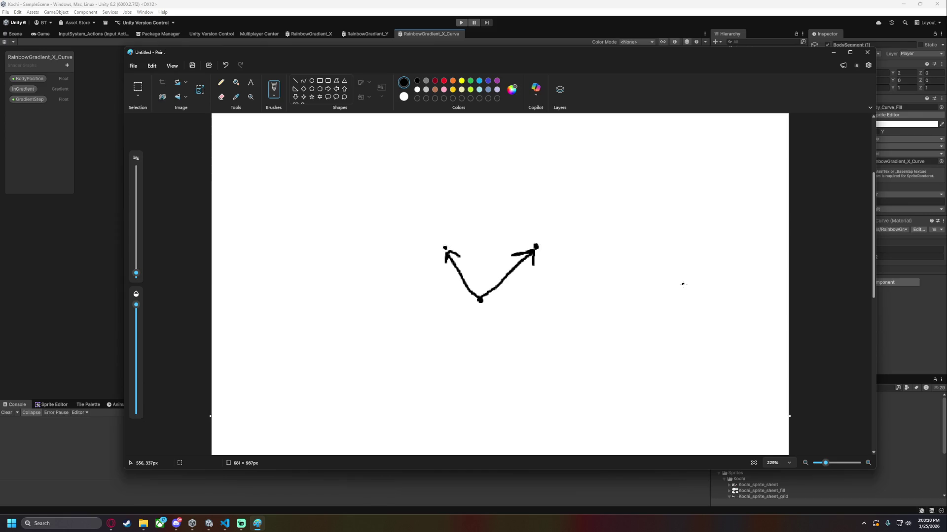
mouse_move(493, 68)
left_mouse_down()
mouse_move(540, 201)
mouse_move(585, 210)
mouse_move(477, 77)
left_mouse_up()
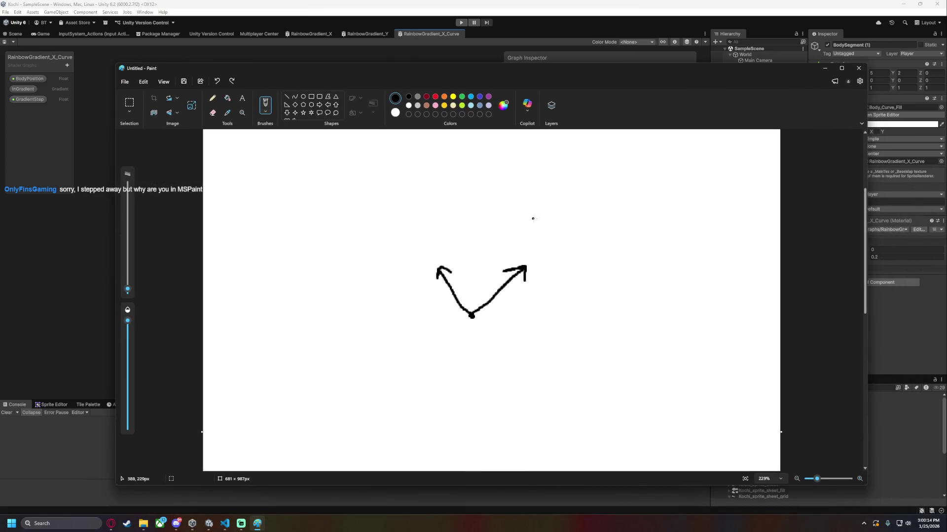
Draw a circle beside the V with a clock hand from its centre.
left_click_drag(503, 311, 536, 276)
key("ctrl+z")
mouse_move(588, 437)
left_mouse_down()
mouse_move(674, 363)
mouse_move(535, 380)
mouse_move(630, 440)
left_mouse_up()
key("ctrl+z")
left_click_drag(576, 419, 587, 412)
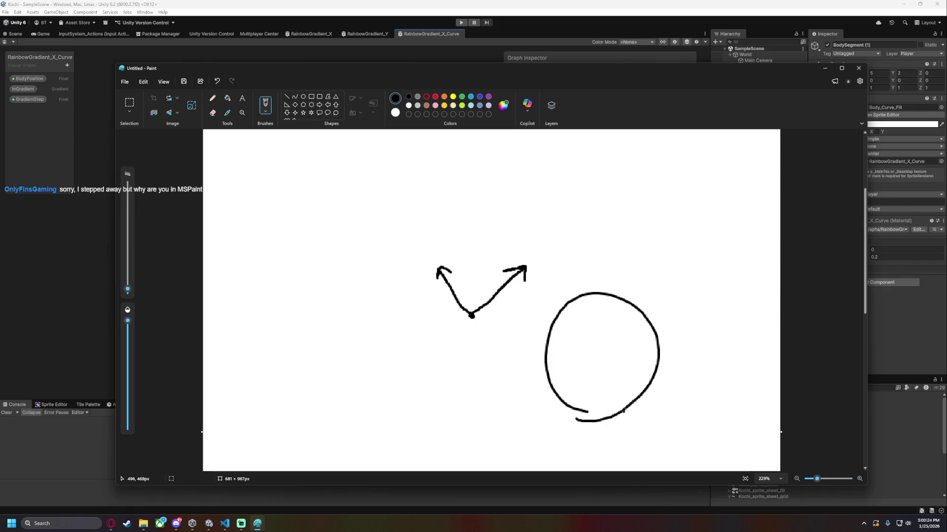
mouse_move(600, 358)
left_mouse_down()
mouse_move(649, 347)
mouse_move(615, 333)
mouse_move(663, 340)
mouse_move(647, 328)
left_mouse_up()
Add tick marks around the rim and the digits 1, 0 and 5, then minimize Paint.
mouse_move(633, 293)
left_mouse_down()
mouse_move(627, 308)
mouse_move(576, 301)
mouse_move(536, 333)
mouse_move(534, 371)
mouse_move(551, 408)
mouse_move(591, 430)
mouse_move(638, 412)
mouse_move(659, 389)
left_mouse_up()
left_click_drag(653, 369, 666, 366)
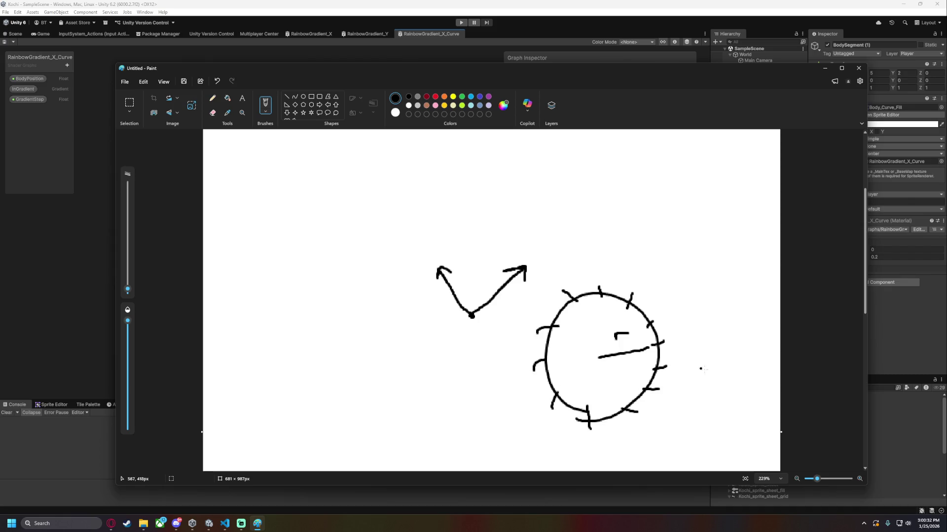
left_click_drag(669, 307, 669, 316)
mouse_move(637, 277)
left_mouse_down()
mouse_move(642, 283)
mouse_move(555, 280)
mouse_move(568, 285)
left_mouse_up()
mouse_move(521, 325)
left_mouse_down()
mouse_move(518, 335)
mouse_move(542, 323)
left_mouse_up()
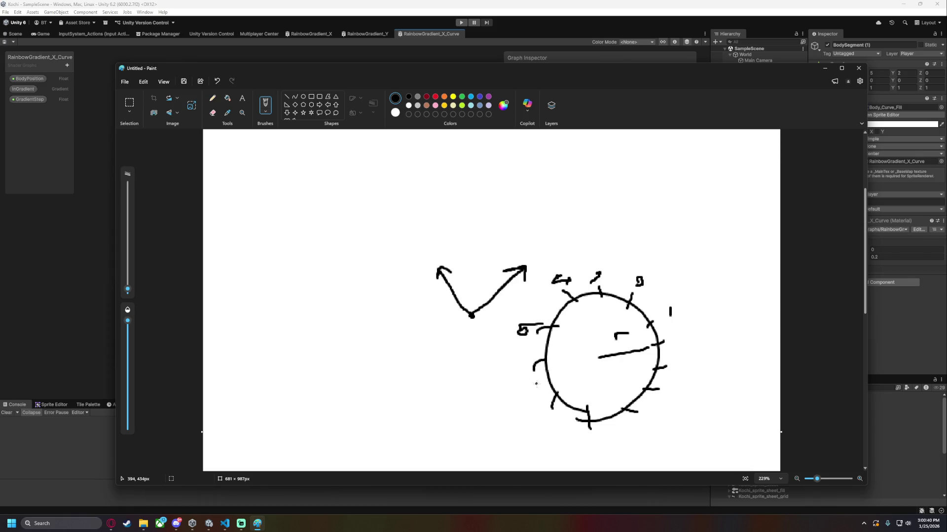
left_click(825, 69)
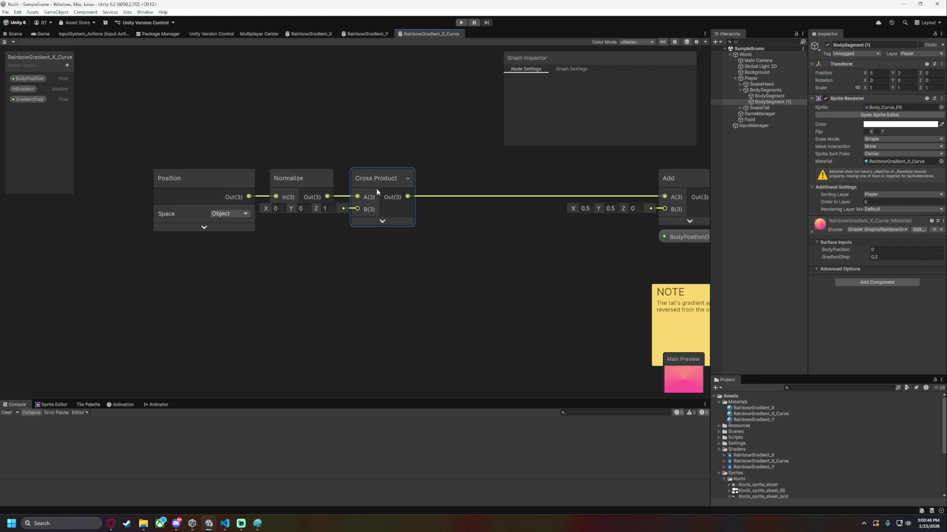
Delete the Cross Product node after Normalize and bring the Paint sketch back to the front.
left_click(386, 180)
key("Delete")
mouse_move(406, 241)
left_mouse_down()
mouse_move(212, 247)
mouse_move(287, 208)
left_mouse_up()
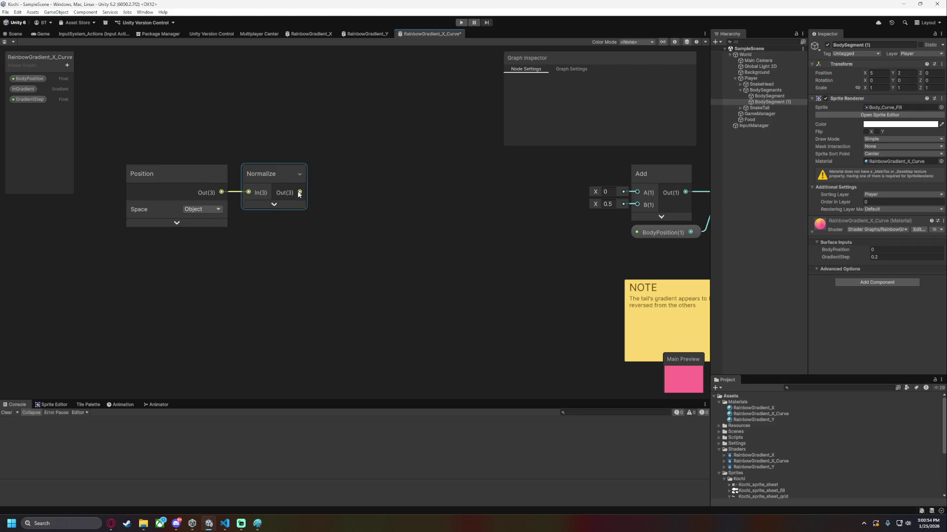
left_click_drag(298, 193, 348, 193)
left_click(257, 523)
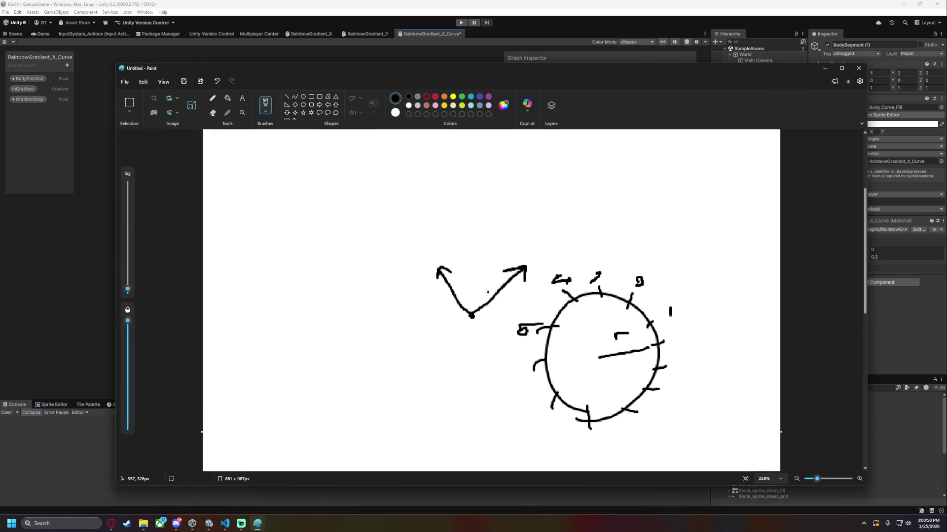
Draw trial strokes and small arrows across and around the sketch's left arrow.
left_click_drag(452, 256, 429, 290)
left_click_drag(484, 269, 446, 309)
left_click_drag(518, 269, 465, 323)
left_click_drag(531, 303, 491, 339)
key("ctrl+z")
Undo the trial strokes to restore the original sketch, then minimize Paint.
key("ctrl+z")
key("ctrl+z")
key("ctrl+z")
mouse_move(463, 279)
left_mouse_down()
mouse_move(469, 309)
mouse_move(468, 282)
left_mouse_up()
mouse_move(464, 294)
left_mouse_down()
mouse_move(468, 283)
mouse_move(481, 291)
mouse_move(440, 324)
mouse_move(464, 332)
mouse_move(474, 411)
left_mouse_up()
left_click_drag(460, 391, 494, 391)
key("ctrl+z")
key("ctrl+z")
key("ctrl+z")
key("ctrl+z")
left_click_drag(473, 216, 576, 252)
key("ctrl+z")
left_click_drag(615, 322, 614, 325)
key("ctrl+z")
key("alt+Tab")
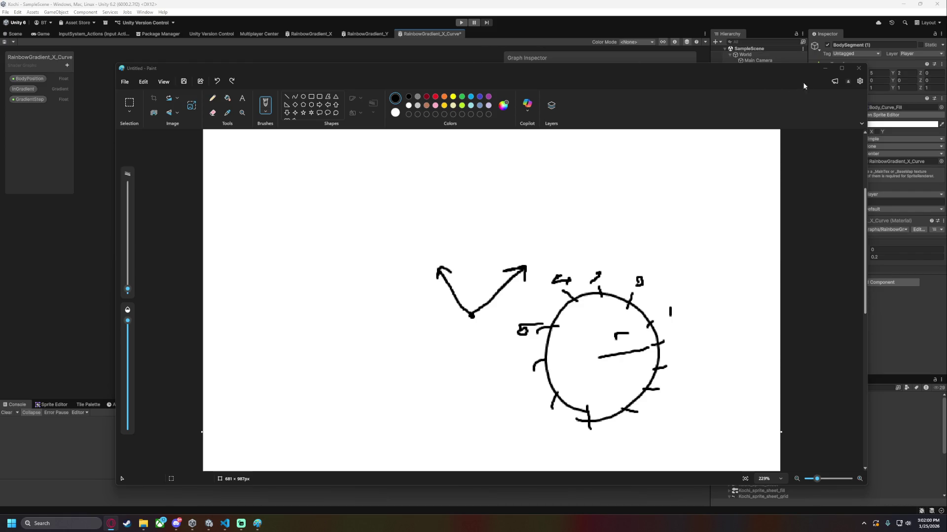
left_click(825, 68)
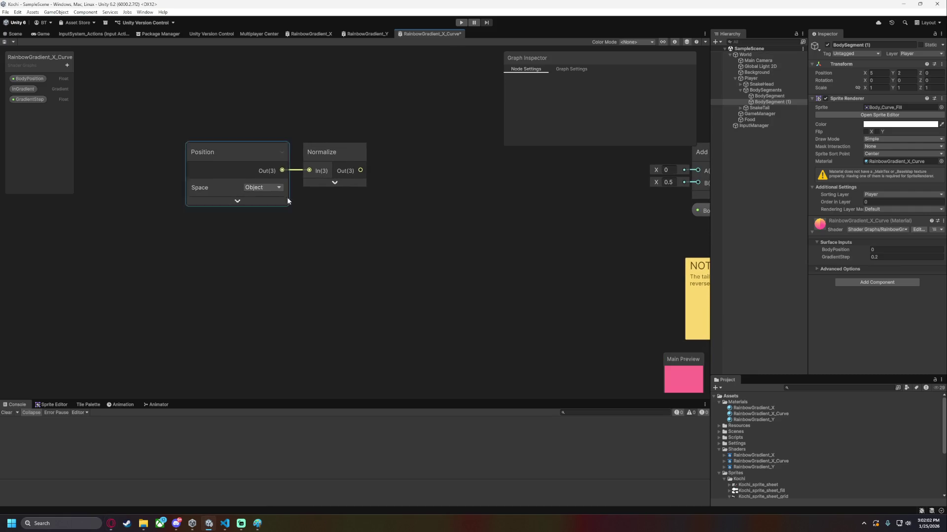
Delete the Normalize node and add an Arctangent2 node fed by Position's output.
left_click(341, 148)
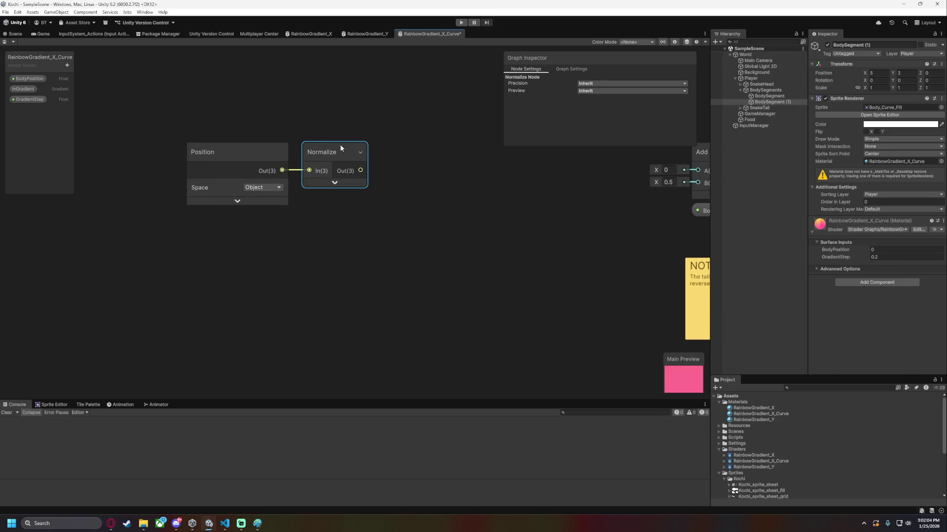
key("Delete")
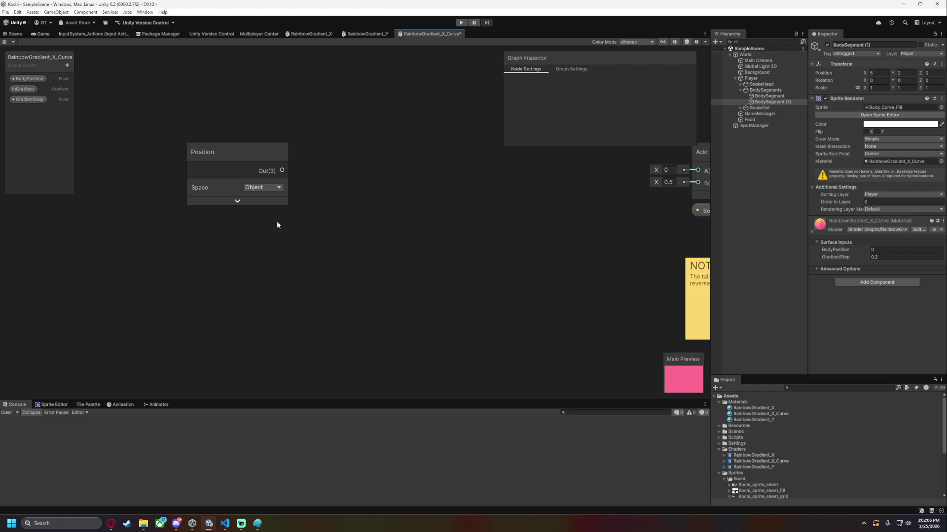
left_click_drag(206, 176, 276, 170)
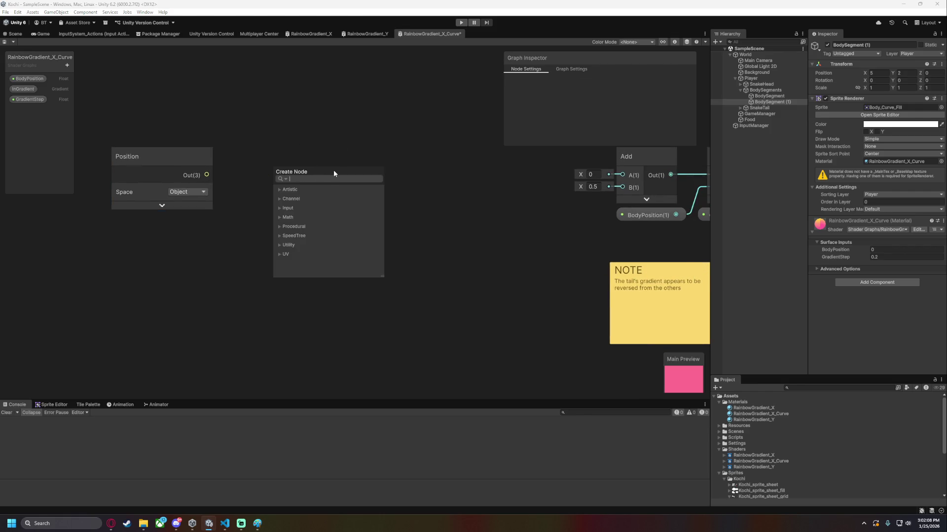
type("tan")
key("BackSpace")
key("BackSpace")
key("BackSpace")
type("arctan")
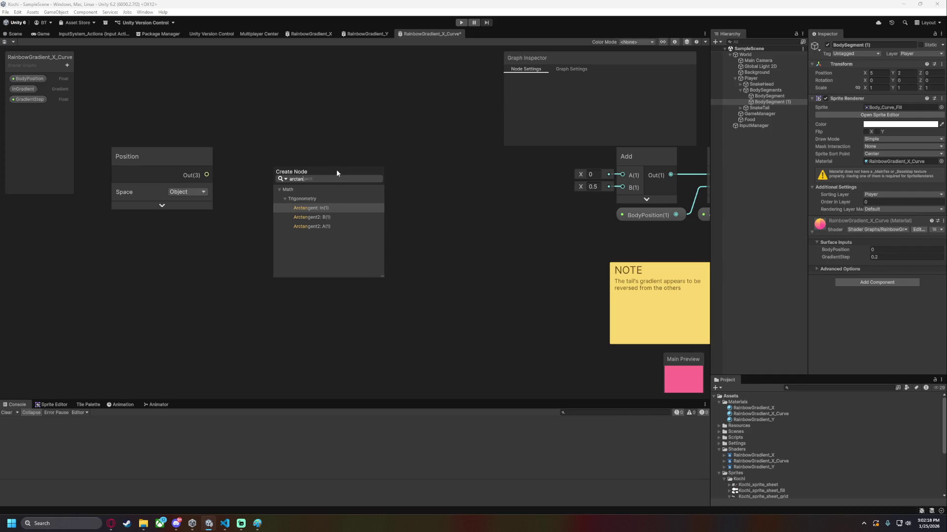
left_click(331, 227)
left_click_drag(296, 172, 280, 157)
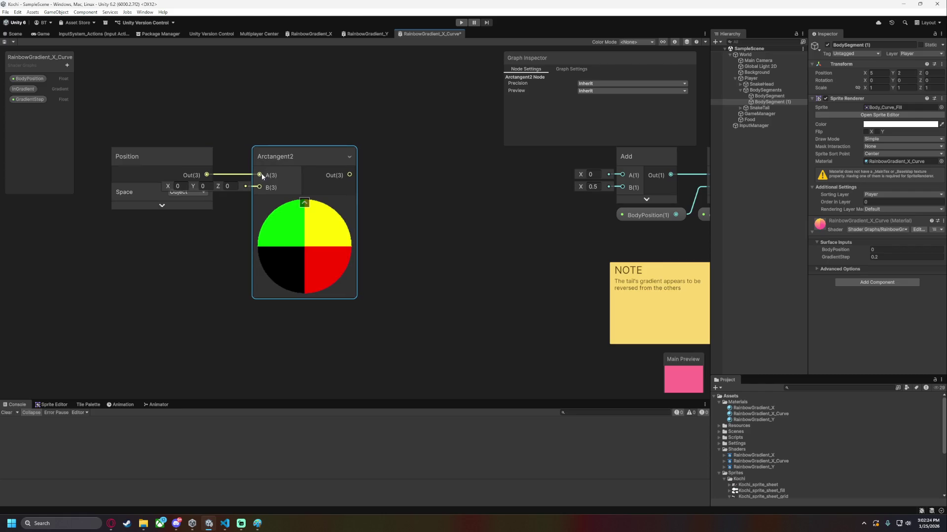
Set Arctangent2's B input to (0, 1, 0) and check its preview.
left_click(178, 186)
key("Tab")
type("1")
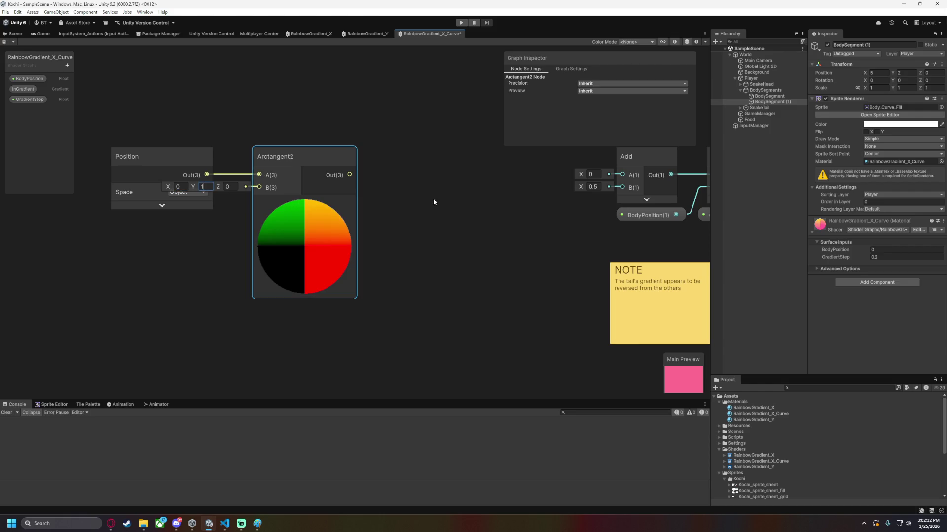
left_click(414, 193)
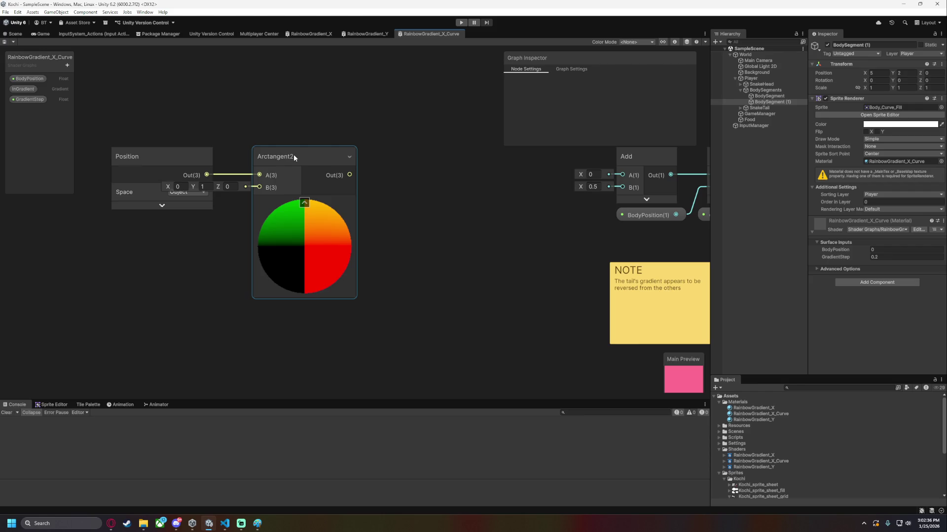
left_click(298, 203)
left_click(298, 202)
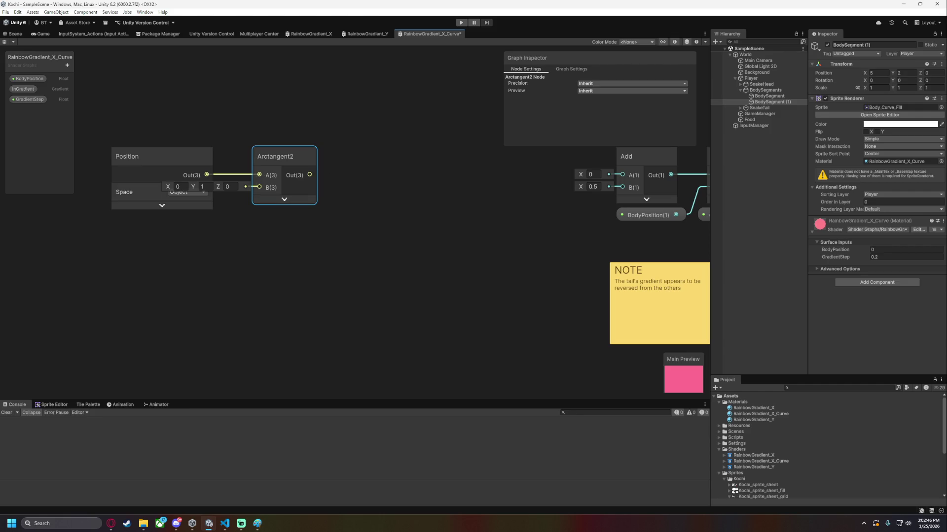
key("alt+Tab")
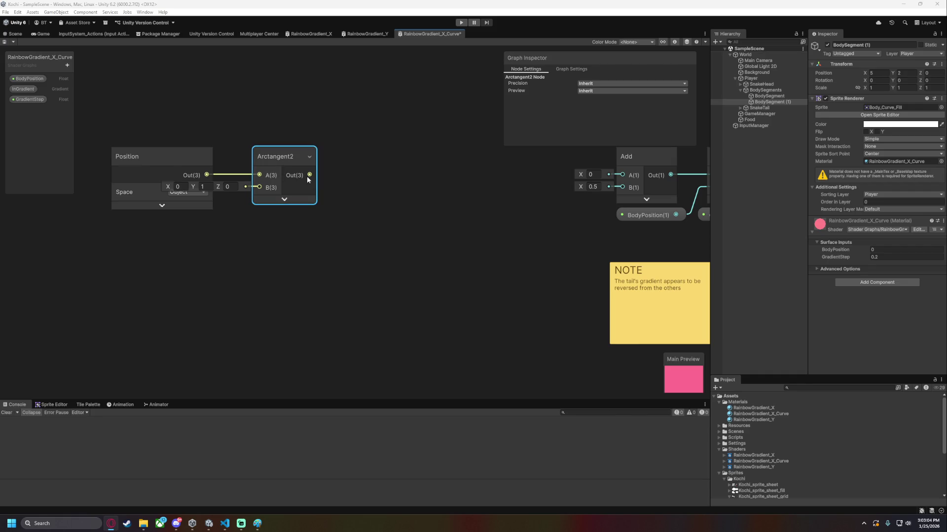
left_click(285, 199)
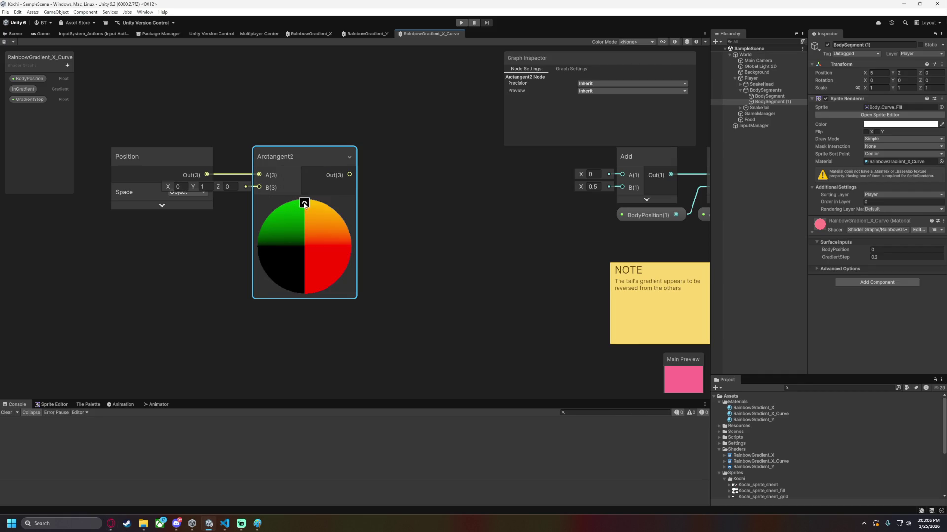
left_click(304, 202)
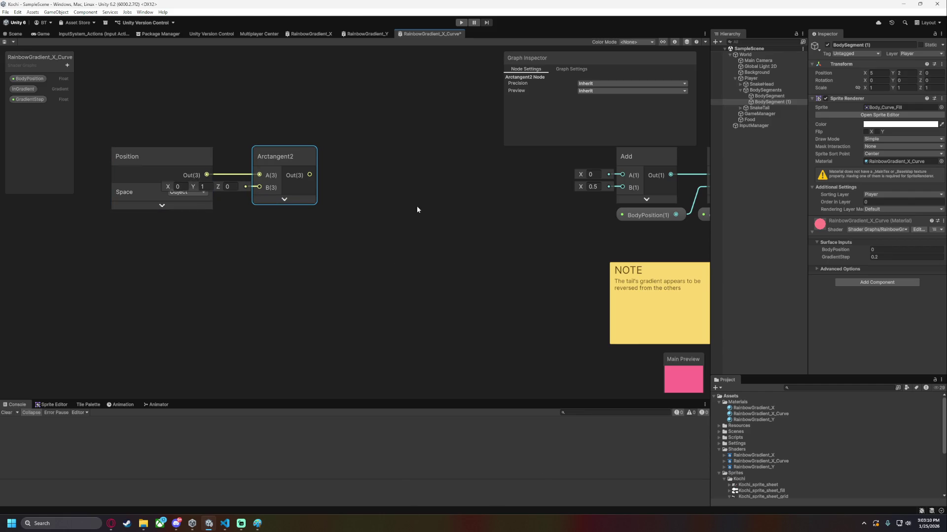
Wire Arctangent2's output into the GradientStep Add, delete the extra Add, and save the graph.
left_click_drag(416, 209, 517, 223)
left_click(571, 69)
left_click(519, 70)
mouse_move(480, 249)
left_mouse_down()
mouse_move(265, 225)
mouse_move(316, 207)
mouse_move(565, 209)
left_mouse_up()
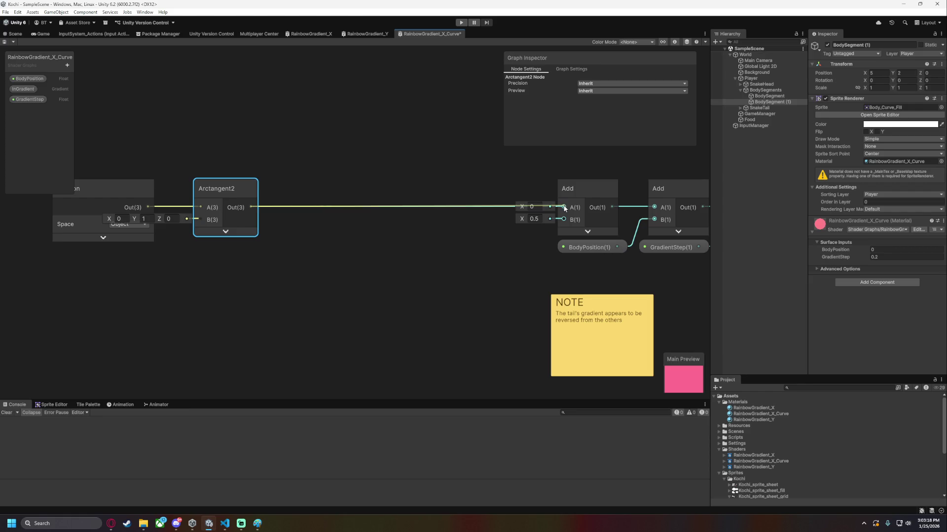
left_click(568, 192)
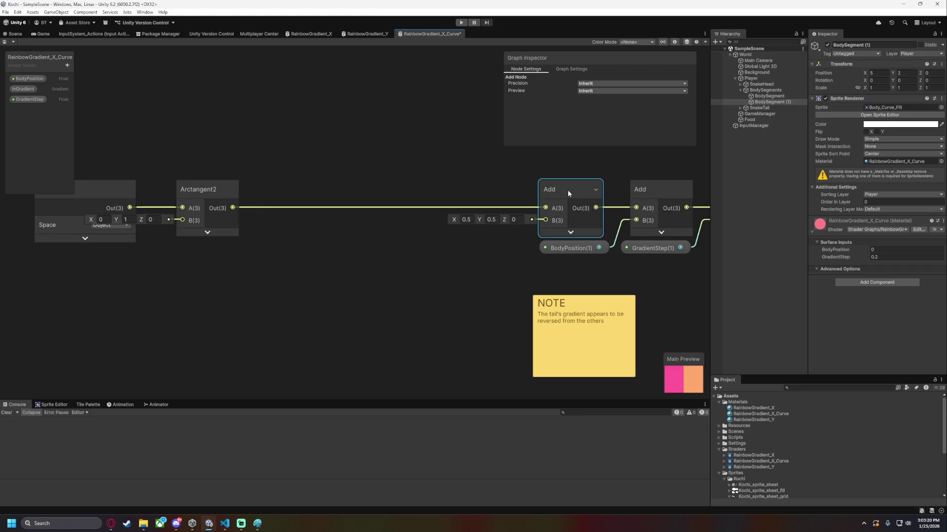
key("Delete")
left_click_drag(233, 208, 633, 207)
key("ctrl+s")
left_click(13, 34)
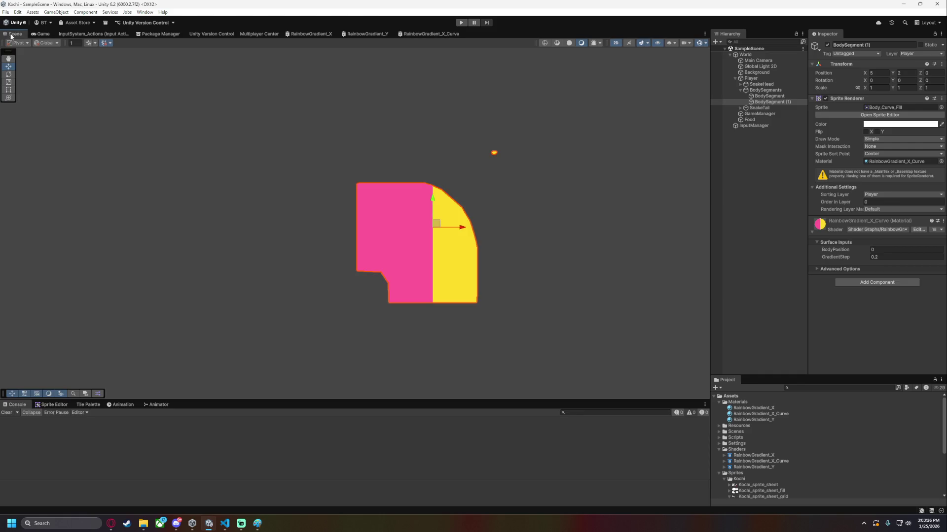
mouse_move(856, 256)
left_mouse_down()
mouse_move(866, 256)
mouse_move(852, 257)
left_mouse_up()
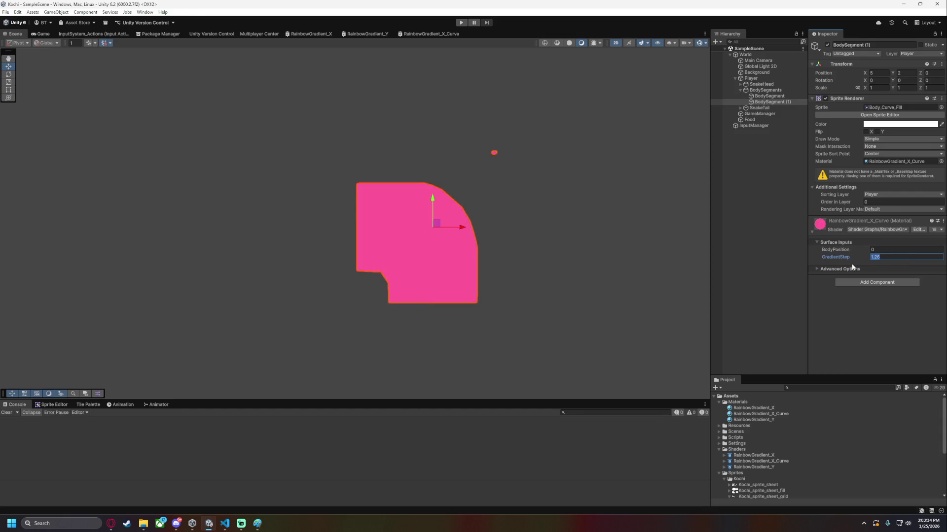
type(".2")
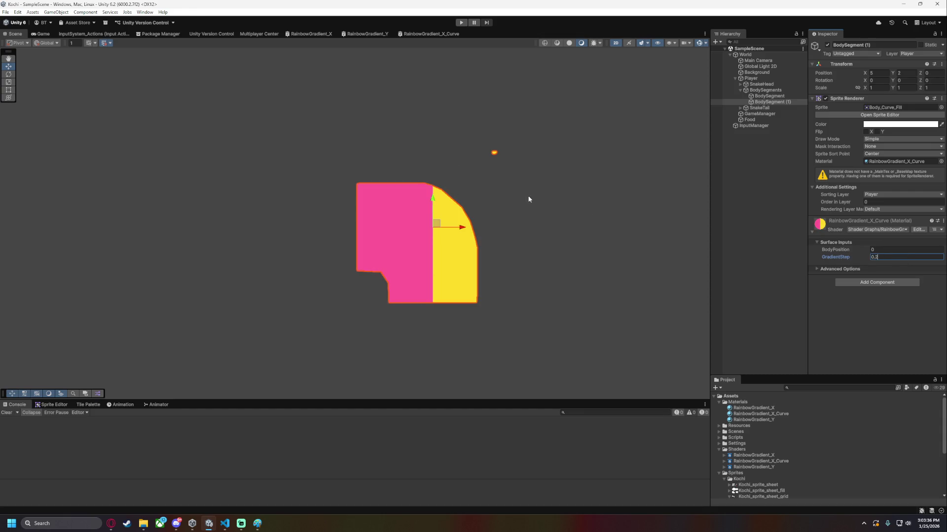
left_click(413, 34)
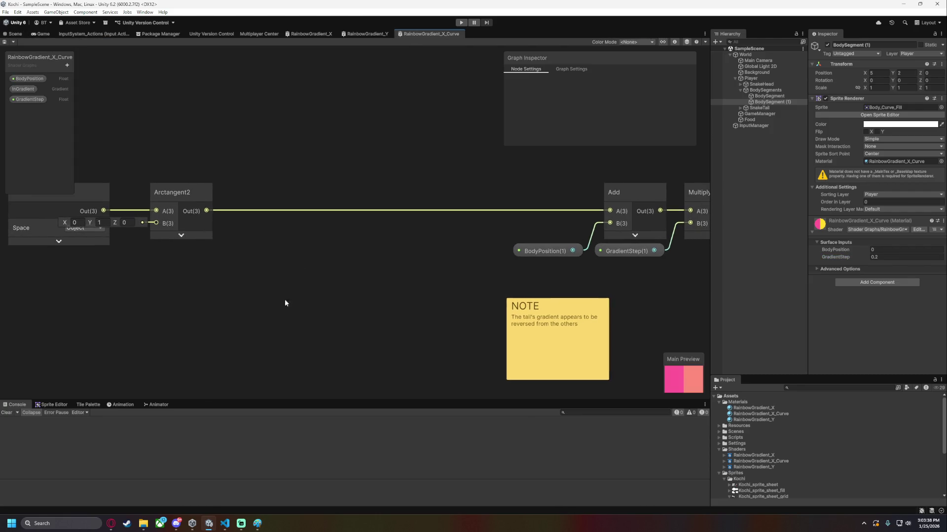
Delete the reversed-tail sticky note and expand the Arctangent2 node's preview.
left_click(601, 342)
key("Delete")
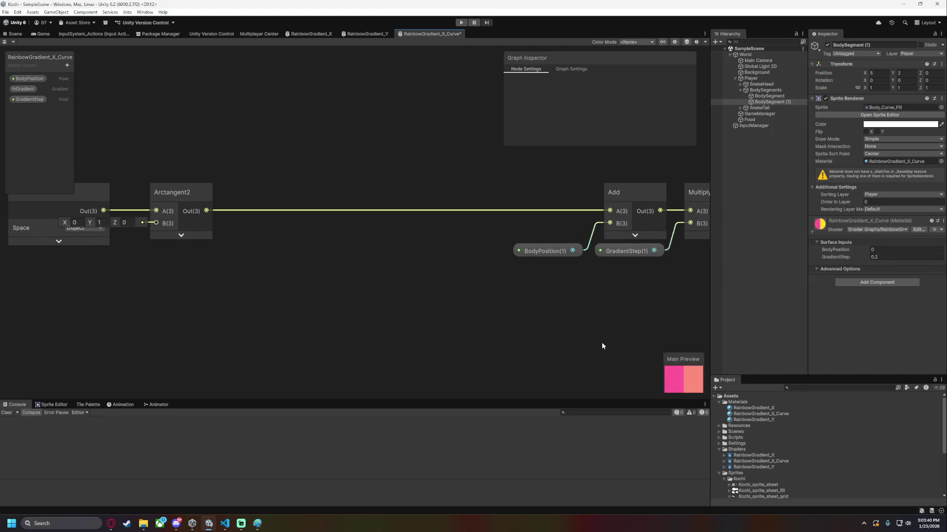
left_click_drag(288, 265, 358, 257)
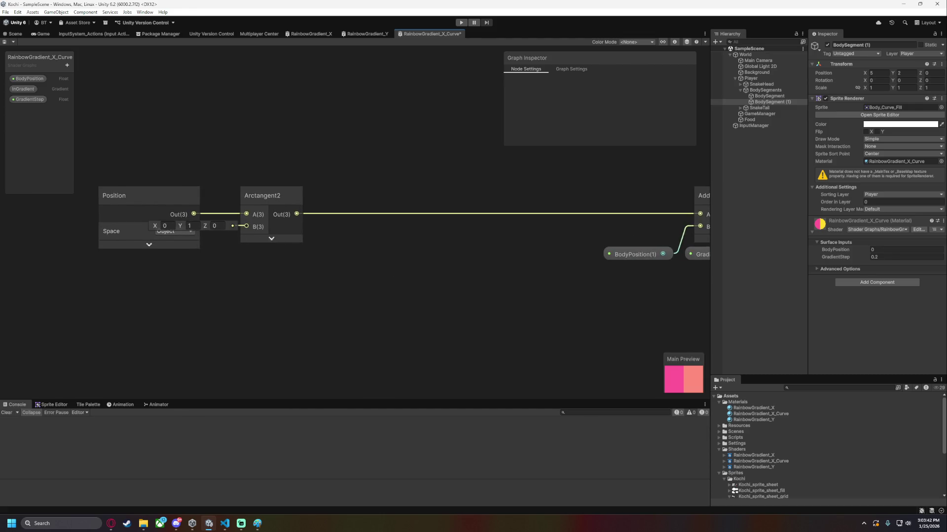
key("alt+Tab")
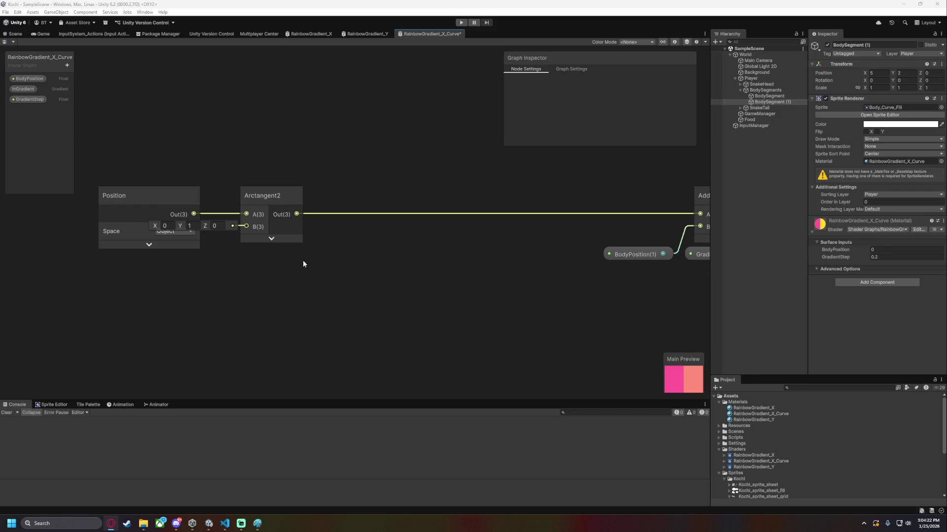
left_click(271, 239)
left_click(198, 220)
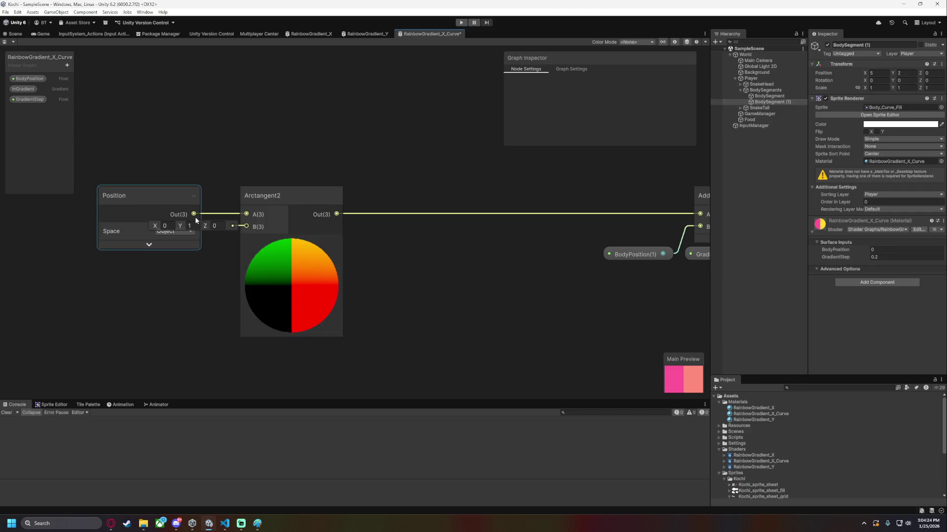
Disconnect Position from Arctangent2 and move Arctangent2 right to make room.
right_click(211, 185)
left_click(223, 215)
key("Delete")
left_click(271, 196)
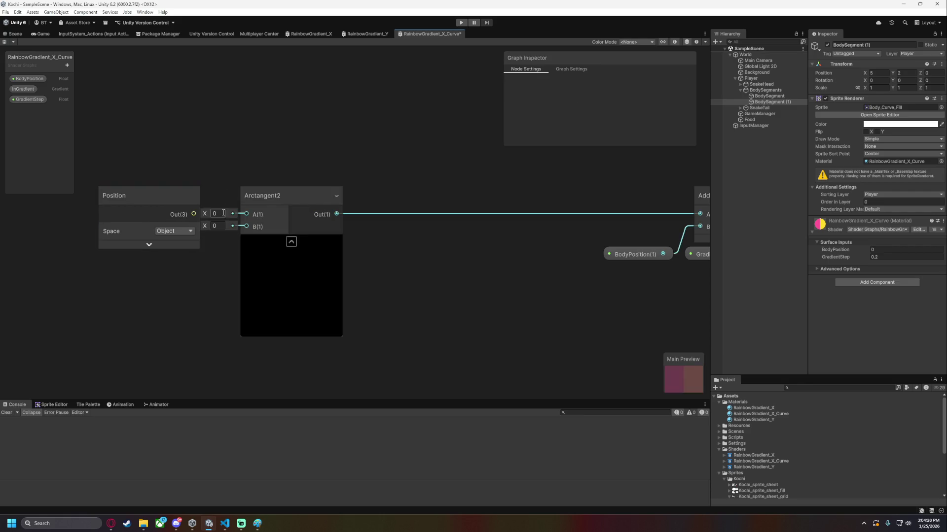
left_click_drag(273, 197, 431, 197)
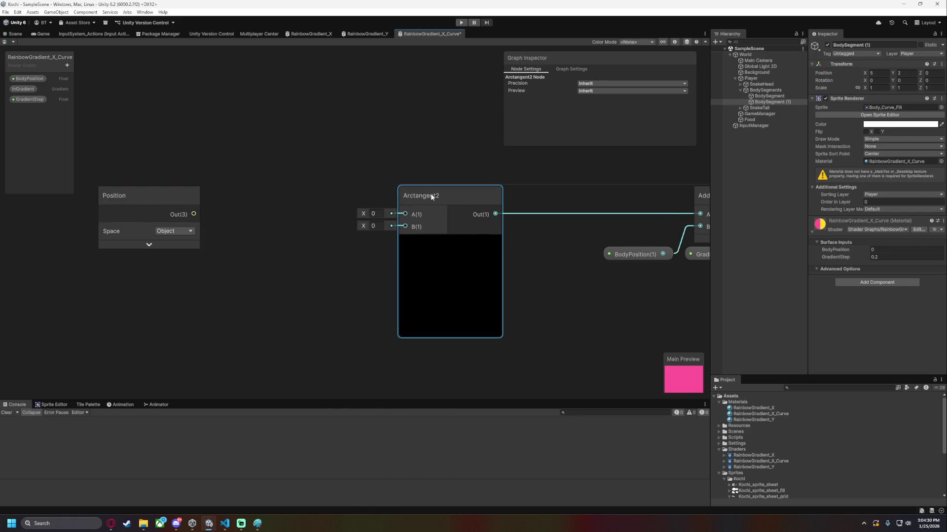
left_click(149, 246)
left_click(148, 247)
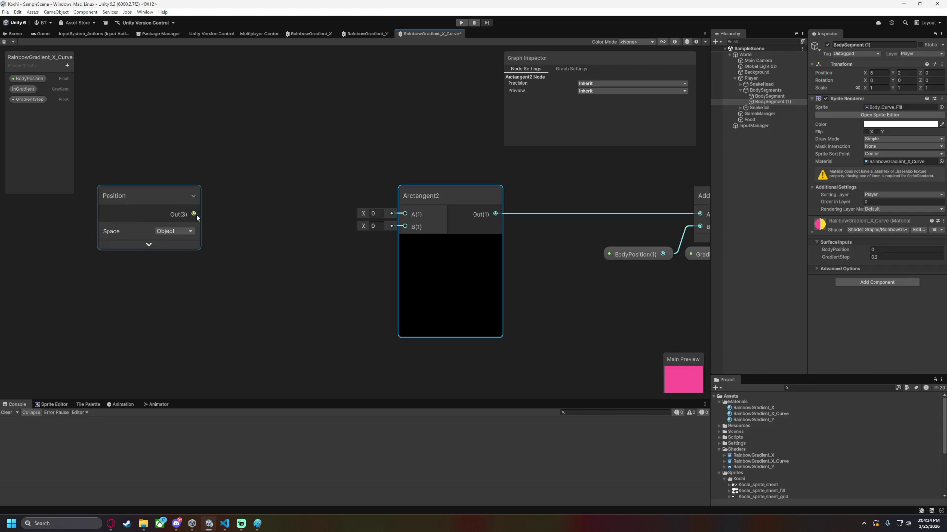
Add a Split node from Position, wiring R to Arctangent2's A and G to B, and check the scene.
left_click_drag(196, 214, 237, 208)
type("split")
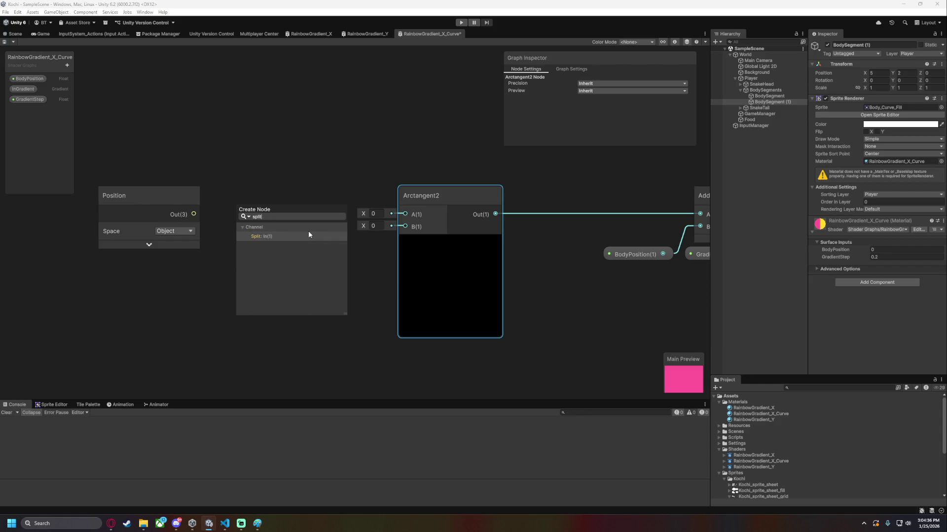
left_click(285, 234)
mouse_move(242, 197)
left_mouse_down()
mouse_move(214, 198)
mouse_move(405, 214)
left_mouse_up()
left_click_drag(262, 226, 408, 230)
mouse_move(99, 156)
left_mouse_down()
mouse_move(243, 194)
mouse_move(362, 194)
left_mouse_up()
left_click(388, 203)
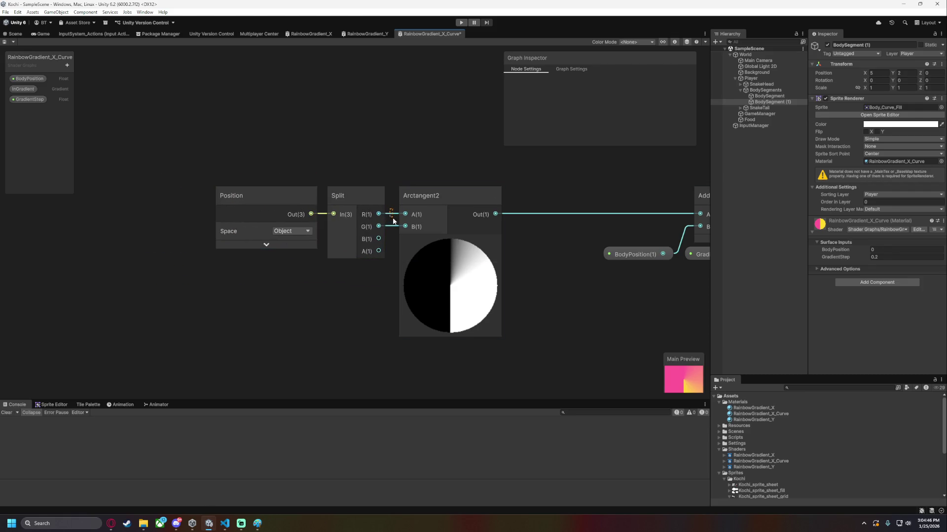
scroll(358, 236, "right", 5)
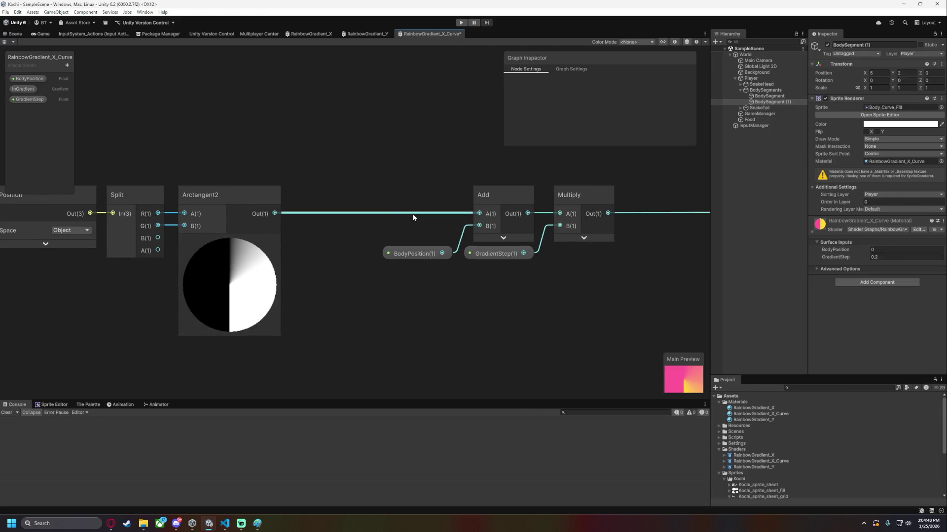
left_click(14, 35)
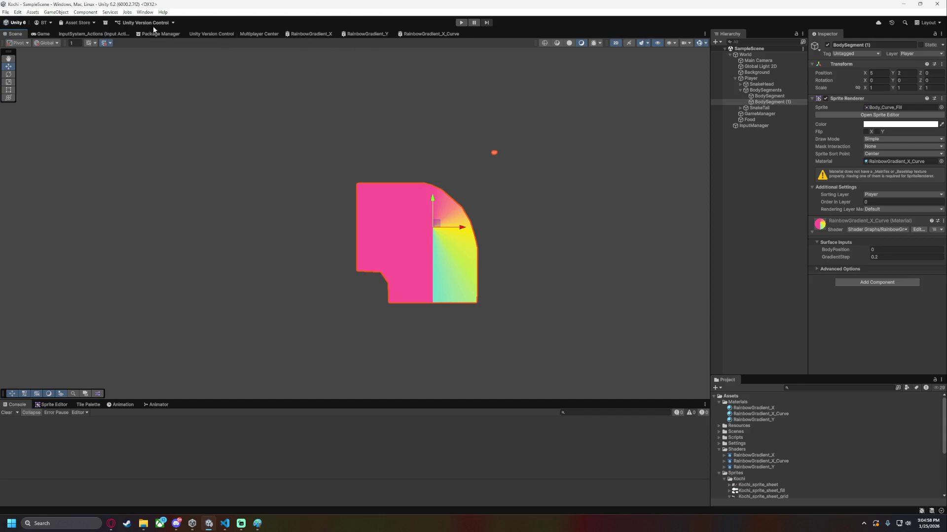
left_click(431, 33)
Frame all nodes and move the Position node left to make room.
mouse_move(360, 159)
left_mouse_down()
mouse_move(252, 160)
mouse_move(382, 192)
left_mouse_up()
scroll(254, 159, "down", 2)
key("a")
scroll(389, 146, "up", 3)
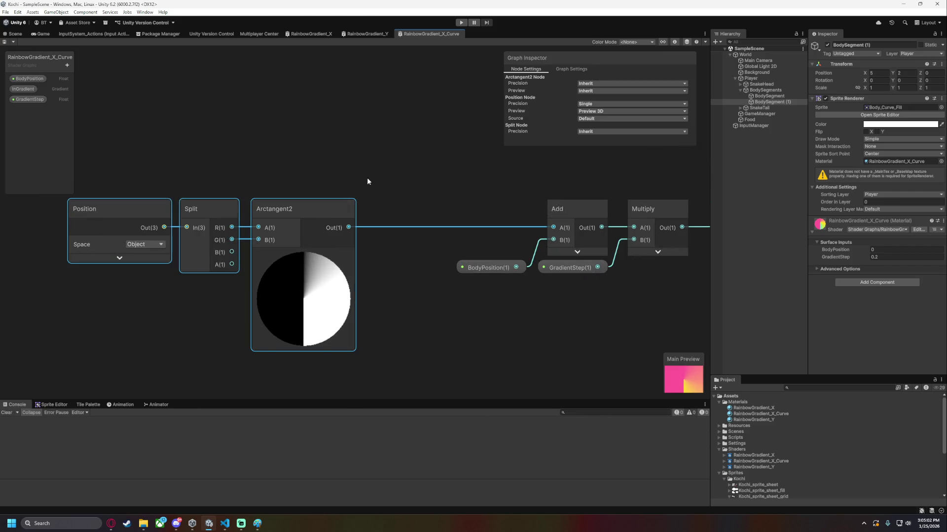
left_click(184, 183)
left_click_drag(306, 196, 146, 197)
Add a Subtract node after Position with its B input's Z set to 0, then view the scene.
left_click_drag(207, 215, 266, 245)
type("sub")
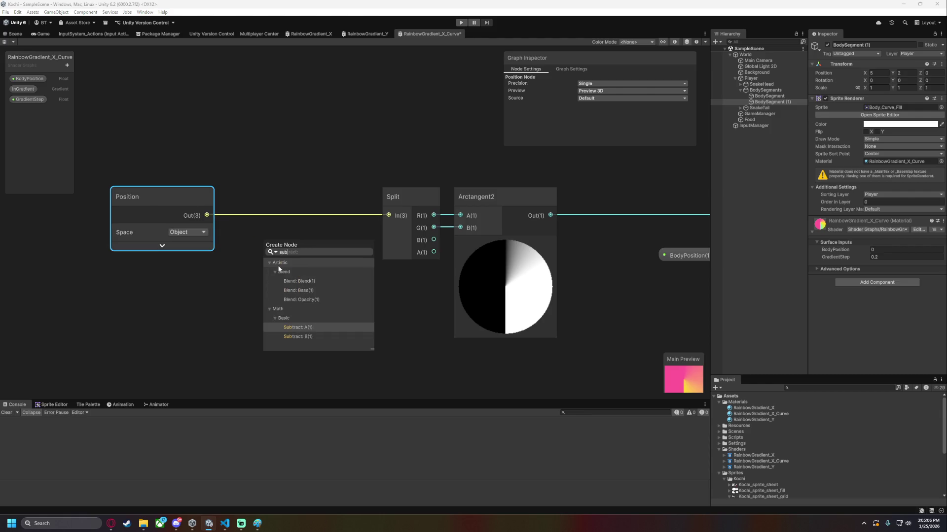
key("Return")
mouse_move(297, 236)
left_mouse_down()
mouse_move(302, 195)
mouse_move(287, 196)
mouse_move(336, 200)
left_mouse_up()
key("ctrl+t")
left_click(208, 227)
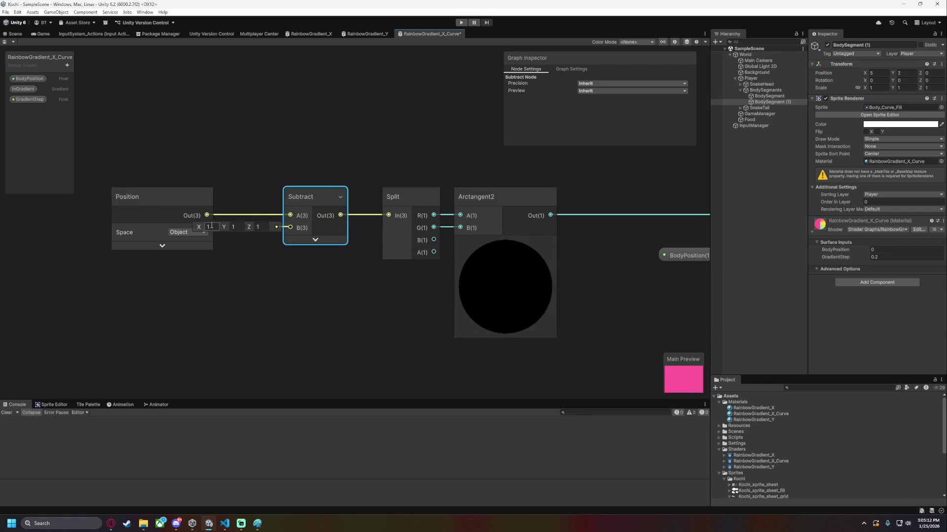
left_click(262, 226)
type("0")
key("Return")
left_click_drag(306, 196, 322, 197)
left_click(15, 34)
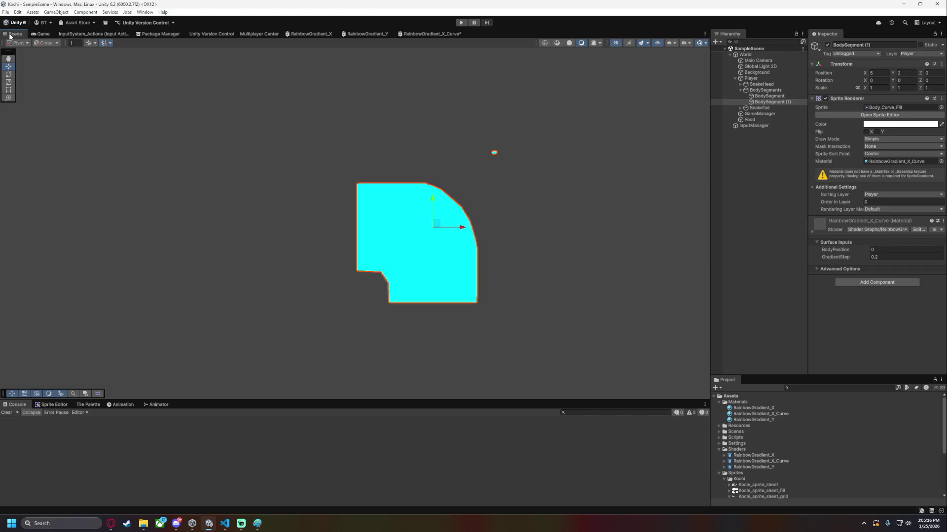
Set Subtract's B X and Y to -1, making it (-1, -1, 0), and save the graph.
left_click(431, 34)
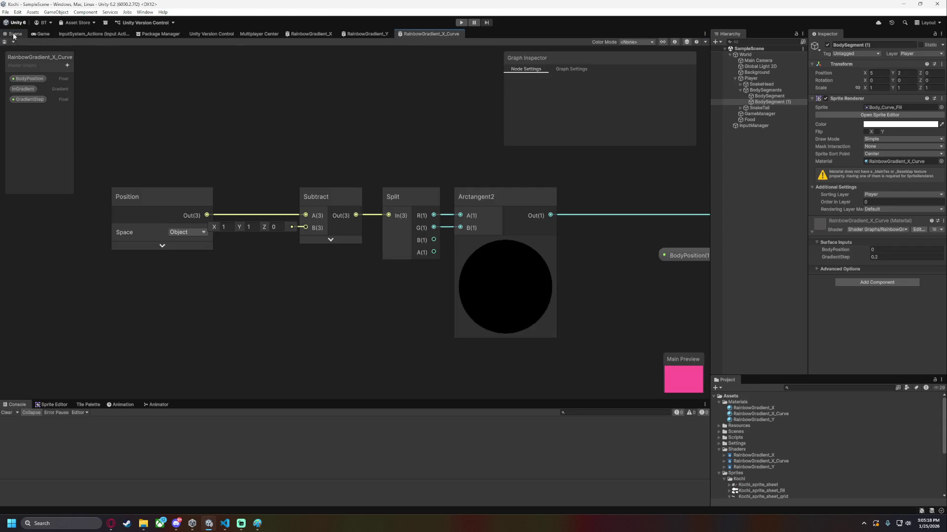
left_click(15, 33)
left_click(426, 34)
left_click(225, 227)
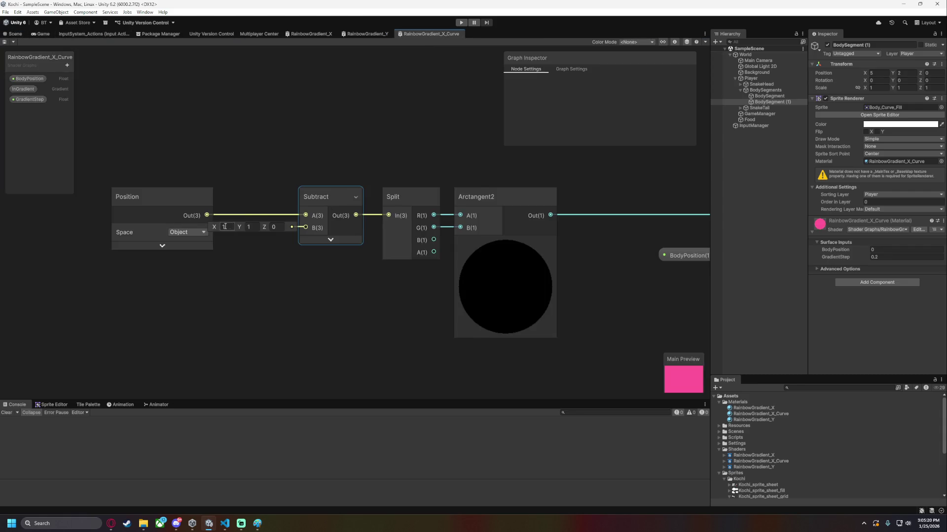
type("-")
key("Return")
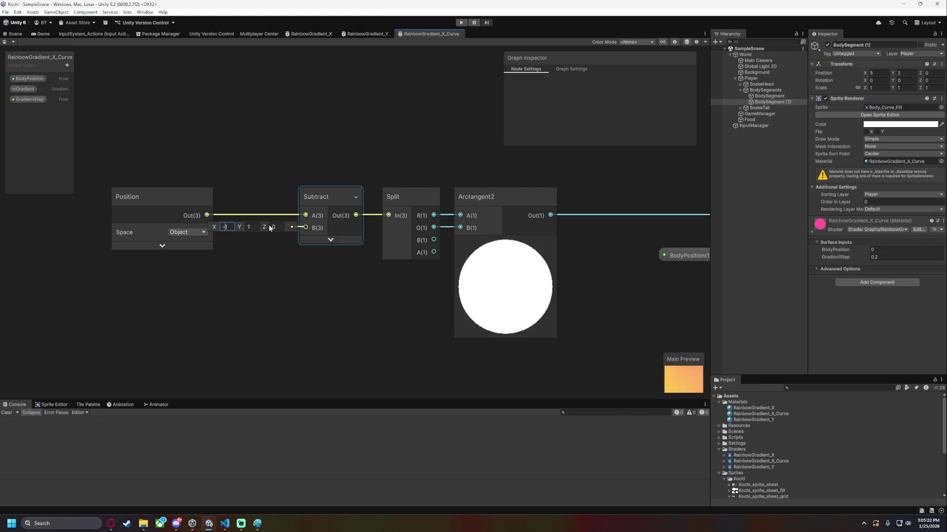
left_click(252, 227)
type("-")
key("Return")
left_click(481, 243)
key("ctrl+s")
Set the material's GradientStep to 1 in the Inspector.
left_click(14, 34)
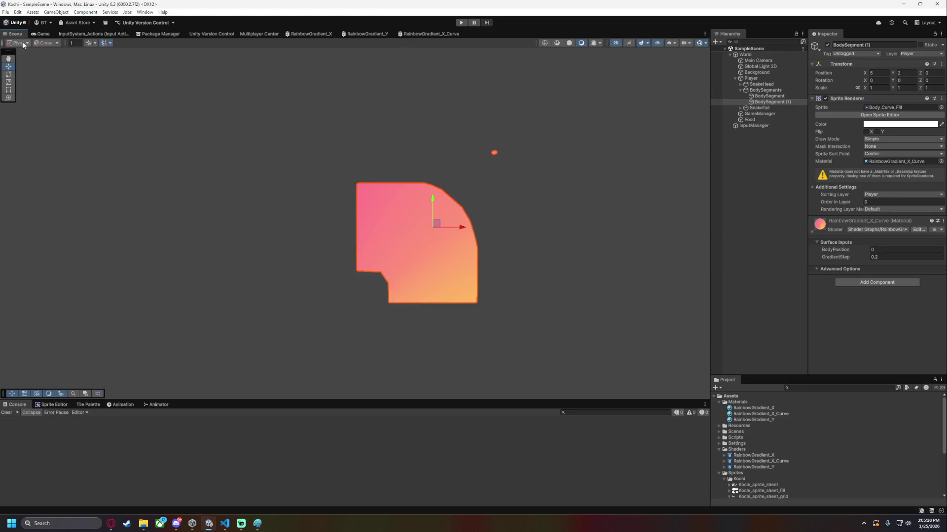
left_click(889, 256)
type("1")
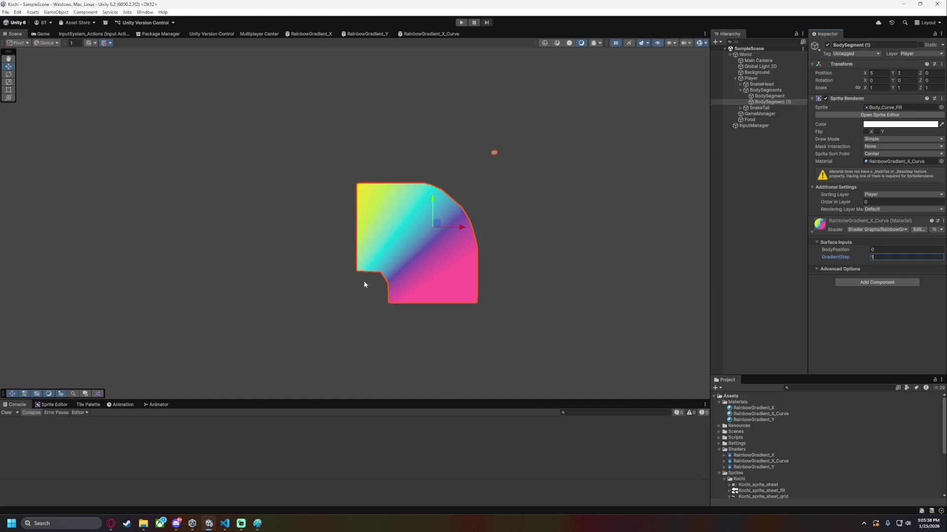
left_click(434, 34)
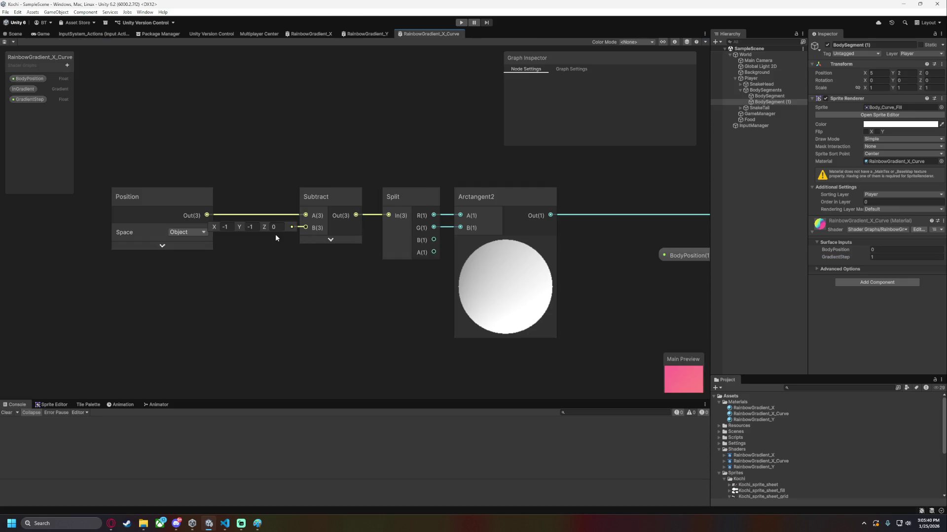
Nudge the Position node, collapse Arctangent2's preview, and check the curved sprite's diagonal rainbow in the scene.
left_click_drag(191, 197, 178, 197)
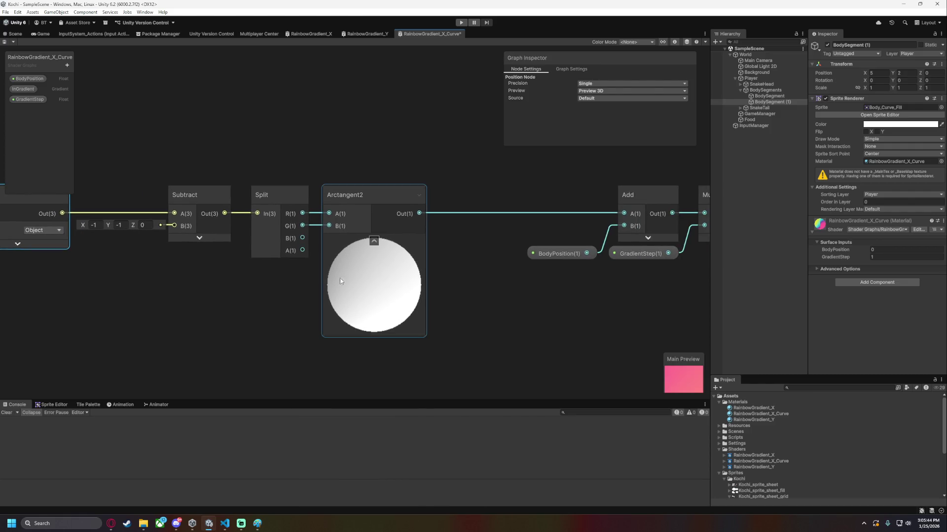
left_click(277, 196)
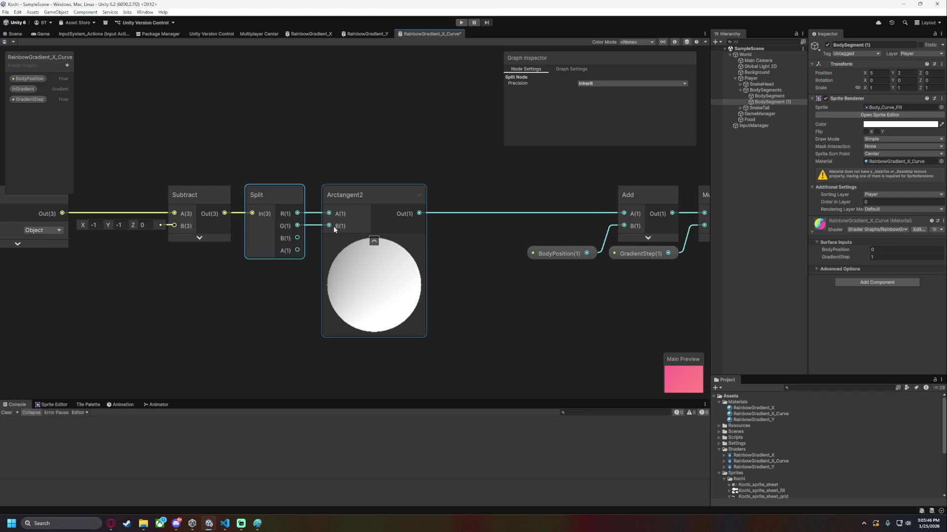
left_click_drag(364, 170, 342, 168)
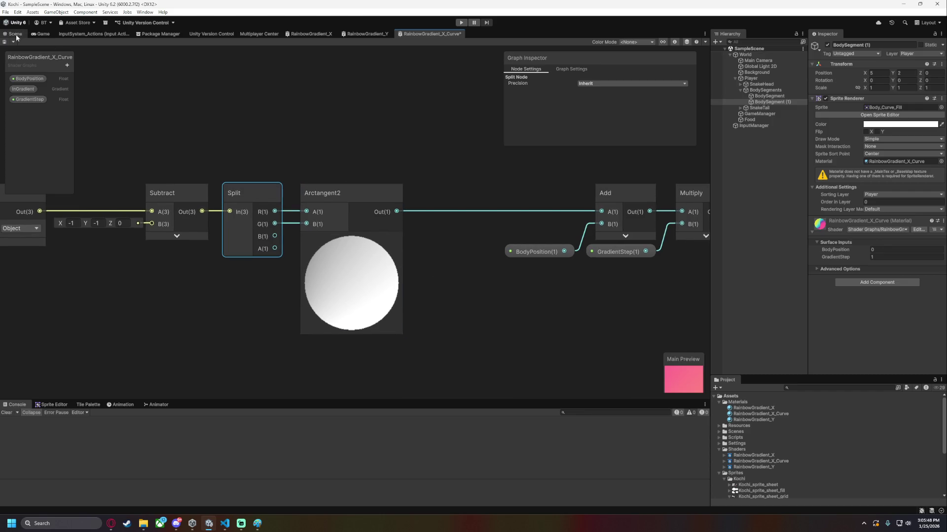
left_click(15, 34)
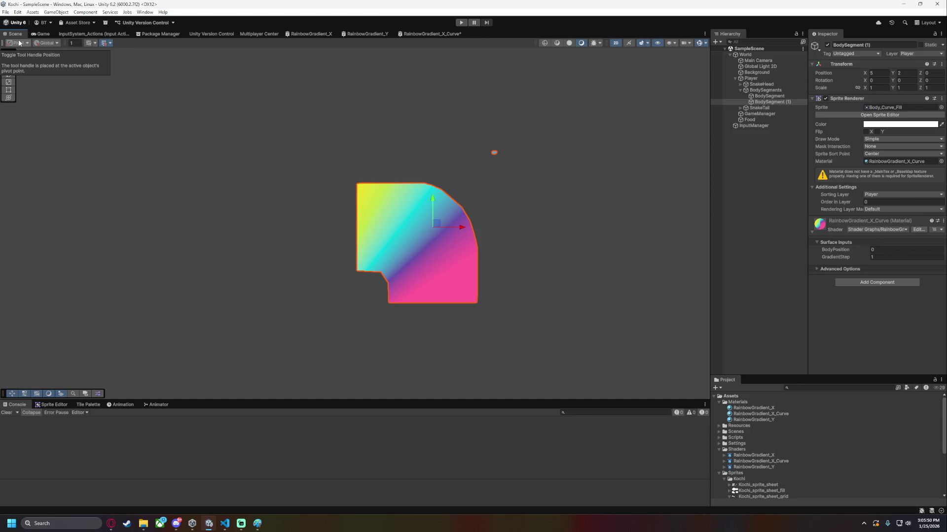
left_click(428, 34)
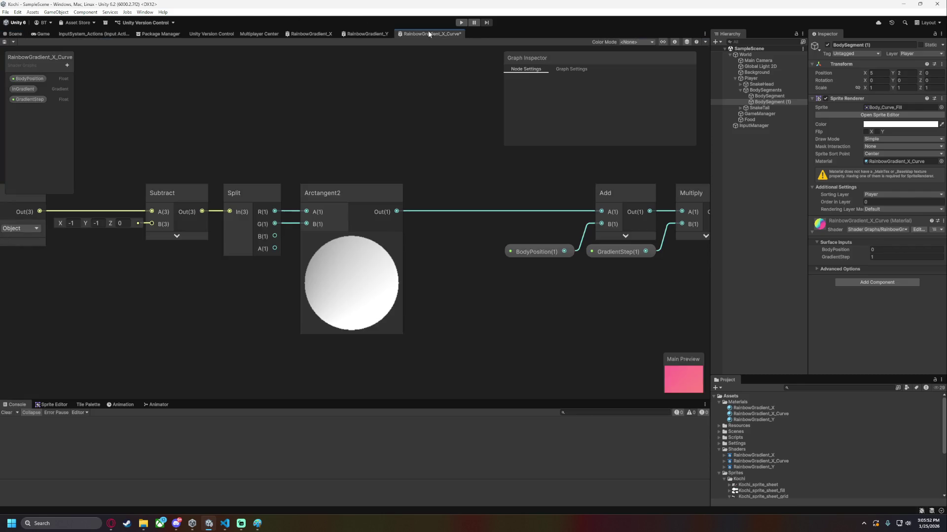
left_click(16, 33)
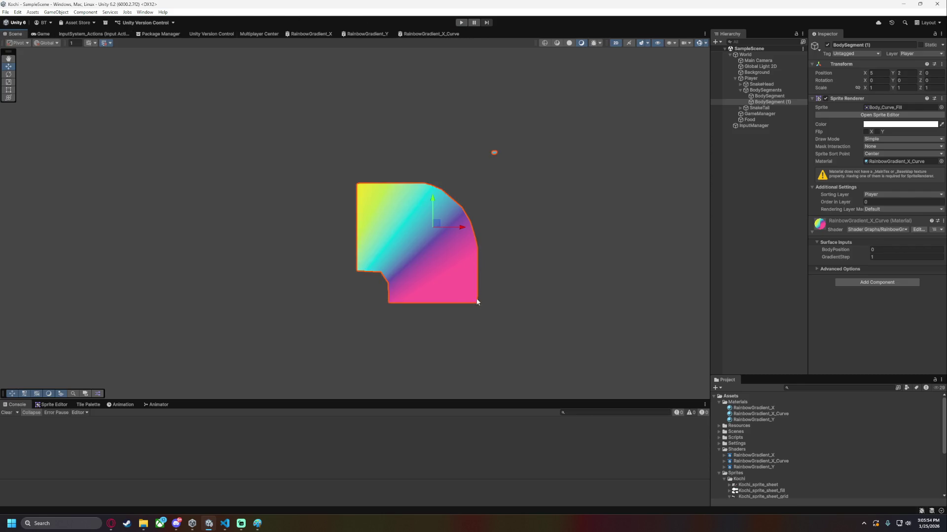
left_click(428, 34)
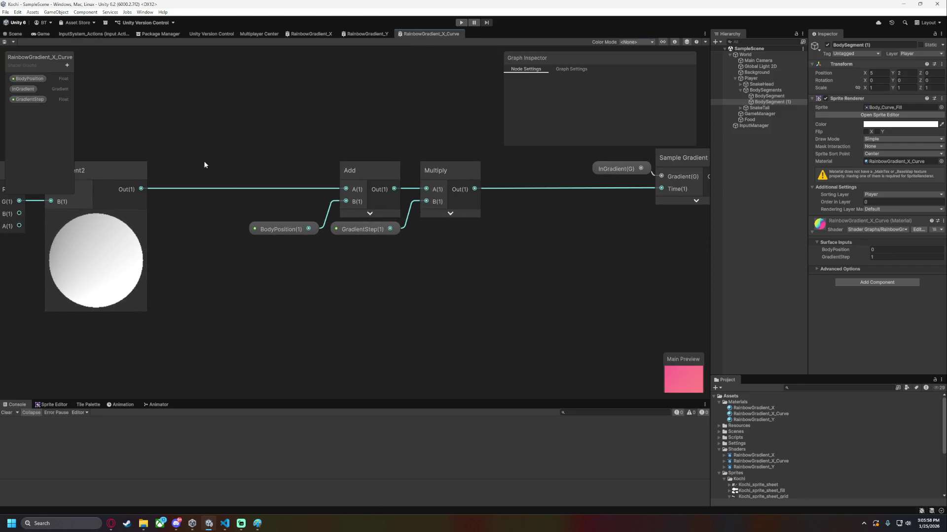
left_click(250, 218)
mouse_move(413, 150)
left_mouse_down()
mouse_move(224, 152)
mouse_move(282, 152)
left_mouse_up()
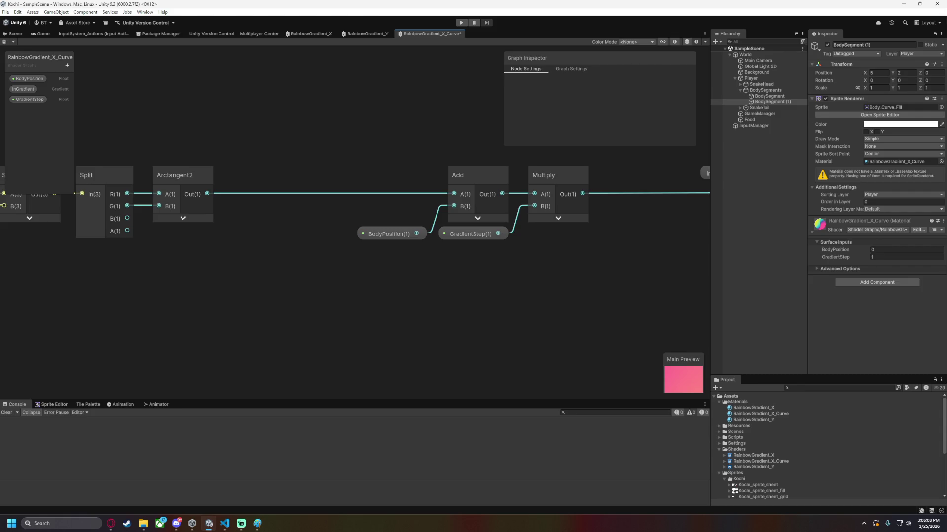
scroll(423, 343, "left", 5)
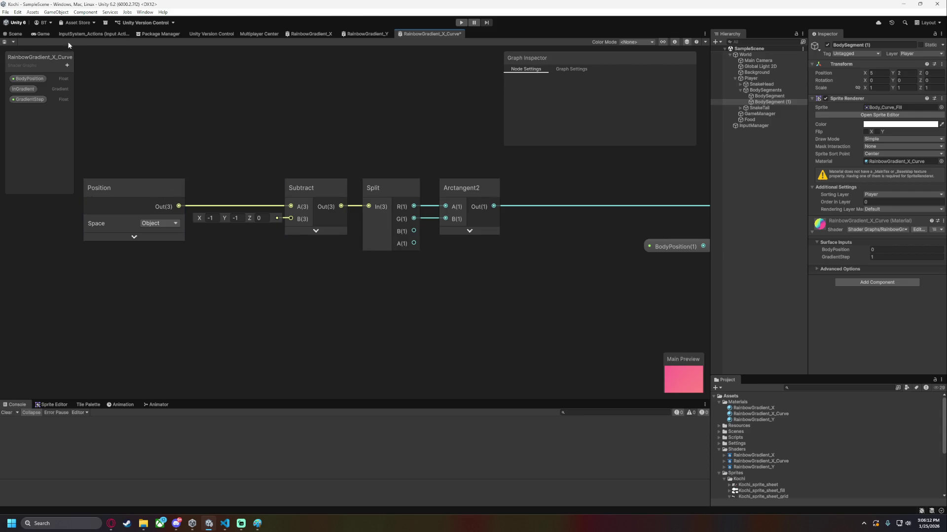
left_click(14, 33)
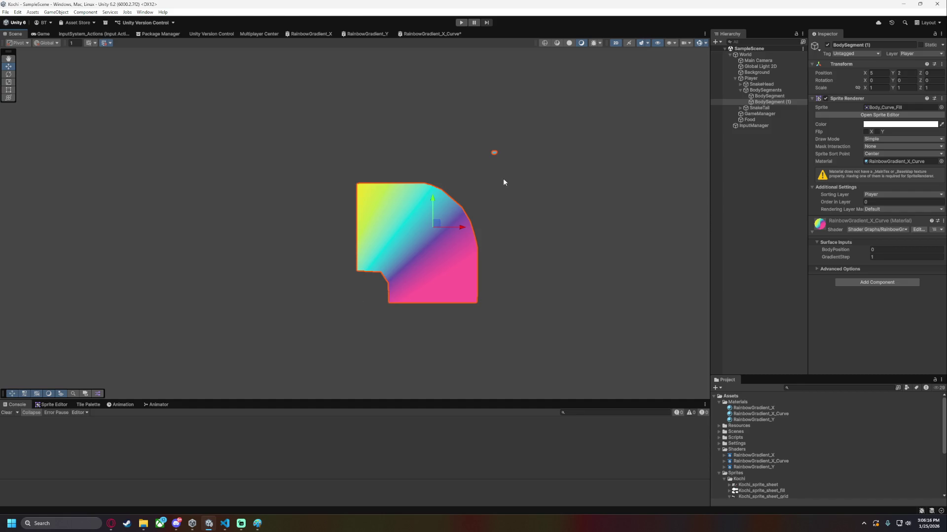
Zoom in on the curved sprite and set GradientStep to 0.2.
scroll(415, 276, "up", 5)
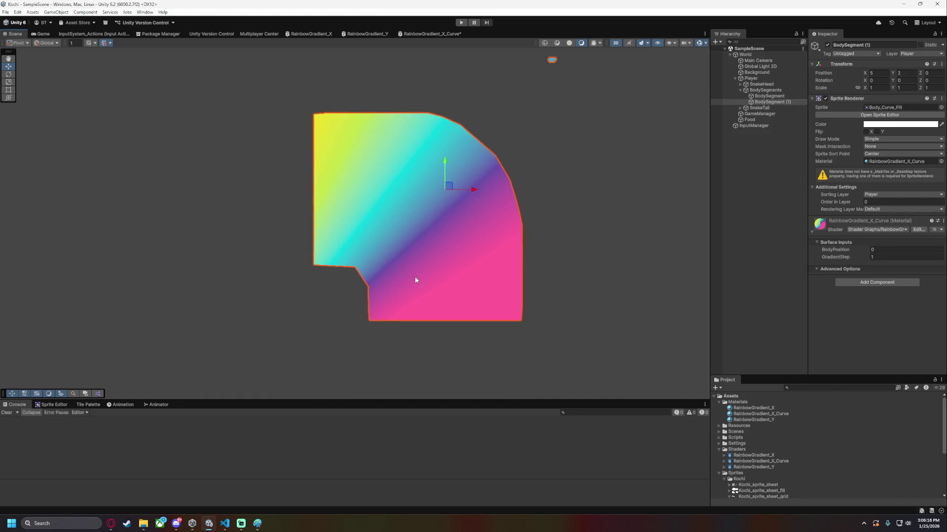
mouse_move(572, 192)
left_mouse_down()
mouse_move(502, 321)
mouse_move(555, 264)
mouse_move(589, 249)
left_mouse_up()
scroll(506, 256, "up", 3)
left_click_drag(338, 387, 261, 314)
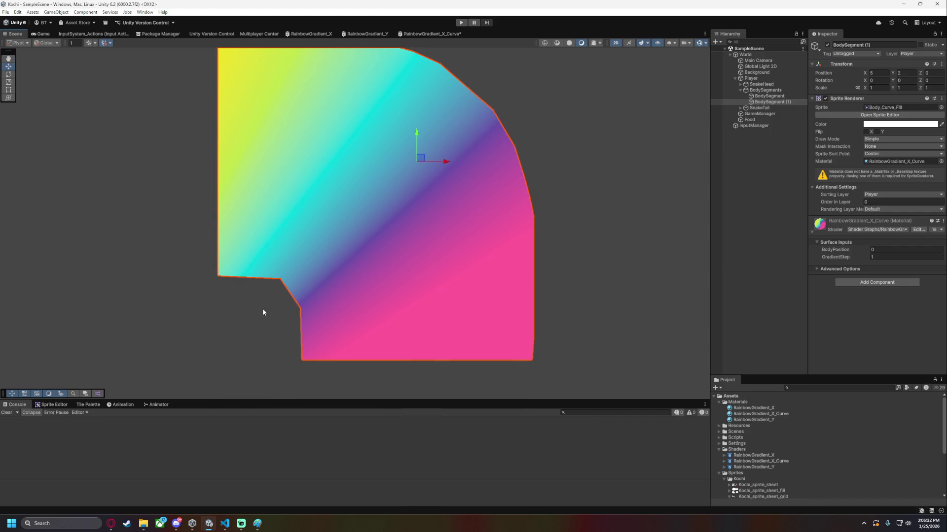
left_click_drag(608, 339, 702, 390)
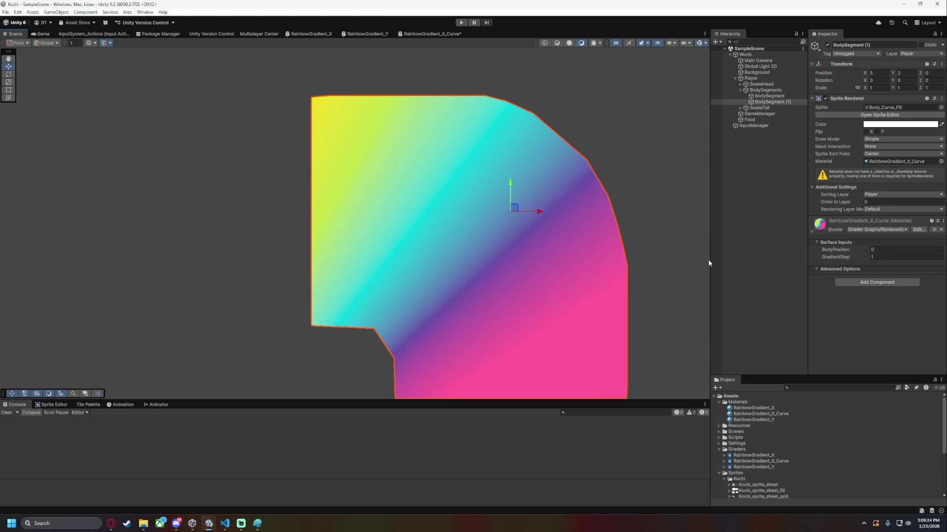
scroll(281, 358, "down", 1)
left_click(893, 257)
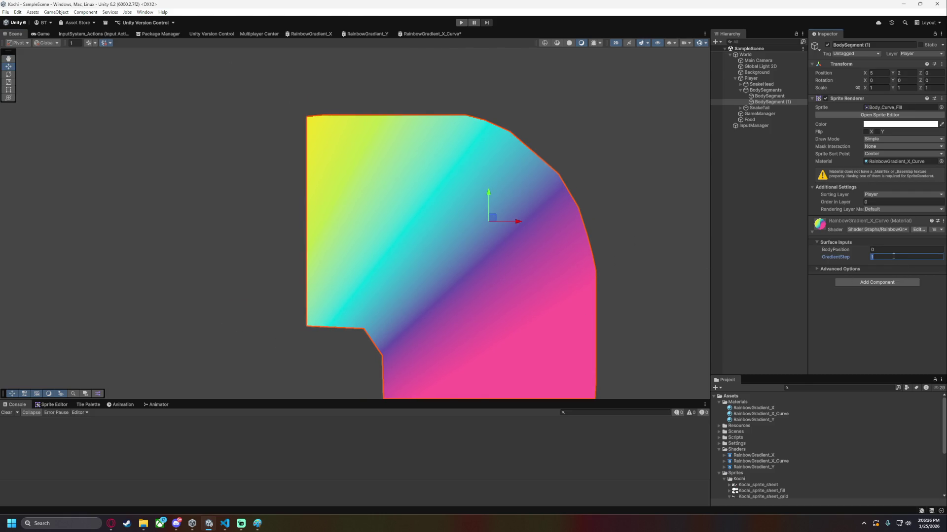
type("0.2")
Try BodyPosition values 1, 2 and 3, then reset it to 0.
scroll(424, 197, "down", 3)
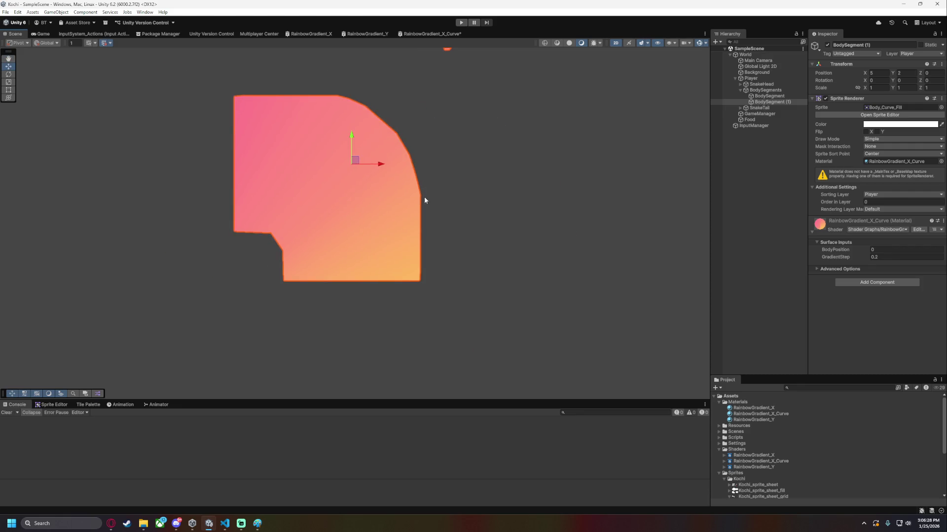
left_click_drag(593, 186, 496, 192)
scroll(486, 207, "down", 2)
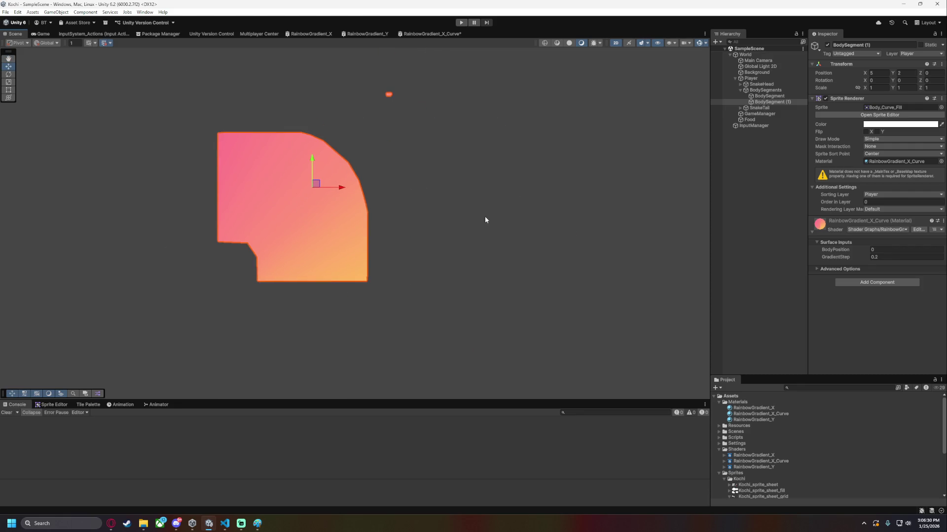
left_click(876, 250)
type("1")
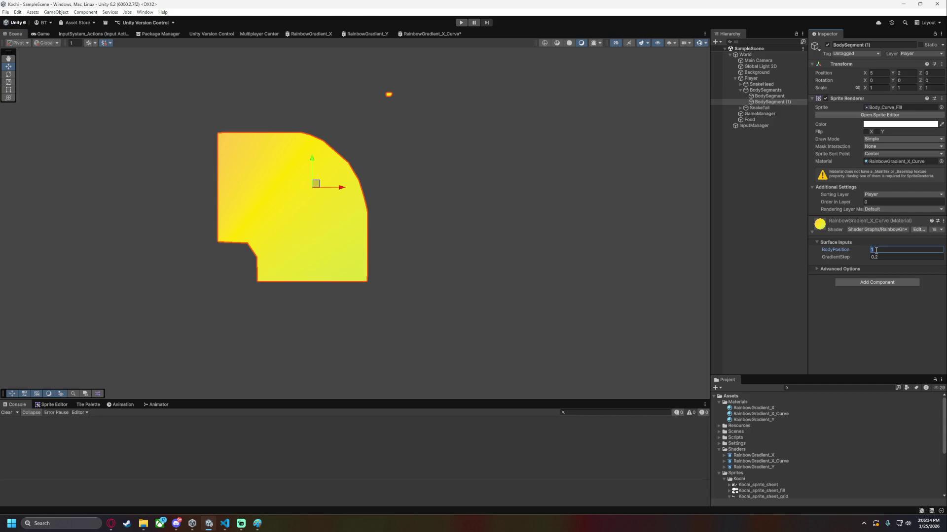
key("BackSpace")
type("2")
key("BackSpace")
type("3")
key("BackSpace")
type("0")
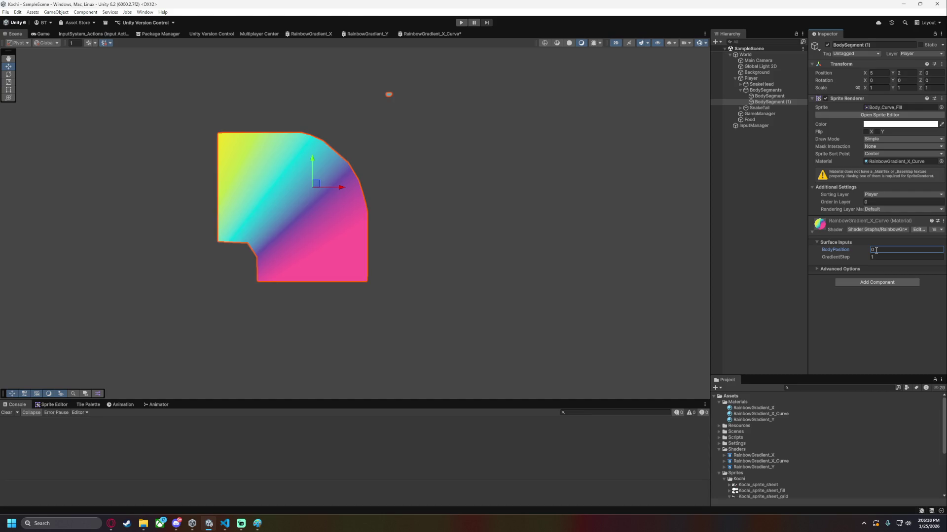
Set GradientStep back to 0.2 and select the straight BodySegment object.
left_click(888, 258)
type("0.2")
left_click(767, 103)
left_click(768, 96)
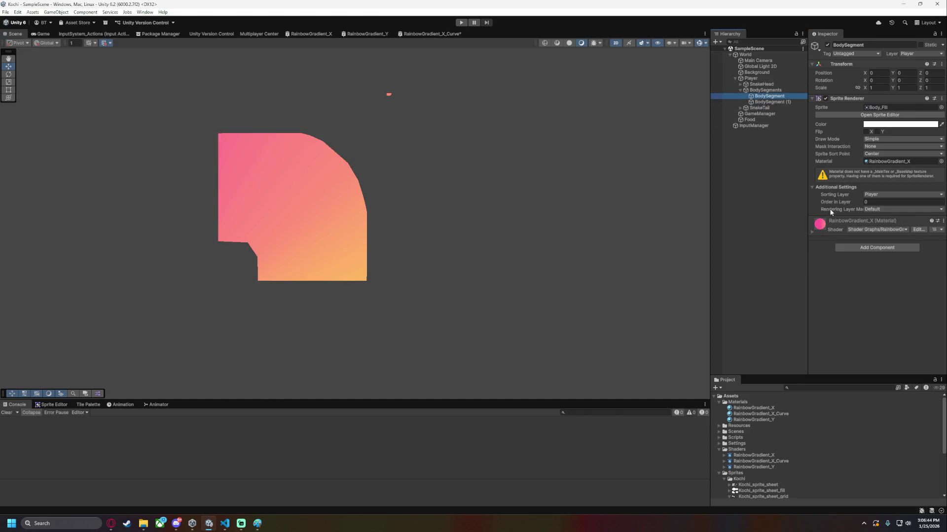
Collapse the material details and delete BodySegment (1) from the scene.
left_click(812, 232)
left_click(769, 102)
key("Delete")
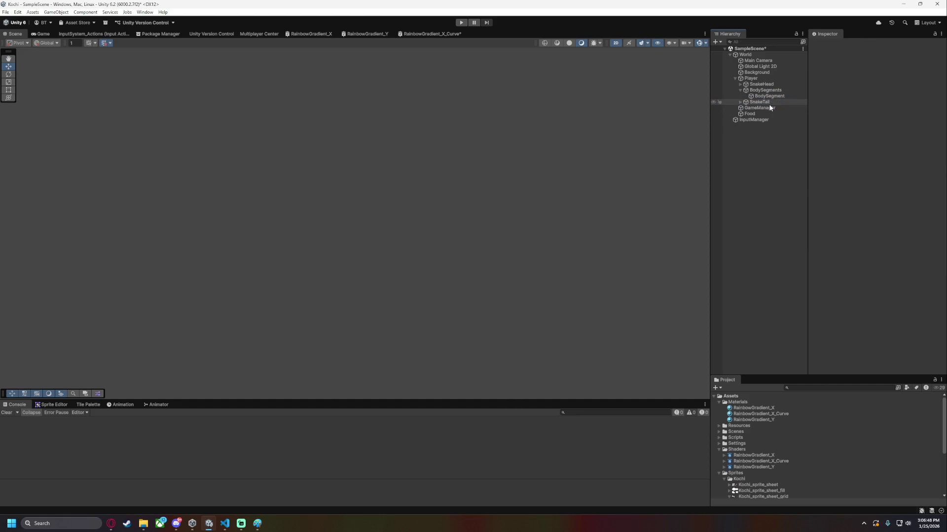
In the RainbowGradient_X_Curve graph, shift the Position through Arctangent2 nodes right and zoom out.
left_click(437, 35)
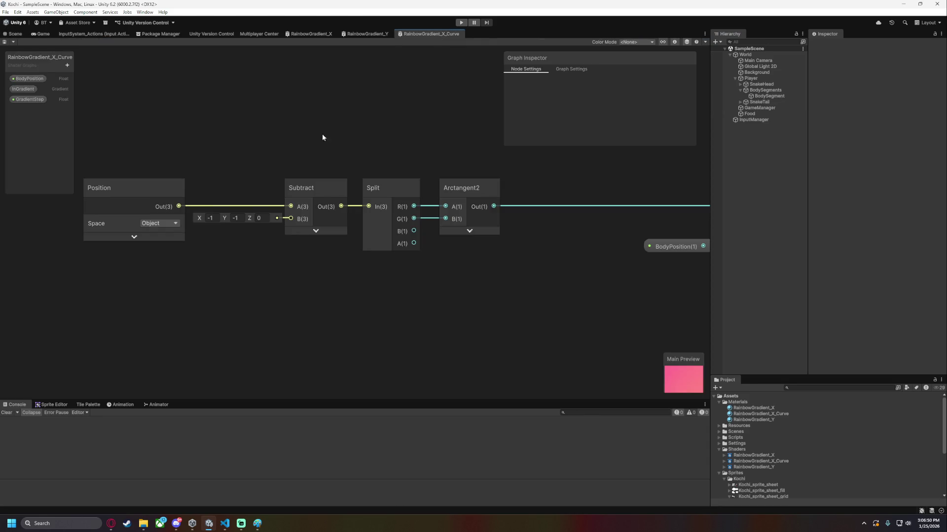
left_click_drag(156, 154, 404, 219)
left_click_drag(370, 184, 501, 181)
left_click(429, 154)
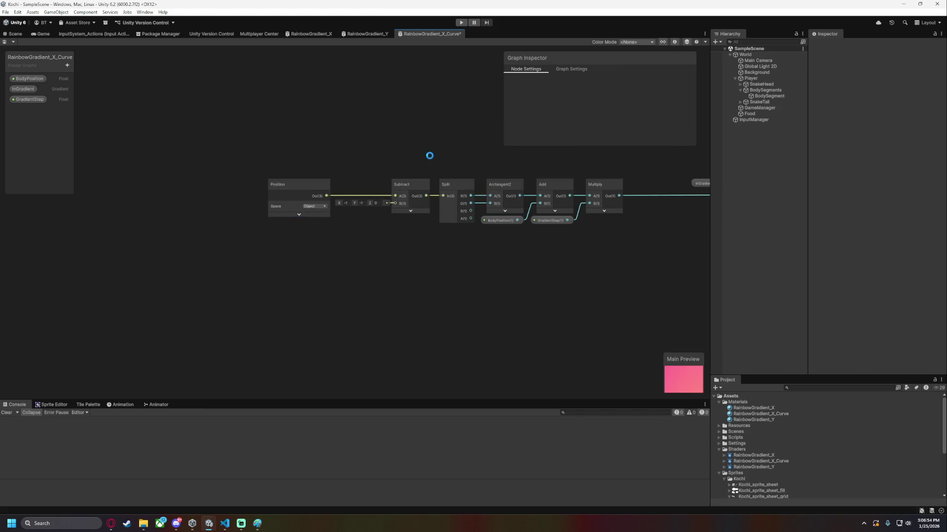
scroll(429, 154, "down", 1)
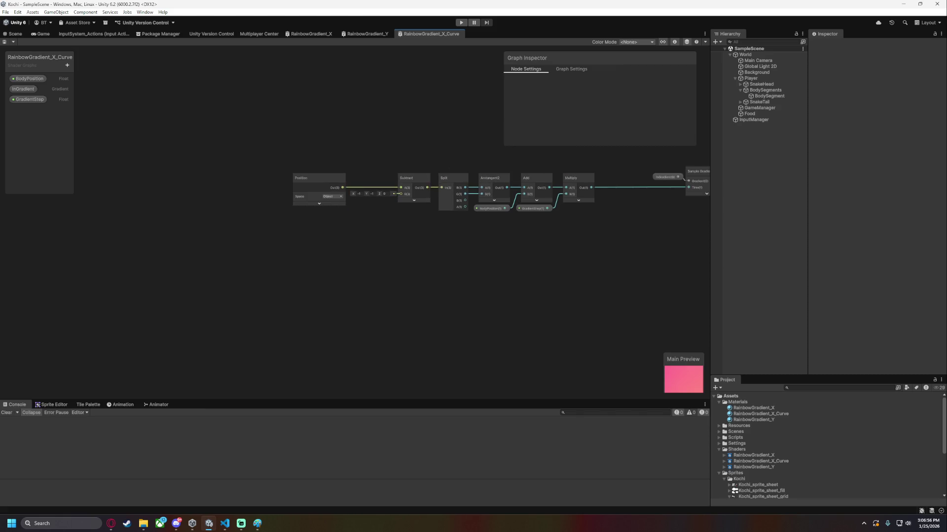
key("ctrl+s")
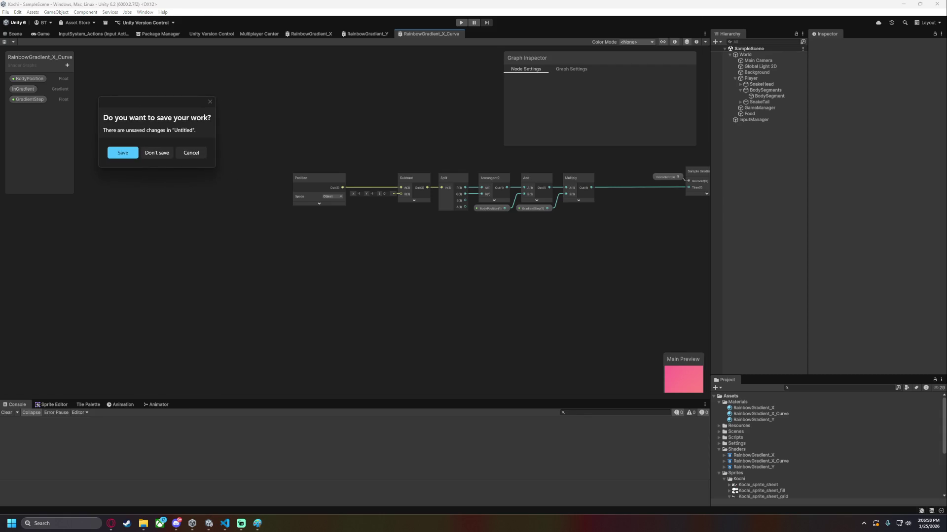
key("Escape")
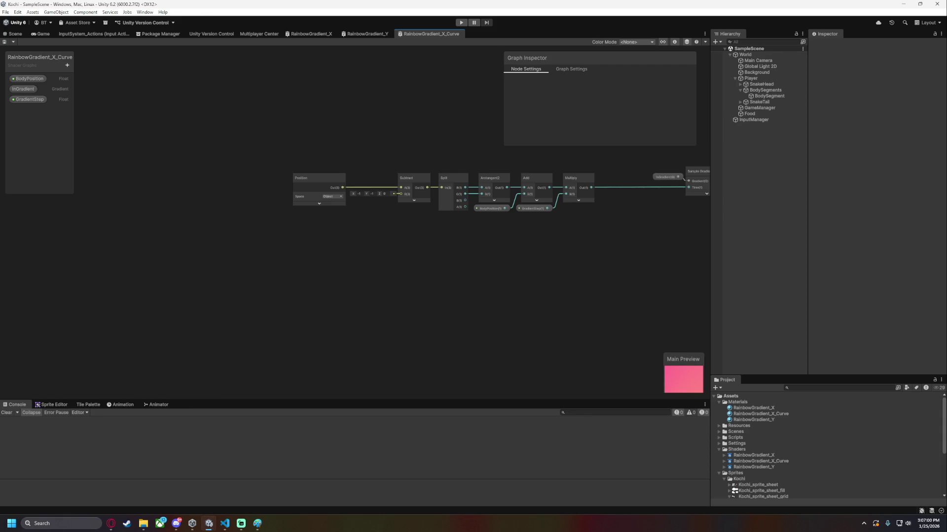
Close the Paint drawing without saving it.
key("alt+Tab")
left_click(157, 152)
key("alt+Tab")
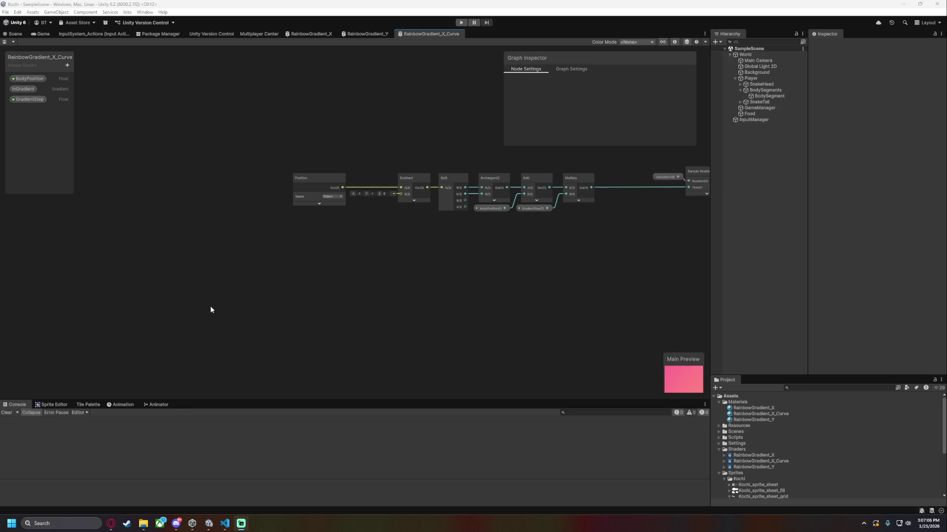
Move the Position-to-Multiply node chain further right and pan to view it, then bring up VS Code.
scroll(493, 286, "up", 5)
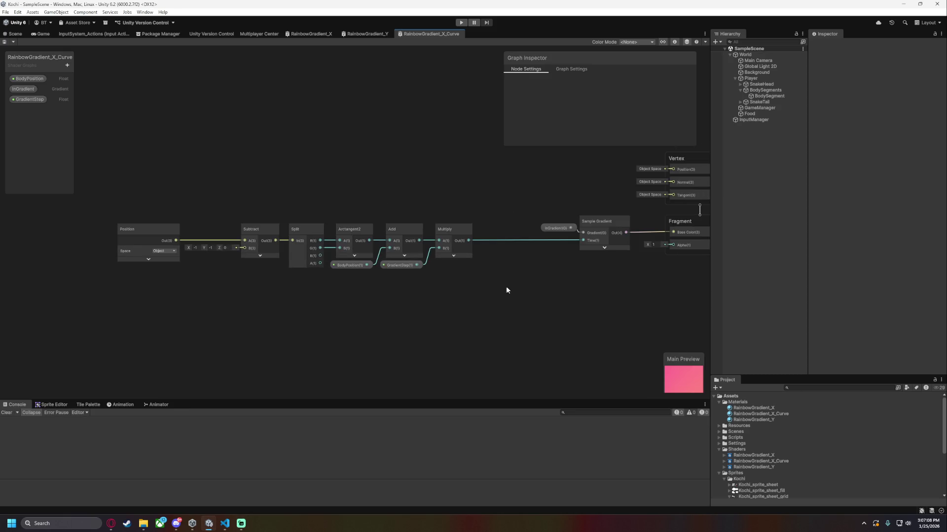
mouse_move(135, 186)
left_mouse_down()
mouse_move(607, 302)
mouse_move(302, 341)
left_mouse_up()
left_click_drag(267, 244, 353, 244)
left_click(186, 370)
mouse_move(186, 369)
left_mouse_down()
mouse_move(438, 348)
mouse_move(261, 345)
mouse_move(486, 351)
mouse_move(625, 310)
mouse_move(494, 348)
left_mouse_up()
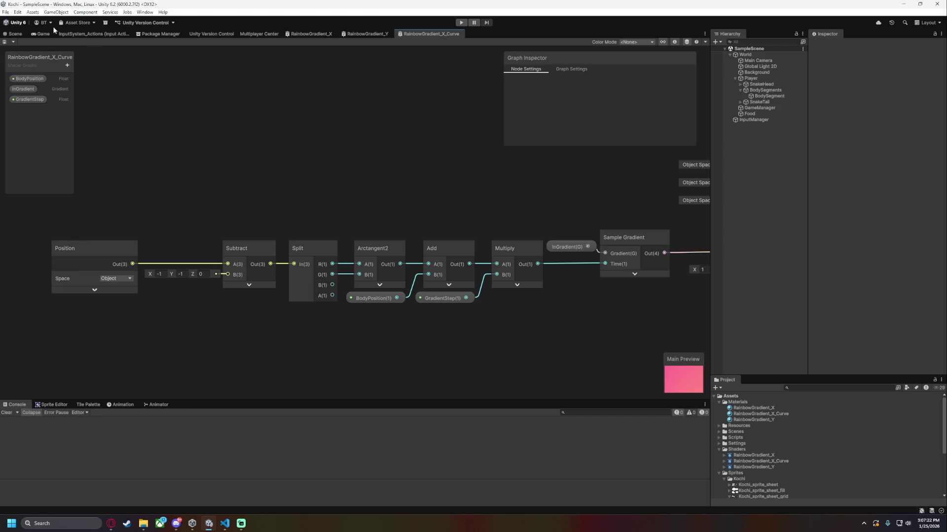
left_click(225, 524)
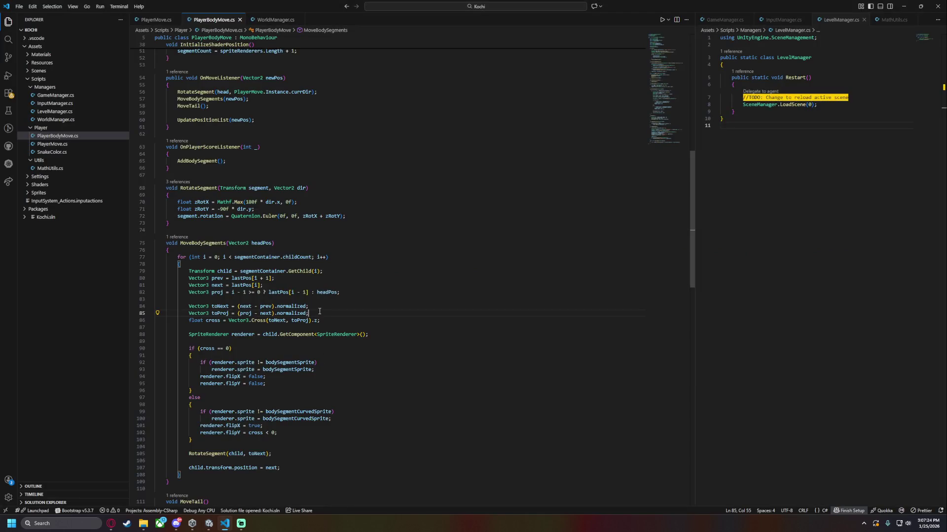
Add a 'public Material bodySegmentMaterial;' field below line 15.
scroll(352, 305, "down", 8)
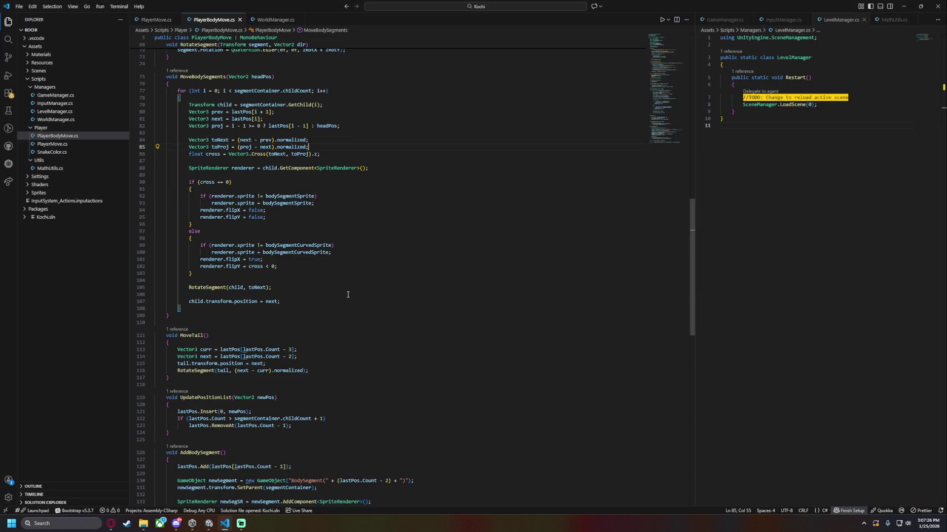
scroll(347, 295, "up", 20)
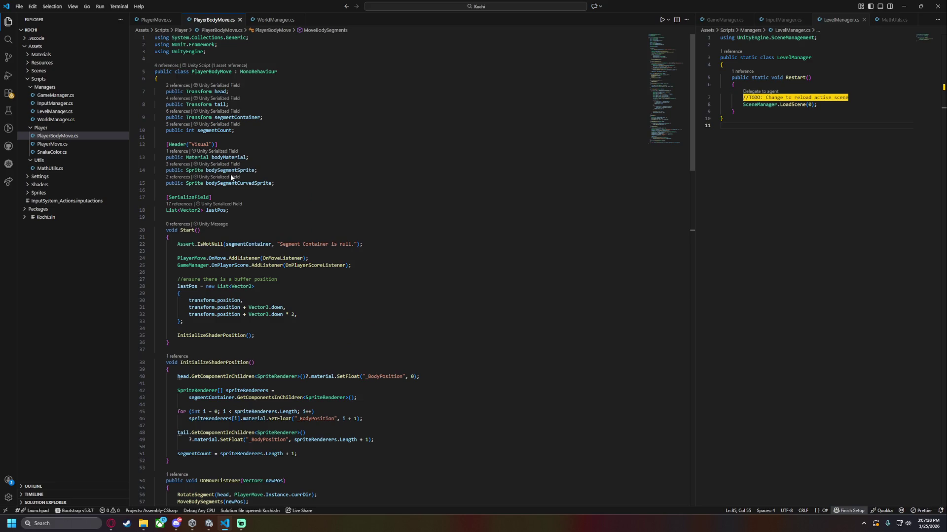
double_click(231, 170)
double_click(247, 184)
left_click(289, 183)
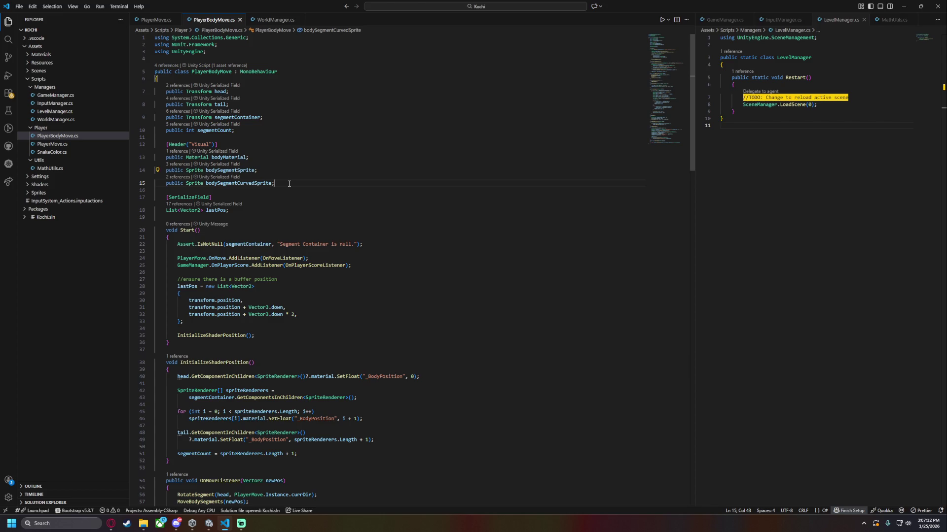
key("Return")
type("public Mat")
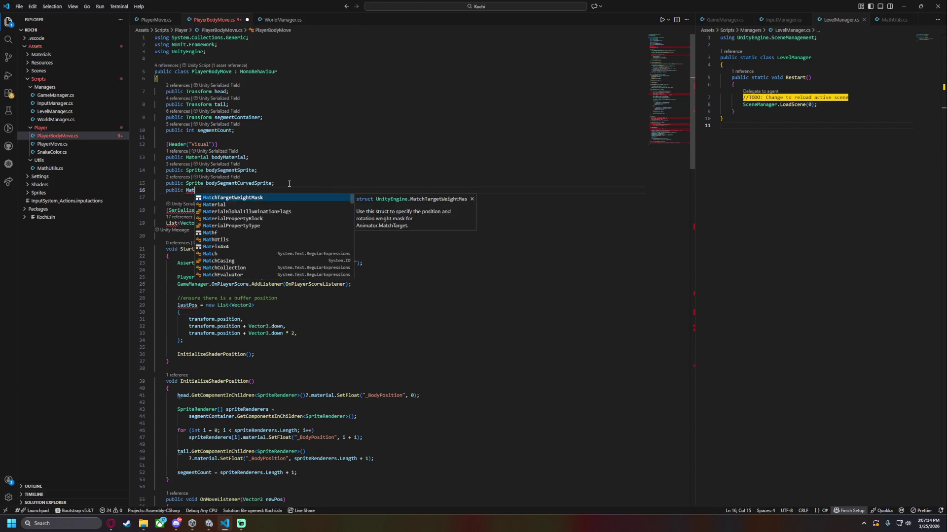
type("erial bod")
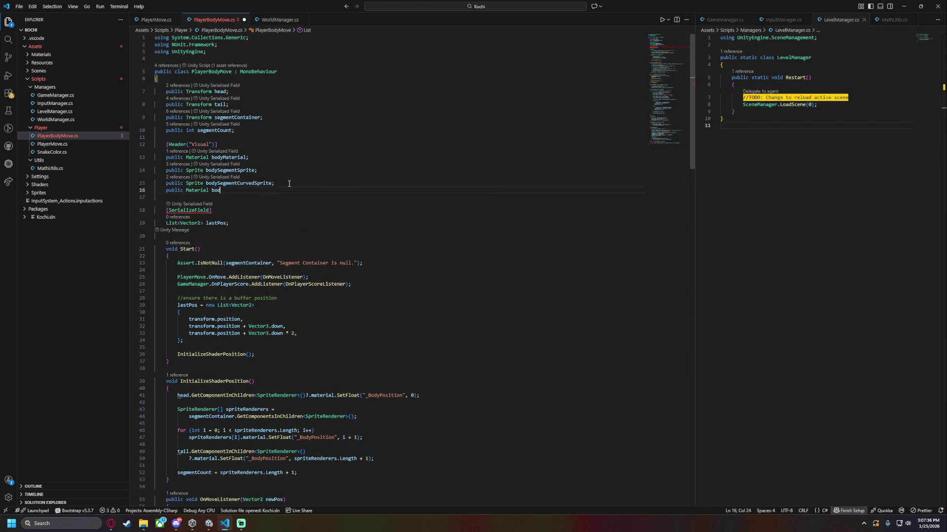
type("ySegmentMater")
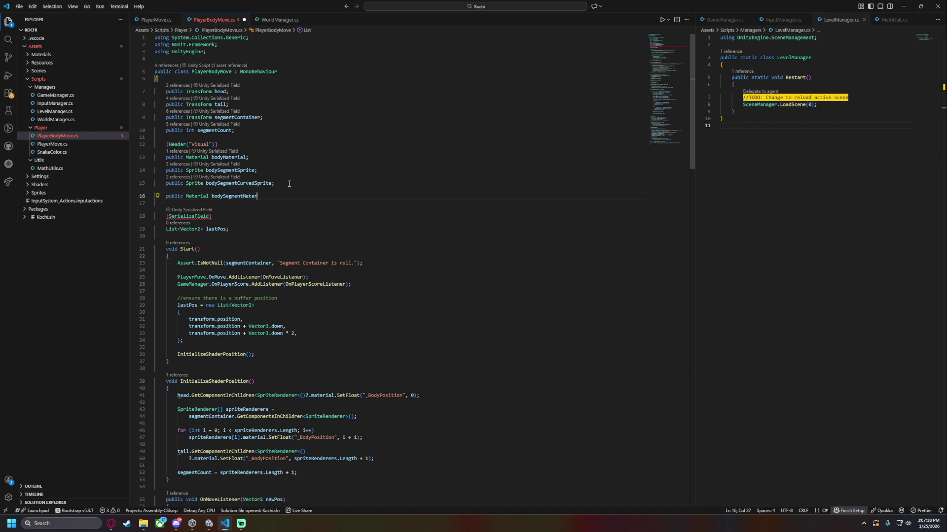
type("ial;")
Duplicate that field, rename the copy to bodySegmentCurvedMaterial, and save.
key("shift+Up")
key("shift+End")
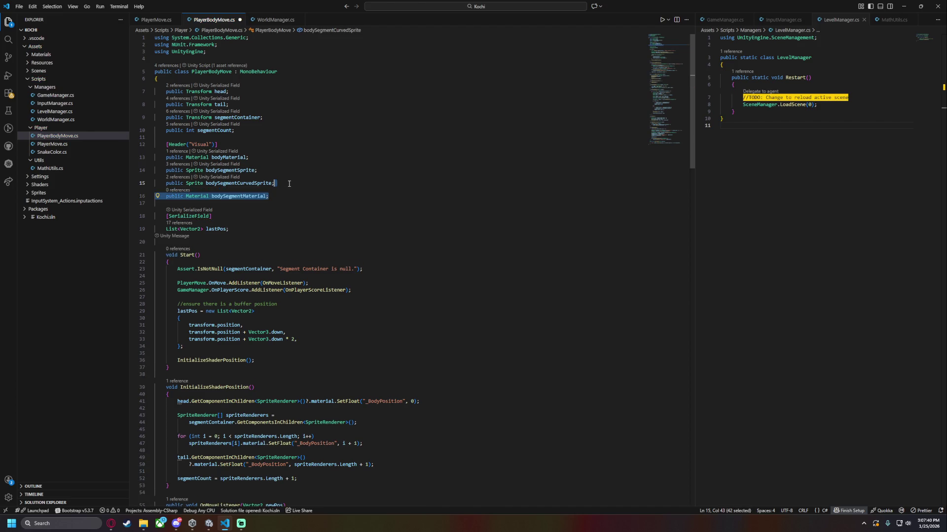
key("ctrl+c")
key("Right")
key("ctrl+v")
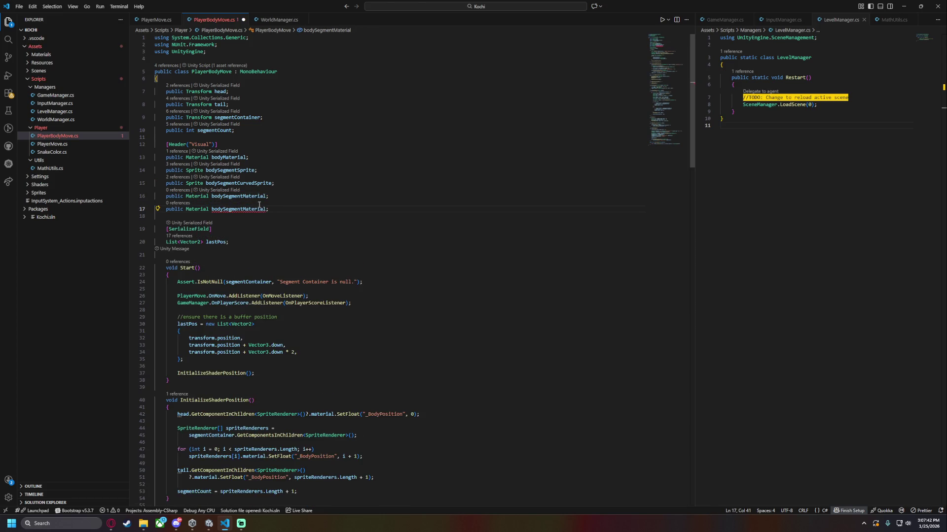
left_click(243, 209)
type("Curved")
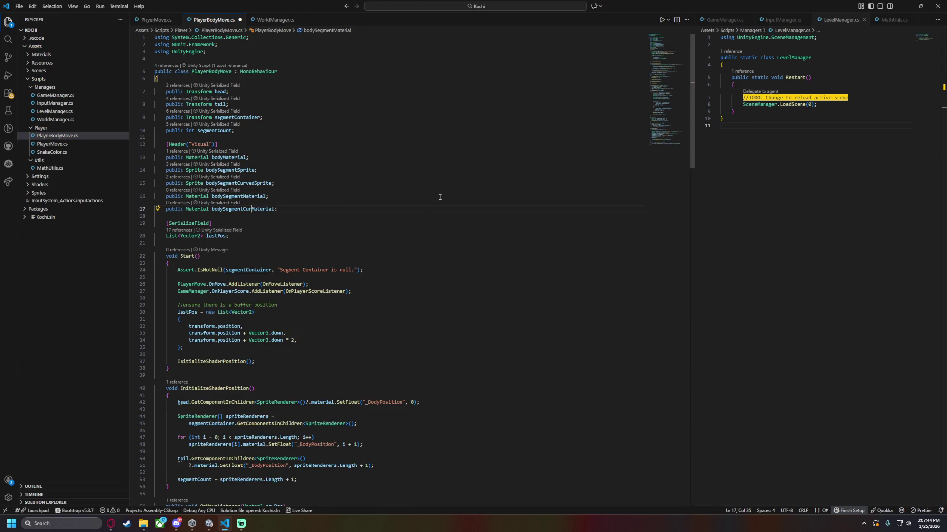
key("ctrl+s")
Review the two material declarations and select the bodySegmentMaterial name.
double_click(229, 210)
left_click(245, 196)
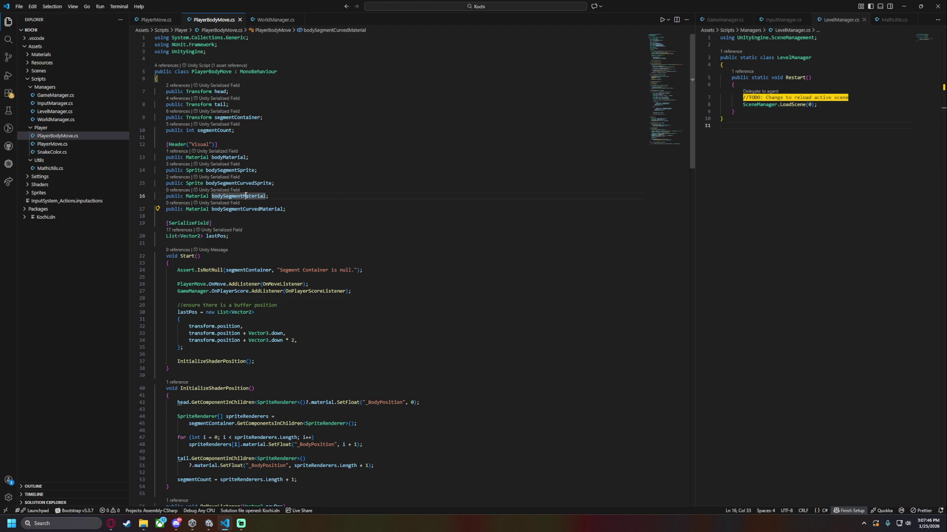
mouse_move(661, 74)
left_mouse_down()
mouse_move(667, 143)
mouse_move(668, 94)
left_mouse_up()
key("Down")
key("End")
double_click(245, 70)
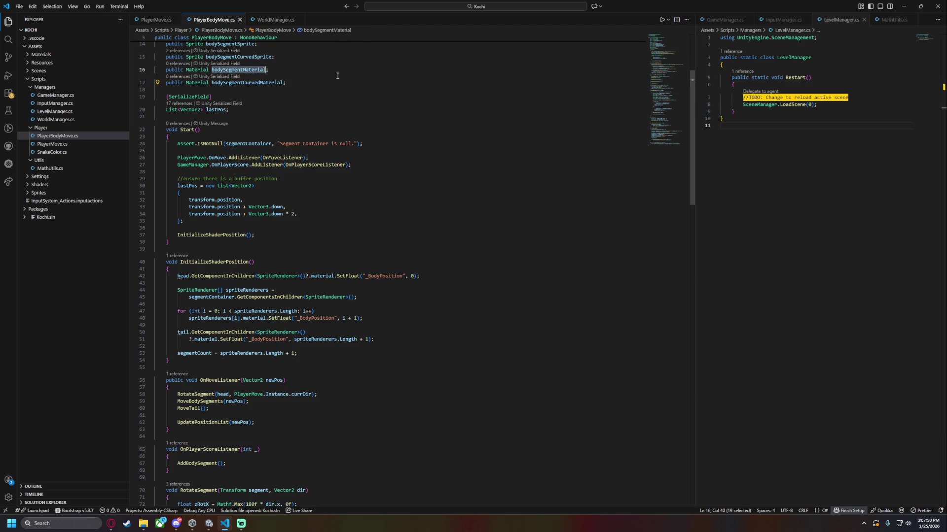
Duplicate the sprite if-checks in both the straight and curved branches.
scroll(279, 236, "down", 20)
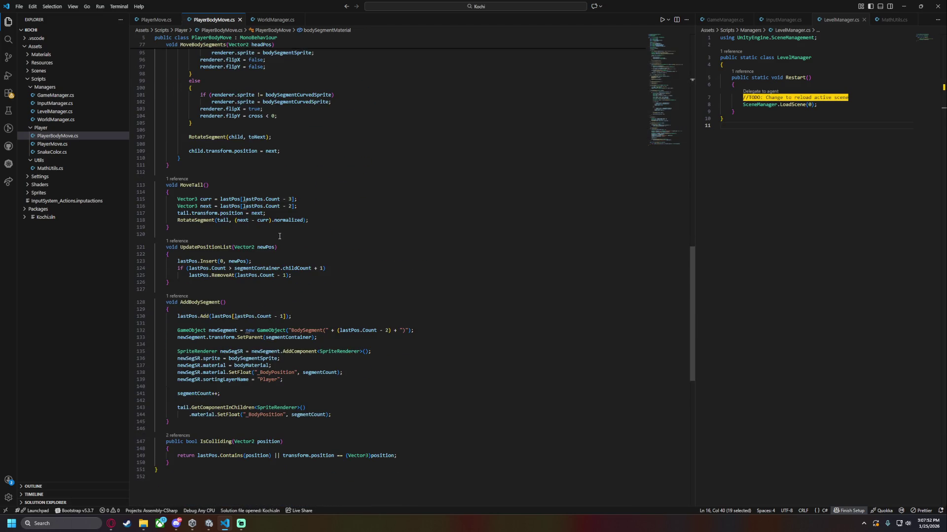
scroll(254, 200, "up", 7)
left_click_drag(335, 220, 156, 212)
key("ctrl+c")
key("End")
key("Return")
key("ctrl+v")
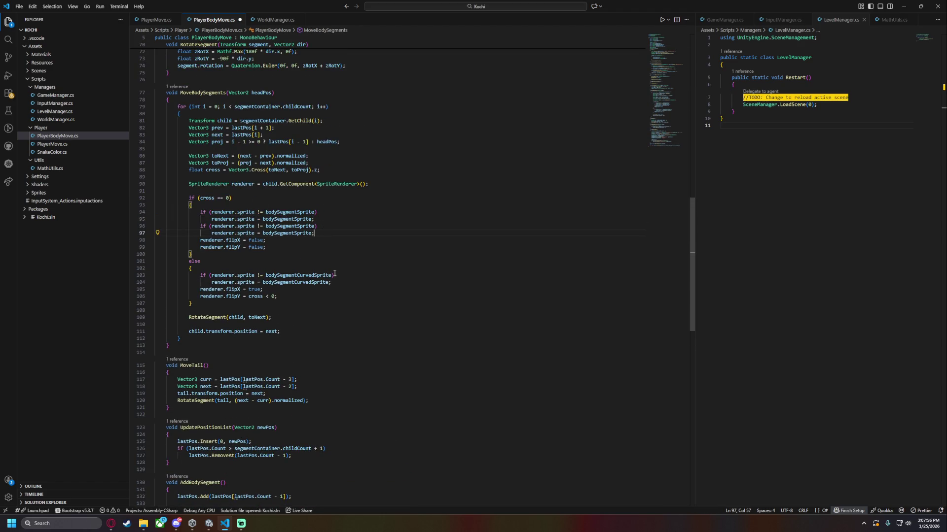
left_click_drag(335, 282, 338, 272)
key("ctrl+c")
key("End")
key("ctrl+v")
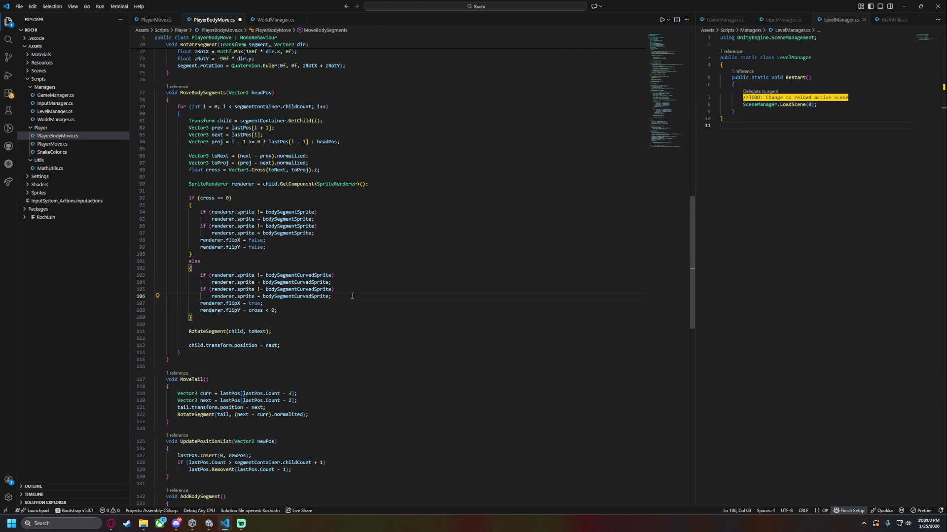
Make the duplicated straight check compare and assign renderer.material with bodySegmentMaterial.
scroll(296, 237, "up", 20)
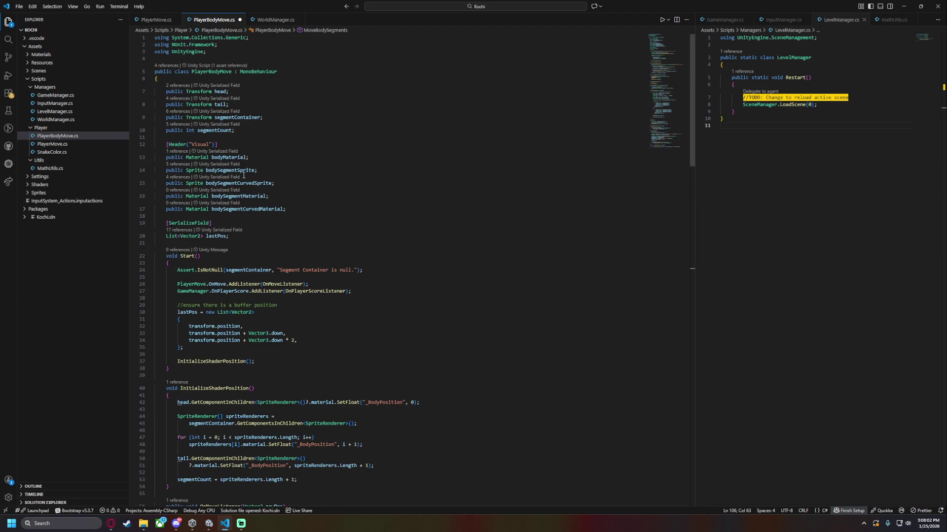
double_click(238, 196)
scroll(290, 254, "down", 15)
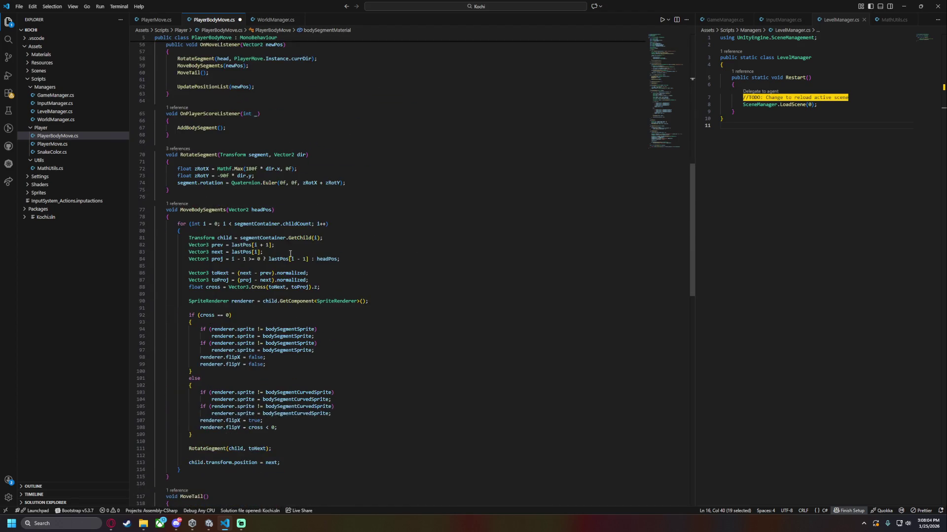
scroll(291, 254, "down", 3)
double_click(289, 287)
key("ctrl+d")
key("ctrl+v")
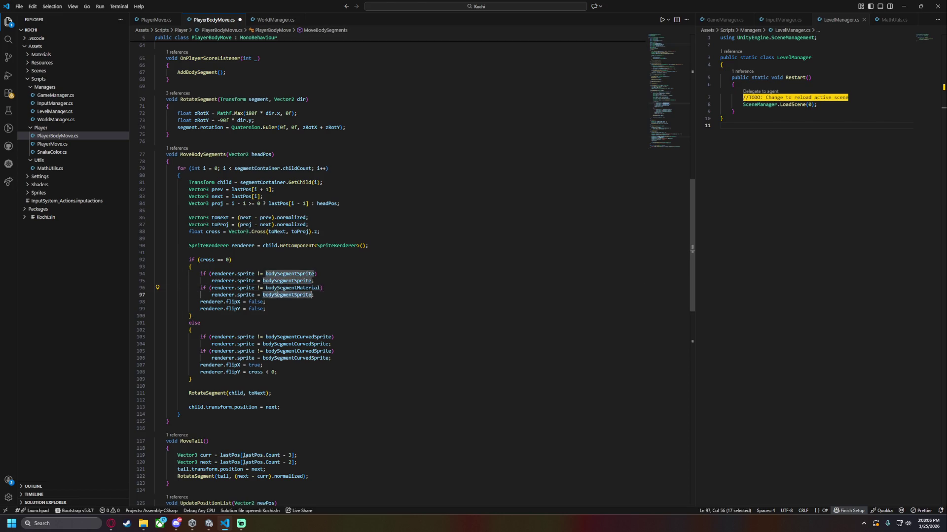
double_click(246, 288)
type("materia")
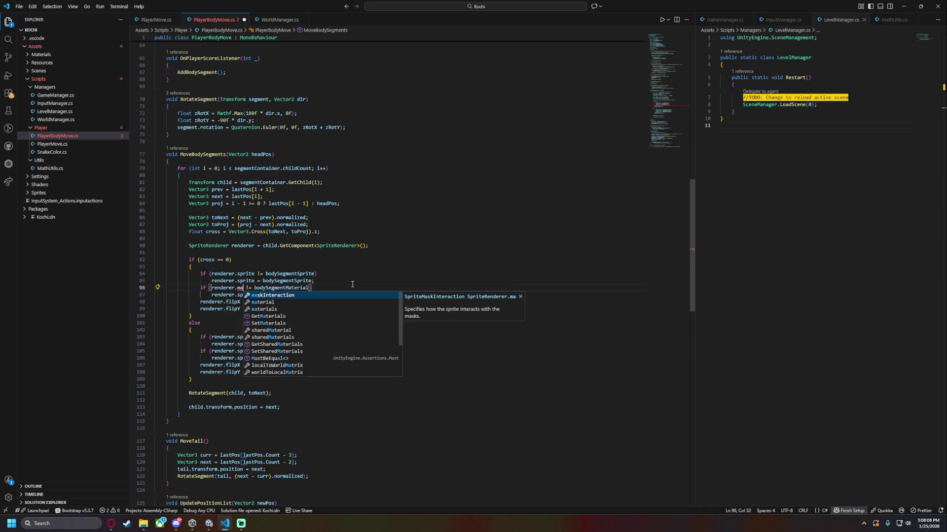
key("Tab")
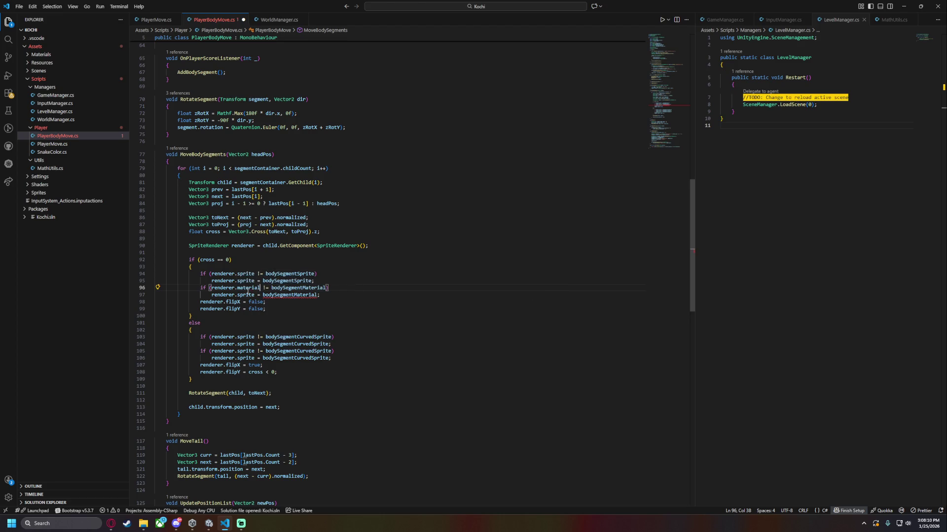
double_click(246, 295)
type("material")
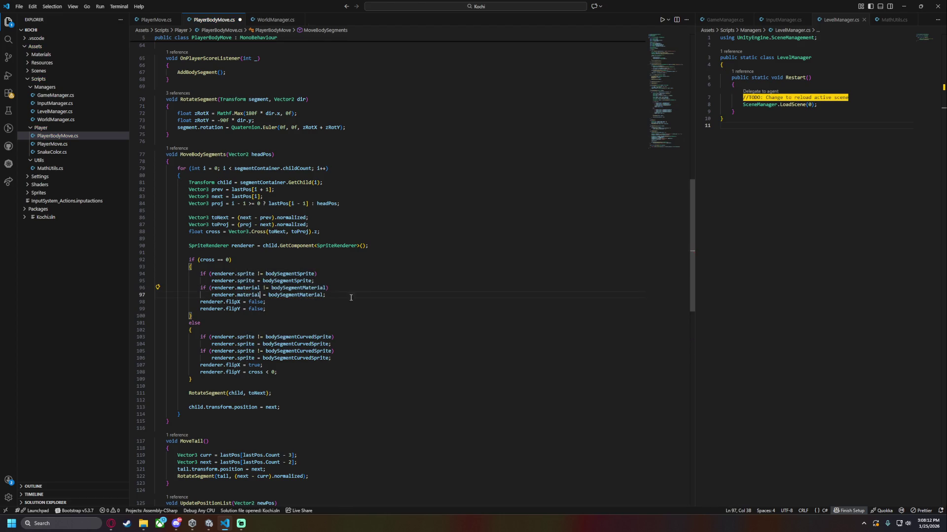
Wrap the material assignment in braces and add renderer.material.SetFloat("_BodyPositoin", ...).
left_click_drag(340, 293, 344, 286)
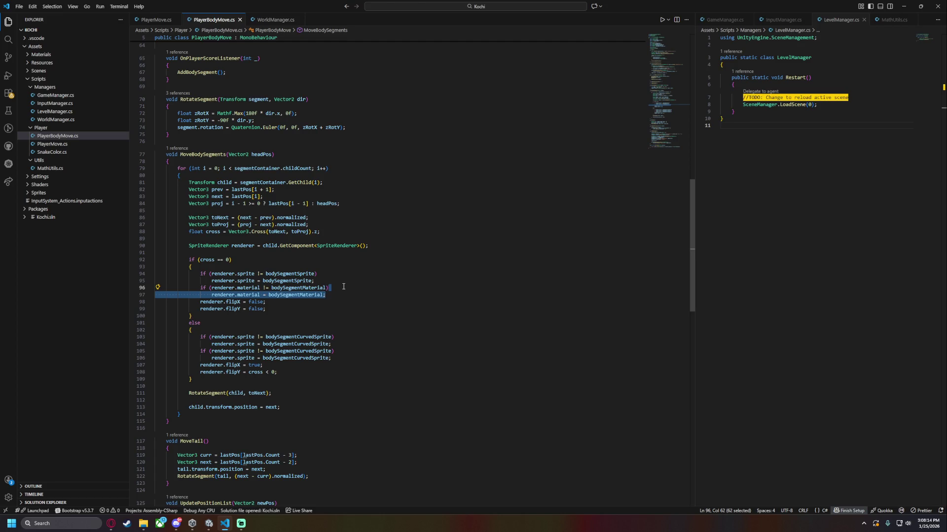
type("{")
key("Down")
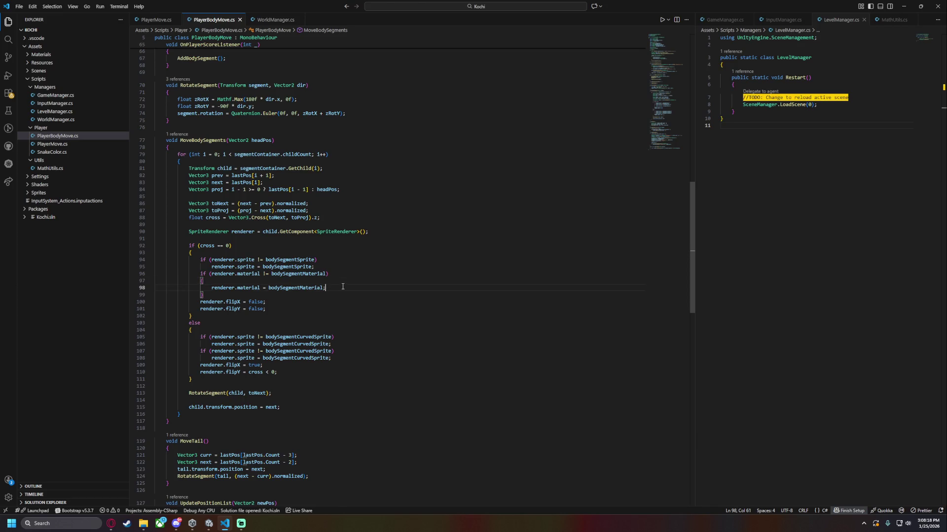
key("Return")
type("renderer.mat")
key("Tab")
type(".setF")
key("Tab")
type("(\"_Bod")
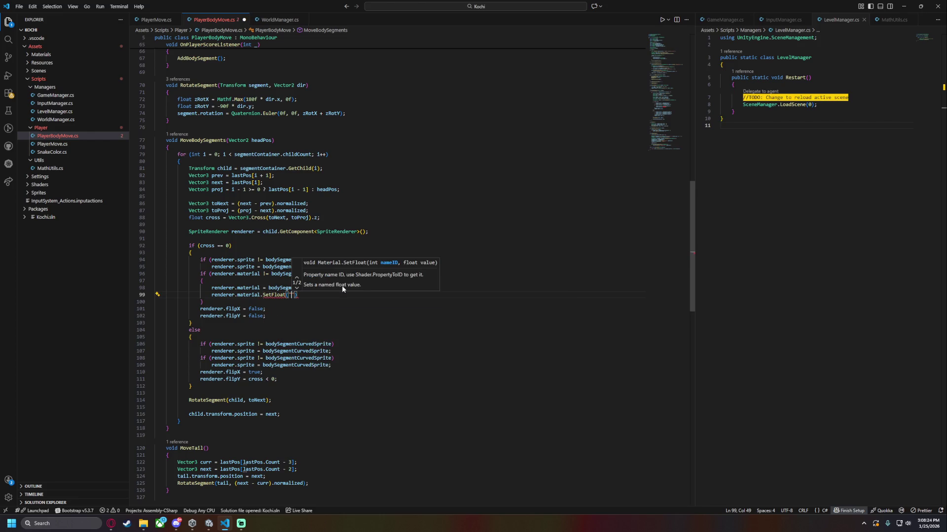
type("yPositoin\",")
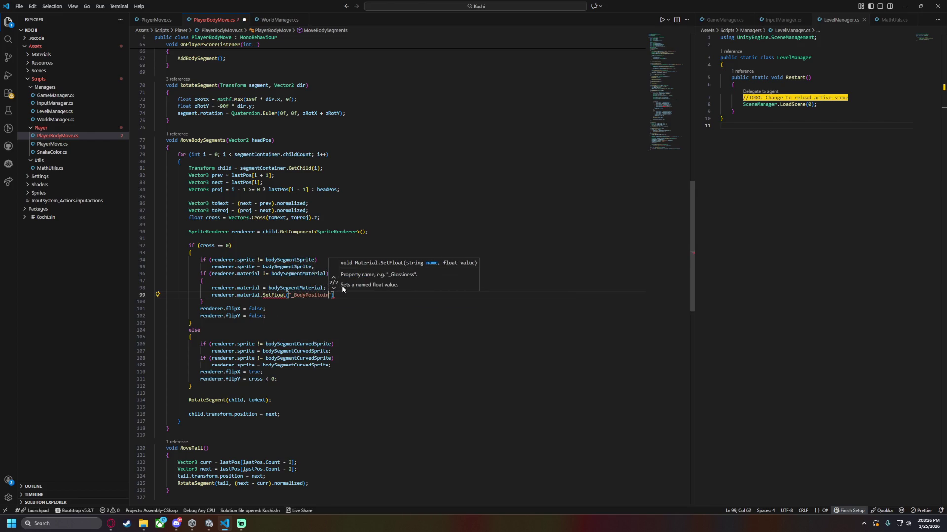
key("Escape")
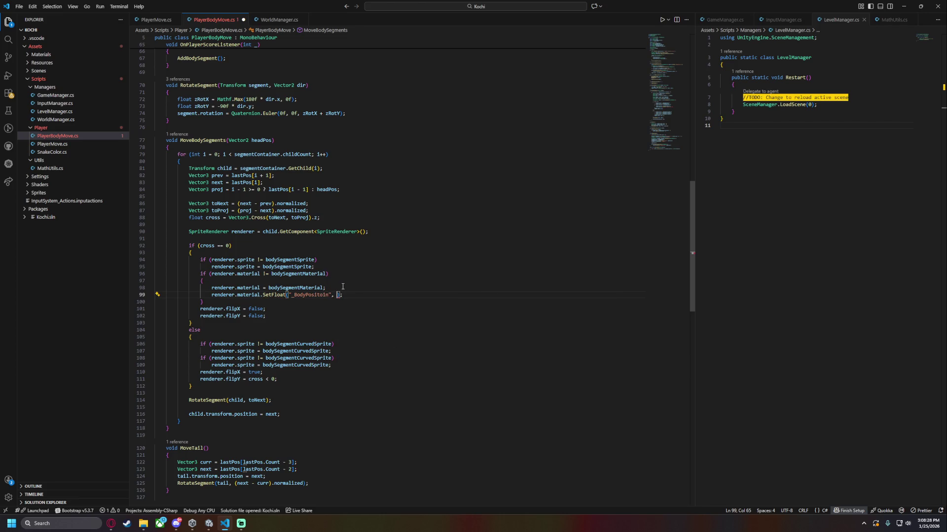
Finish the SetFloat call with i + 1 and copy that line for the curved branch.
scroll(332, 226, "up", 6)
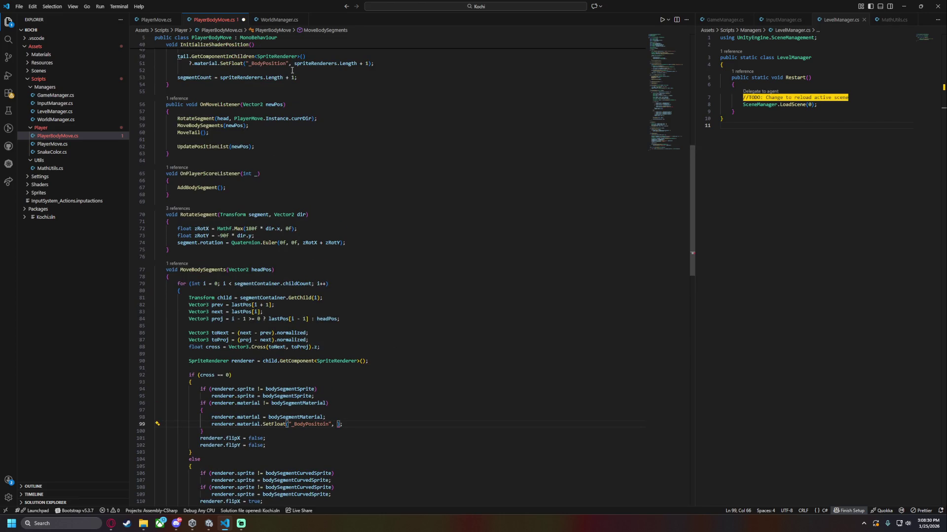
scroll(298, 255, "down", 6)
scroll(299, 246, "up", 10)
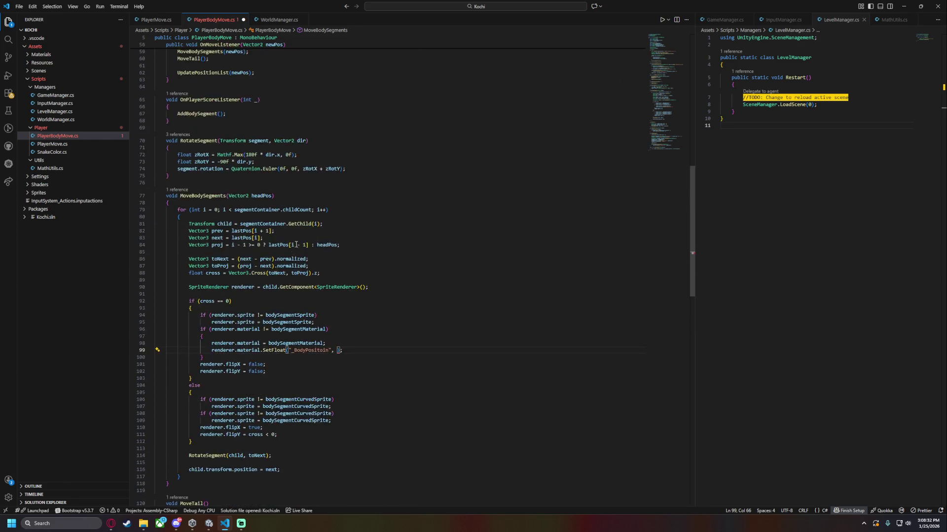
scroll(300, 241, "down", 20)
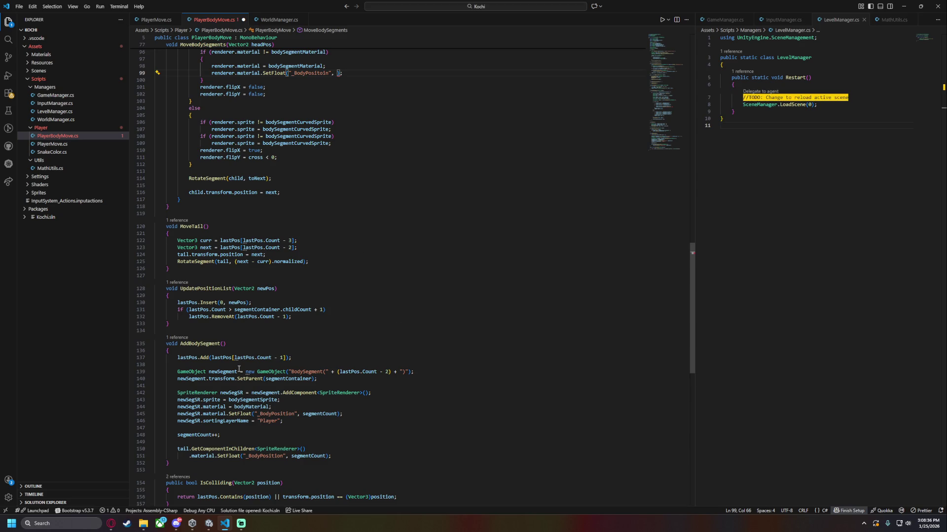
double_click(319, 414)
scroll(342, 266, "up", 7)
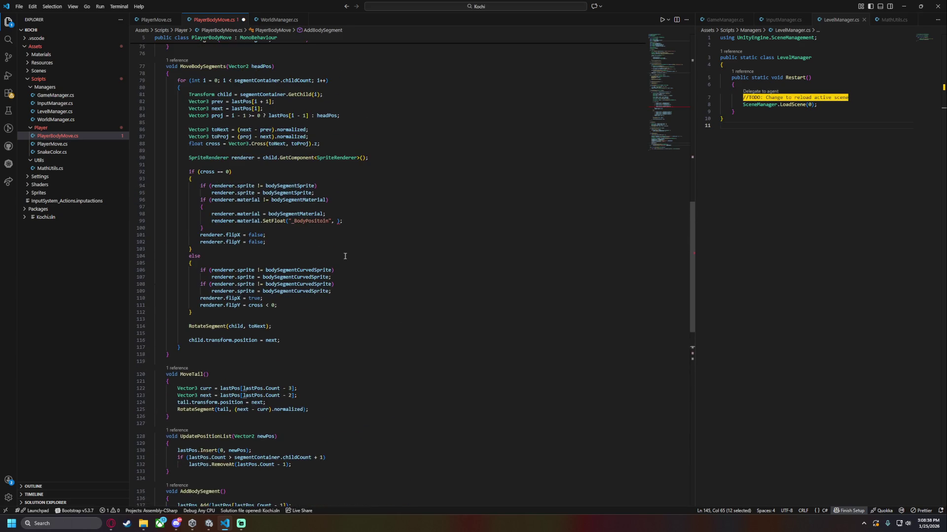
left_click(338, 221)
type("i + 1")
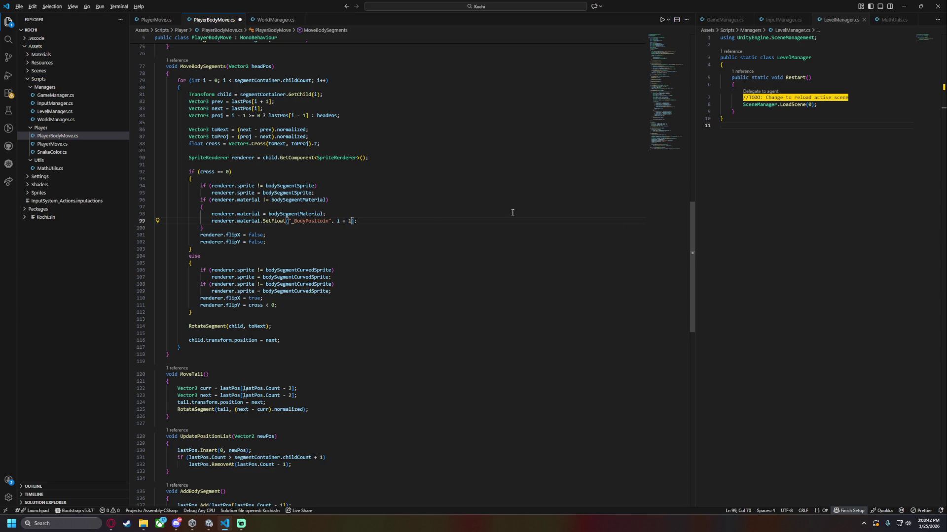
scroll(396, 276, "up", 3)
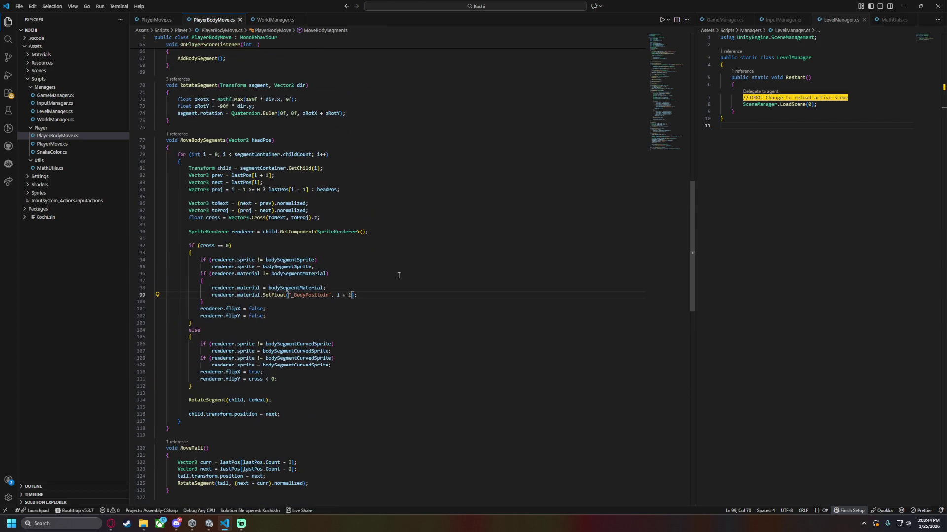
left_click_drag(379, 296, 374, 291)
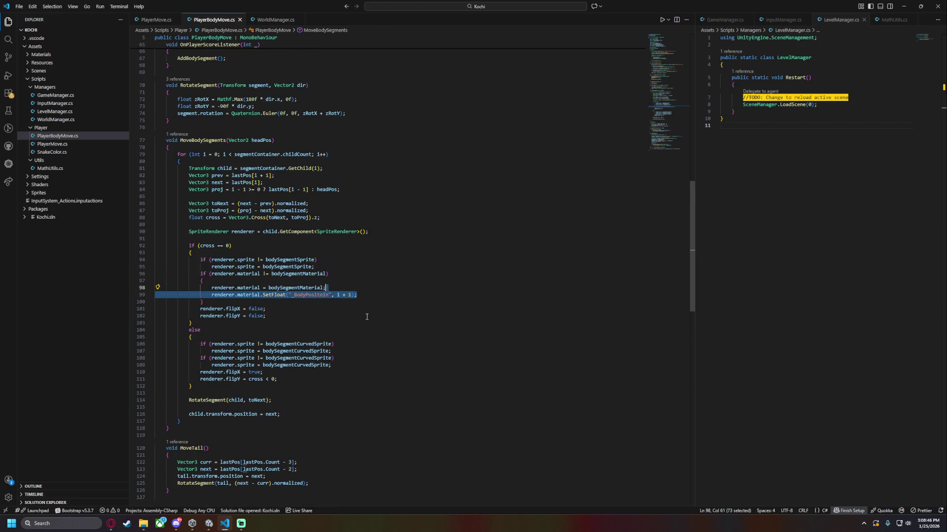
left_click(340, 365)
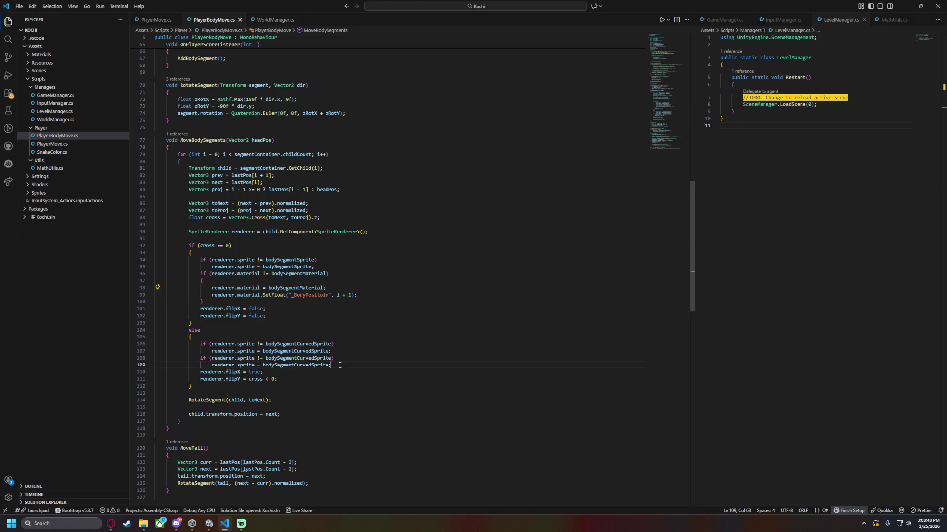
Paste the SetFloat line and swap bodySegmentCurvedSprite for bodySegmentCurvedMaterial in the curved check.
key("ctrl+v")
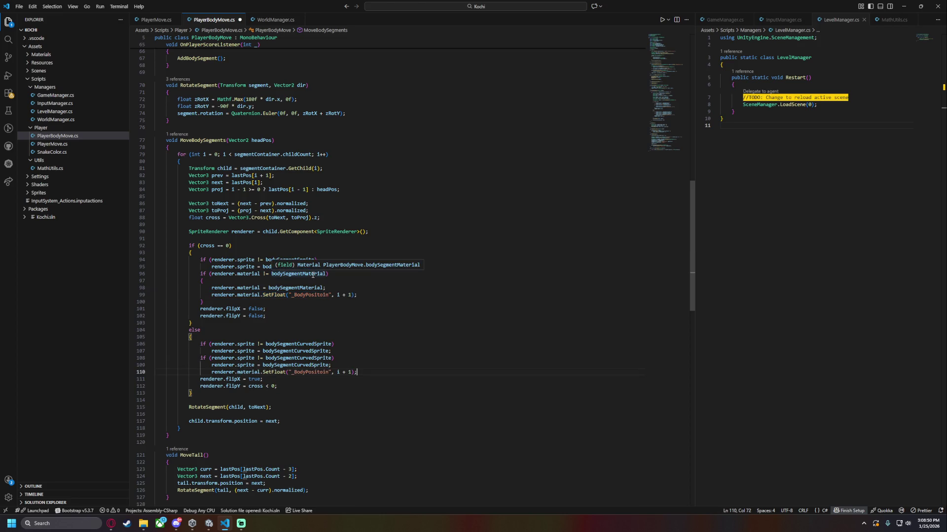
scroll(313, 280, "up", 15)
scroll(305, 240, "up", 4)
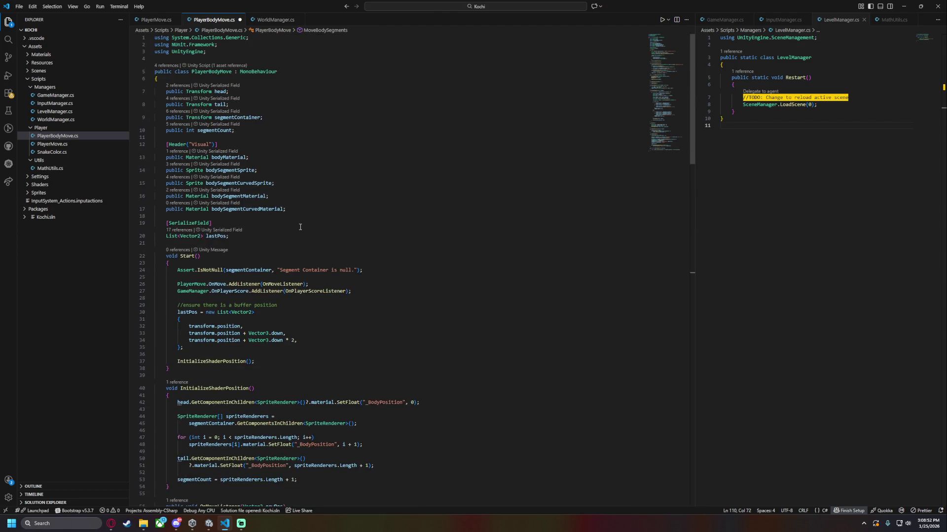
double_click(252, 211)
key("ctrl+c")
scroll(306, 296, "down", 20)
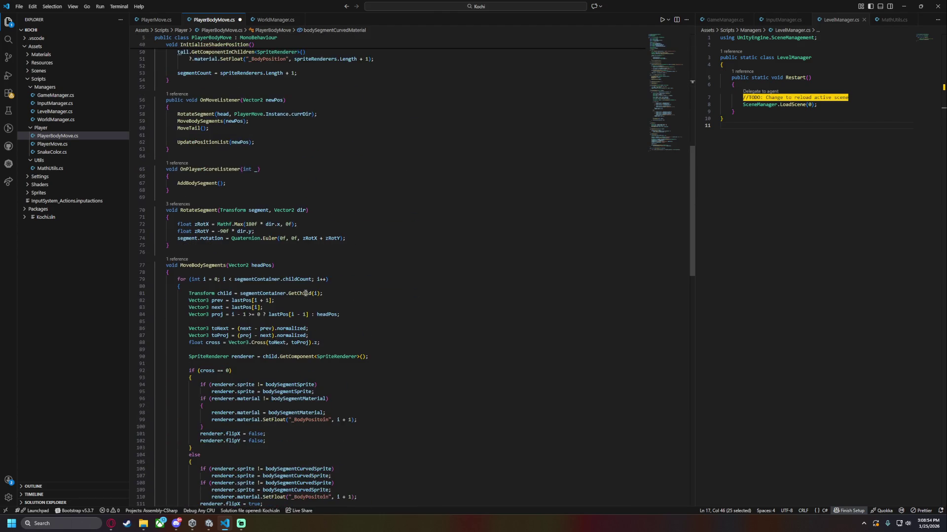
double_click(301, 391)
key("ctrl+v")
double_click(298, 397)
key("ctrl+v")
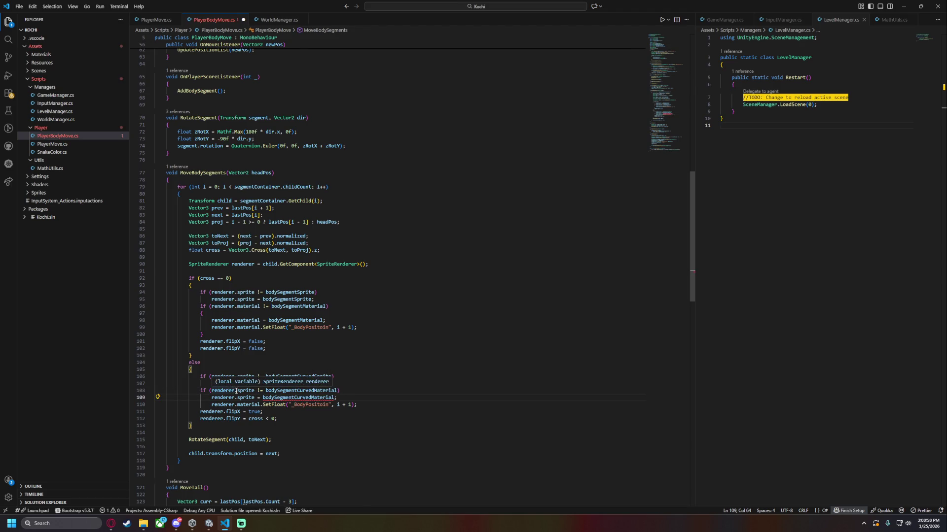
Change sprite to material in the curved branch, brace its block, add spacing lines, and save.
double_click(249, 391)
double_click(252, 397, "alt")
type("material")
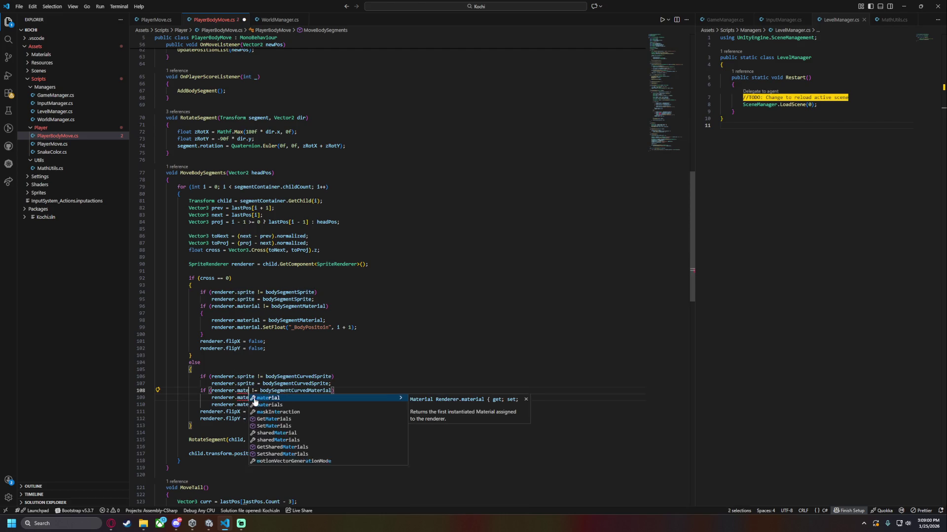
left_click_drag(154, 398, 346, 404)
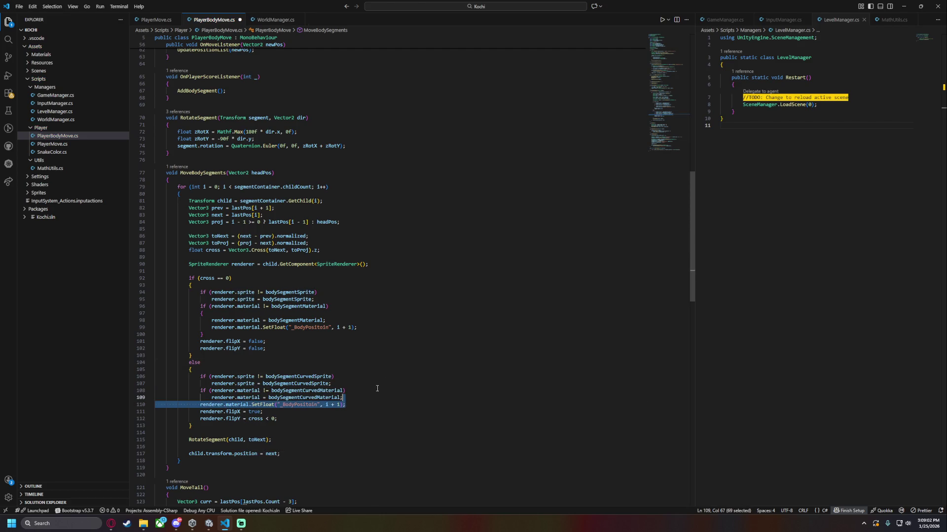
type("{")
key("ctrl+s")
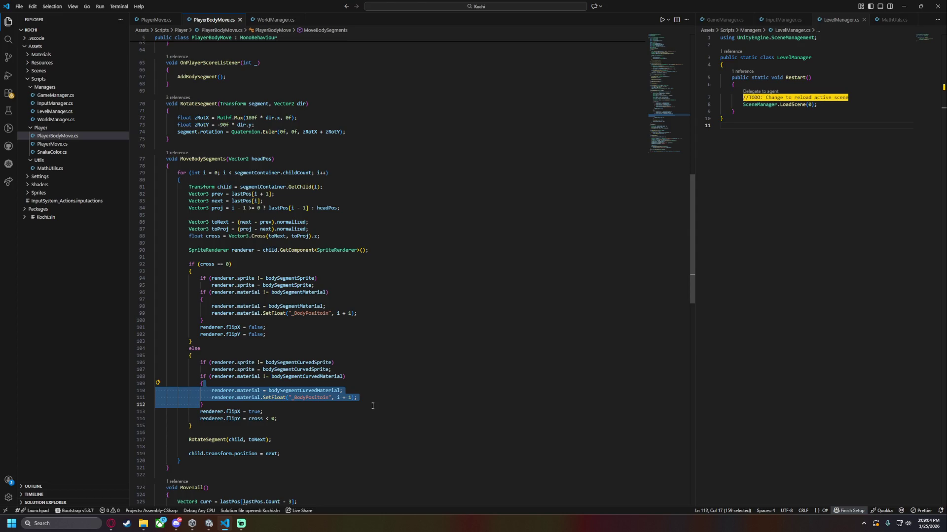
key("End")
key("Return")
key("ctrl+s")
left_click(277, 321)
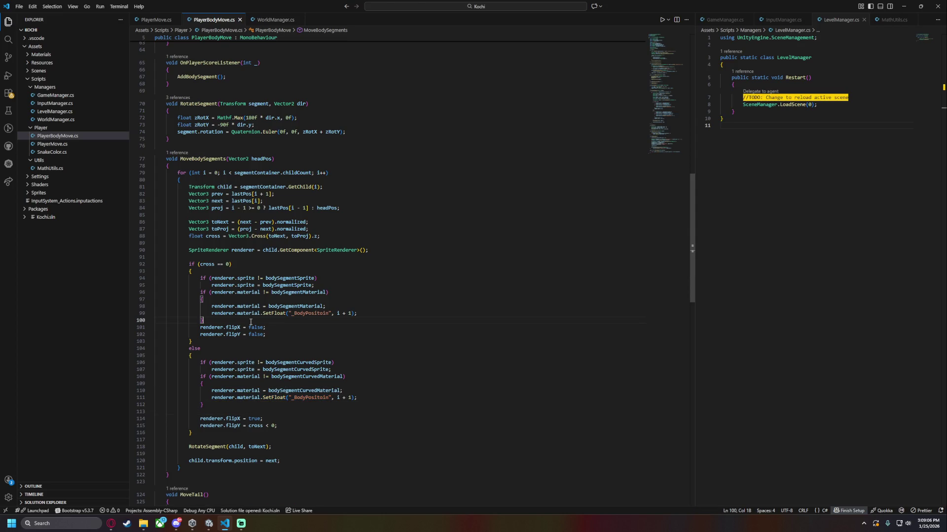
key("Return")
key("ctrl+s")
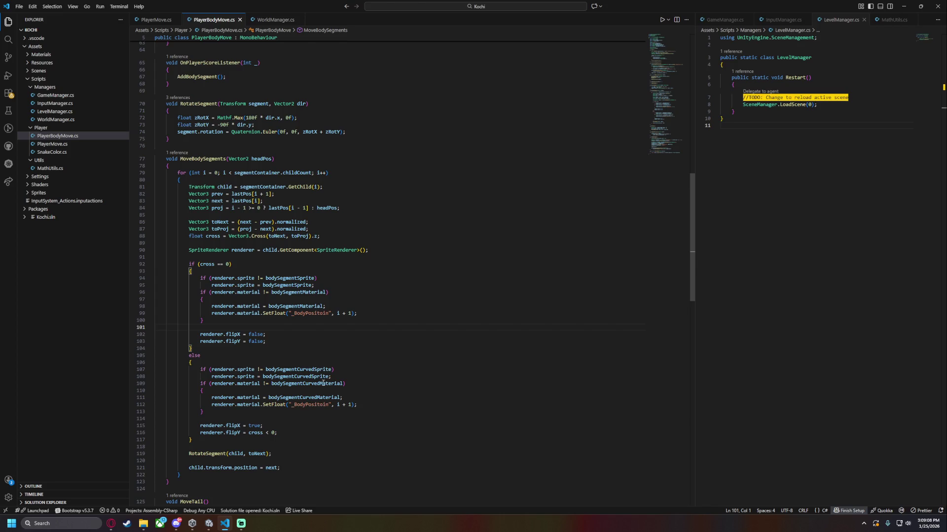
Correct '_BodyPositoin' to '_BodyPosition' in both SetFloat calls and save.
double_click(305, 314)
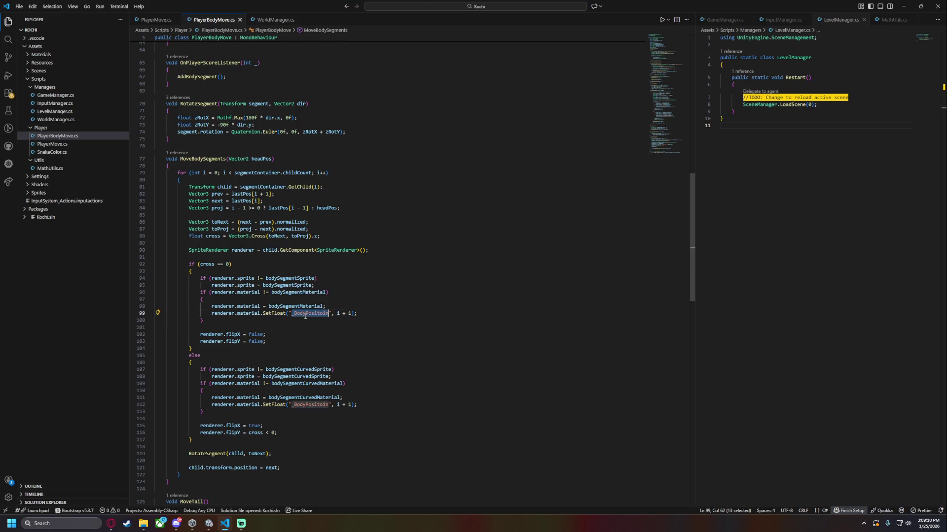
type("_BodyPosi")
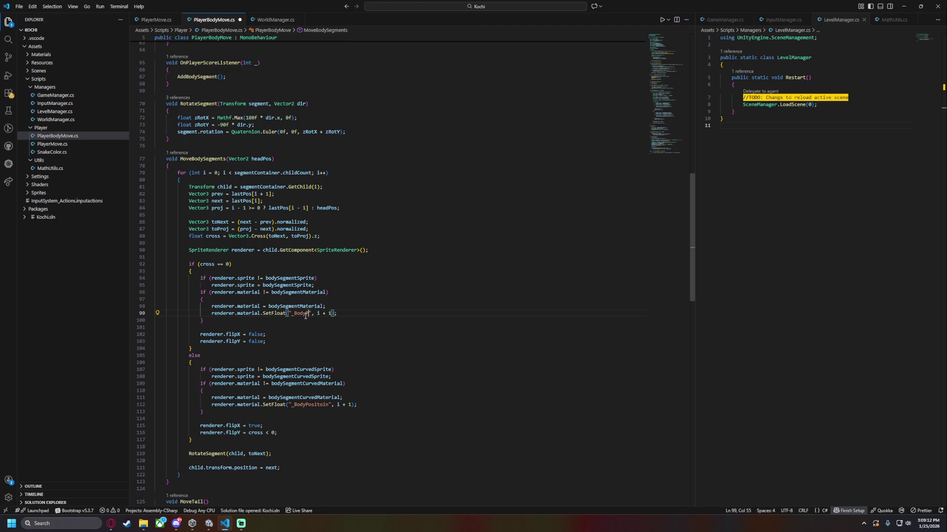
type("tion")
double_click(305, 314)
key("ctrl+c")
double_click(310, 405)
key("ctrl+v")
key("ctrl+s")
left_click(395, 403)
Switch back to Unity and go from the RainbowGradient_X_Curve graph to the Scene view.
left_click(208, 524)
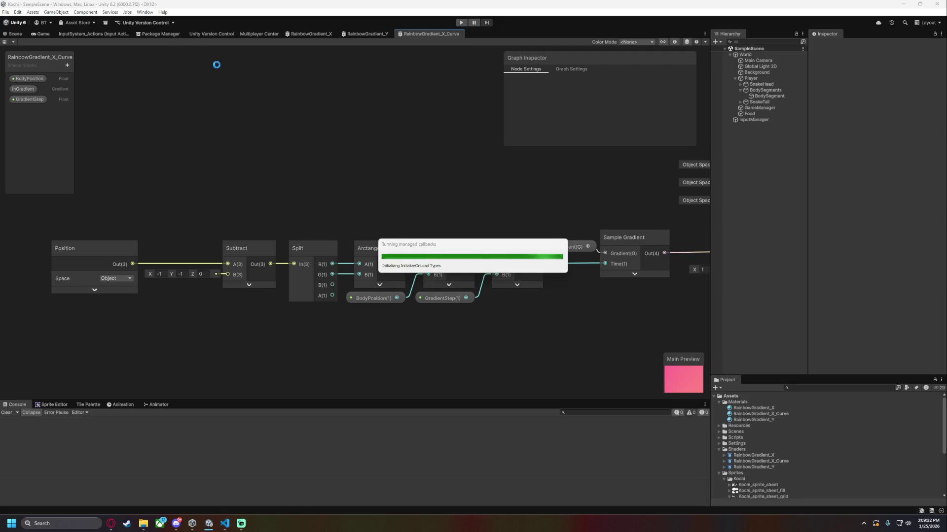
left_click(15, 35)
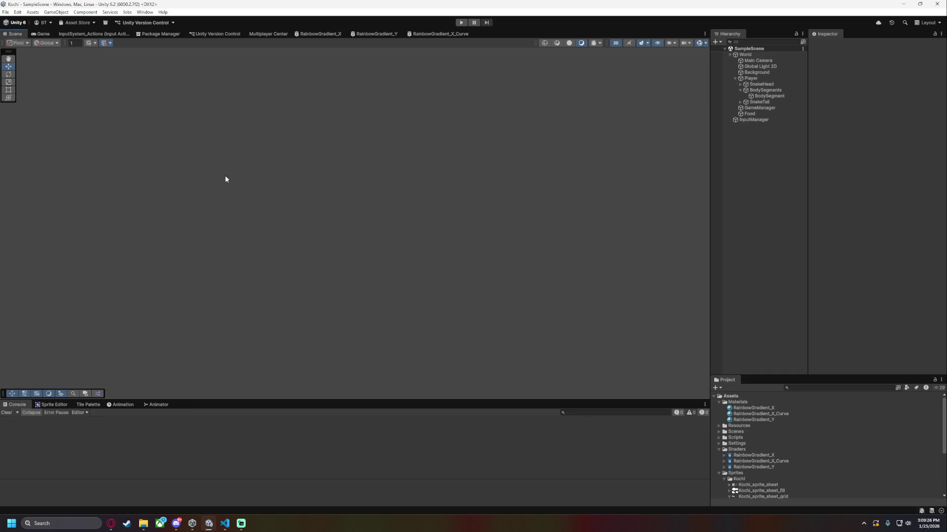
Frame the Player, inspect BodySegment's Sprite Renderer, then enter Play mode and turn right.
double_click(750, 78)
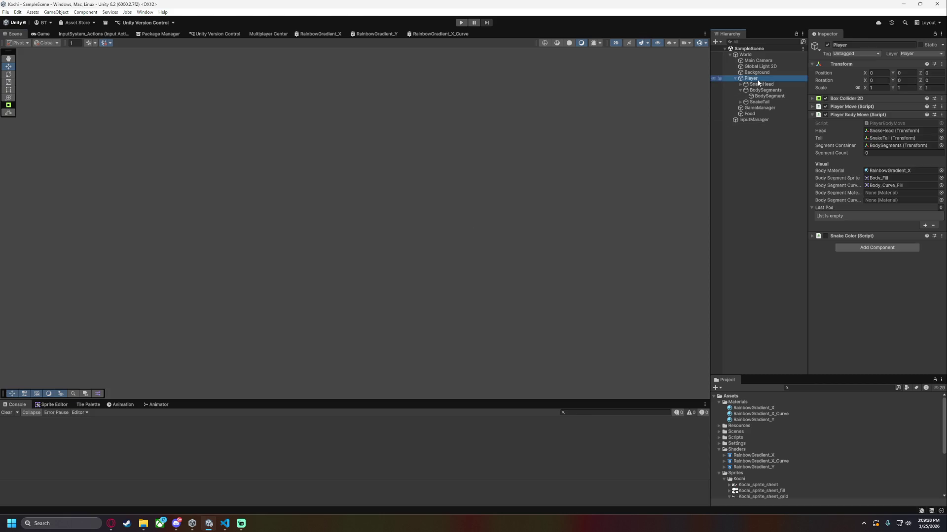
left_click(769, 96)
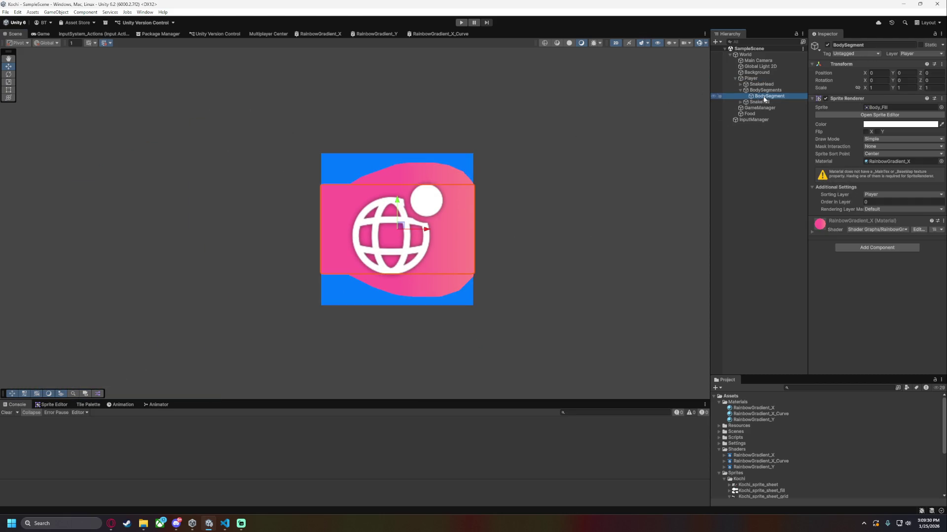
left_click(461, 22)
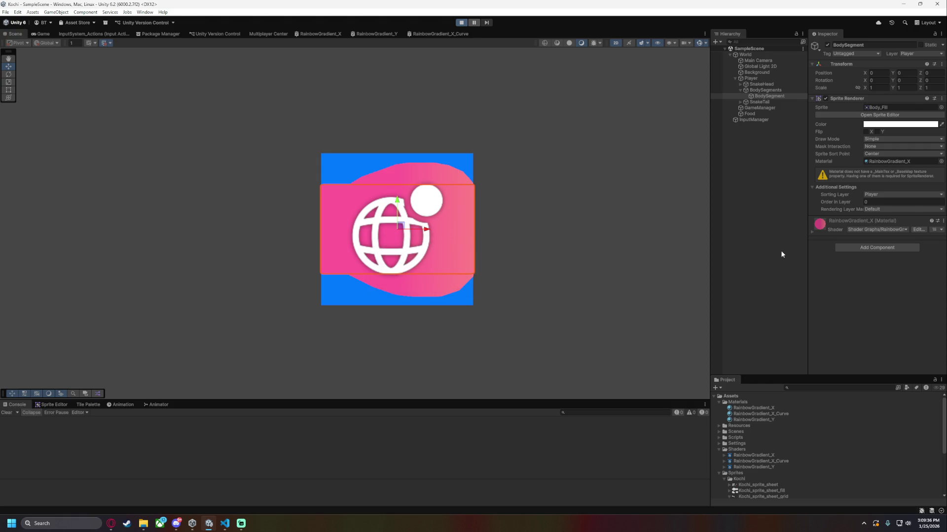
key("Right")
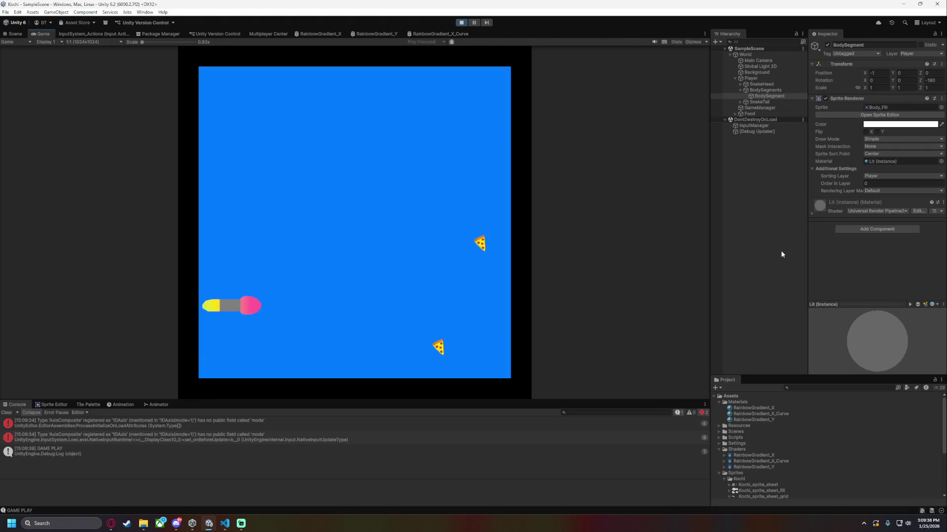
Steer the snake with the arrow keys through several turns to eat the food items.
key("Down")
key("Right")
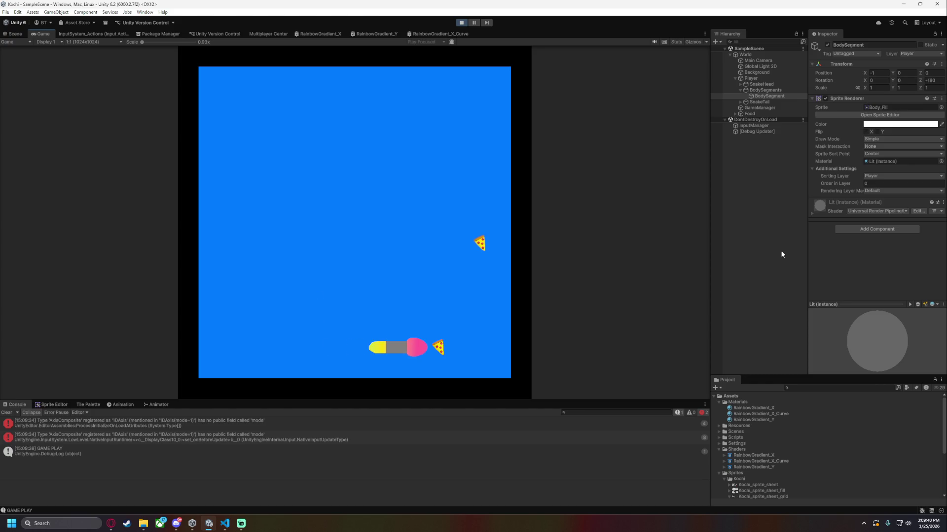
key("Up")
key("Right")
key("Up")
key("Left")
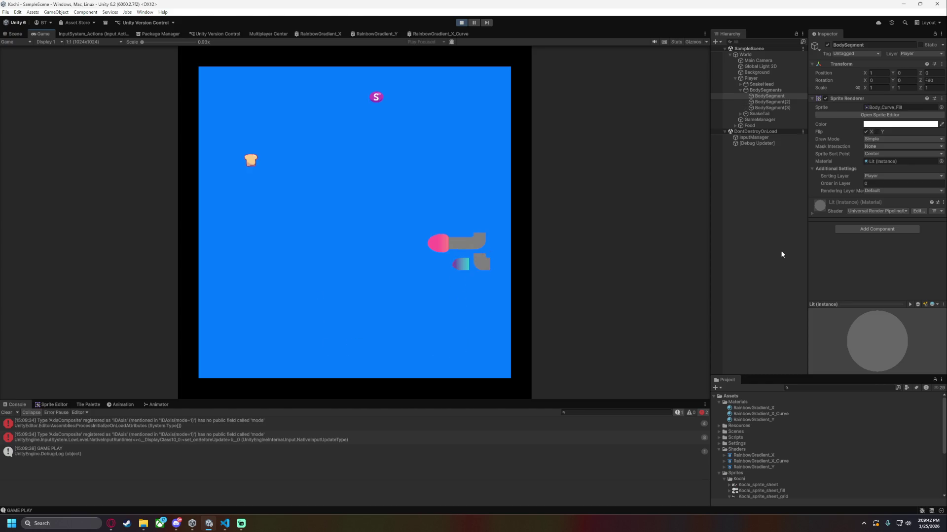
key("Up")
key("Left")
key("Up")
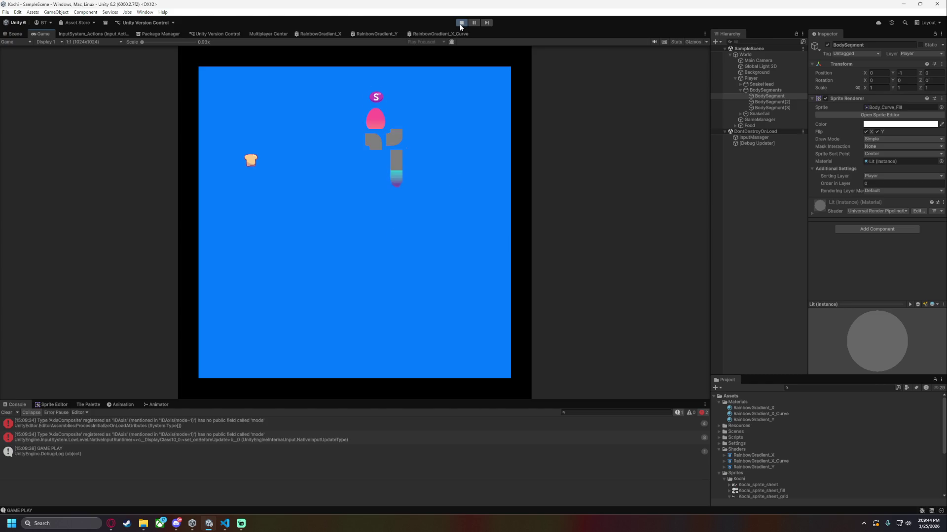
key("Left")
key("Down")
key("Left")
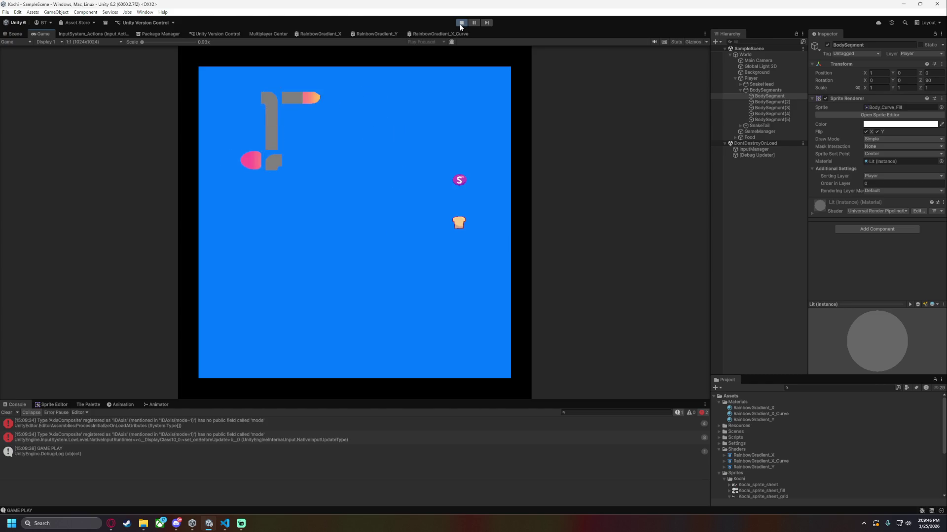
key("Up")
key("Right")
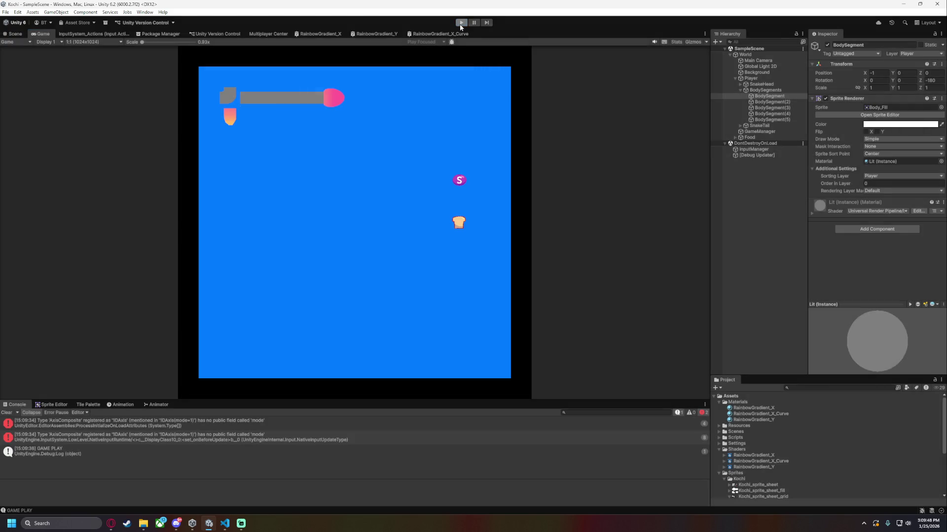
Exit Play mode and briefly expand the body segment's material details.
left_click(460, 23)
left_click(812, 232)
left_click(812, 231)
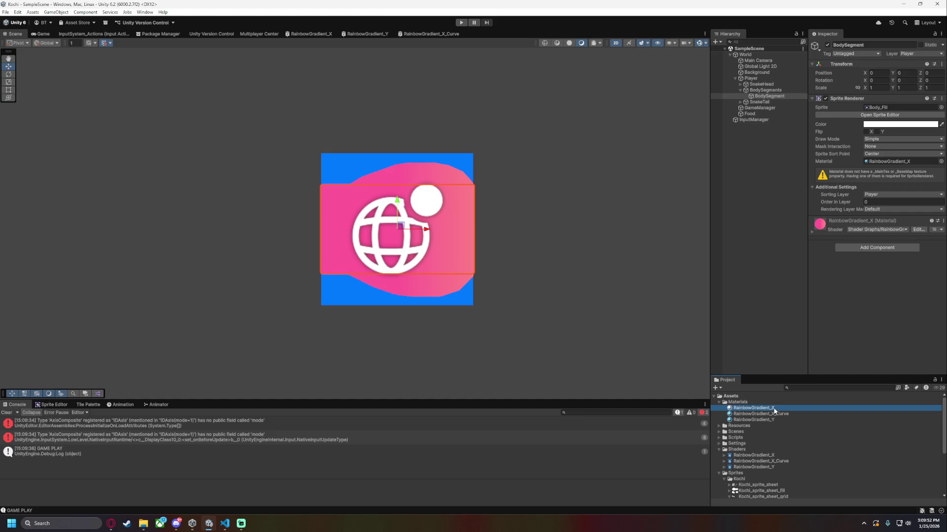
Compare the RainbowGradient materials and apply the RainbowGradient_X_Curve shader to its material.
left_click(773, 409)
left_click(774, 415)
left_click(773, 419)
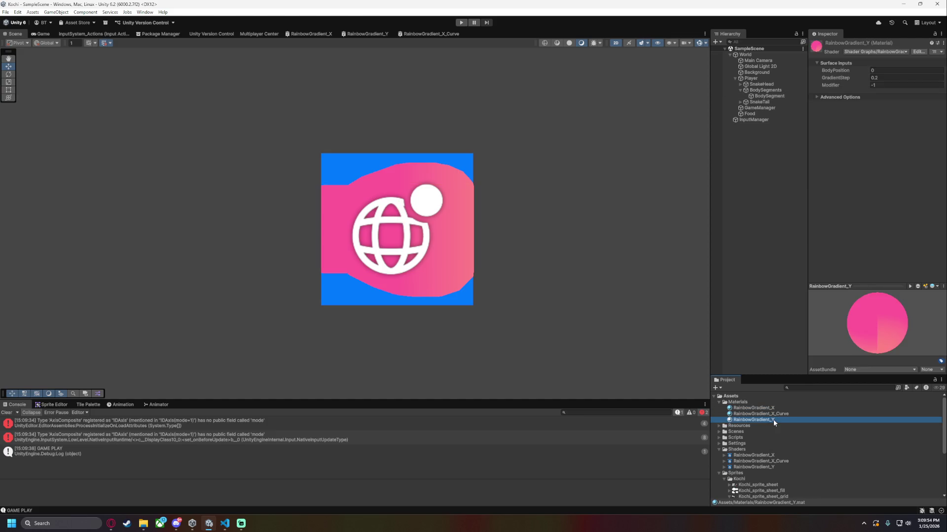
left_click(779, 414)
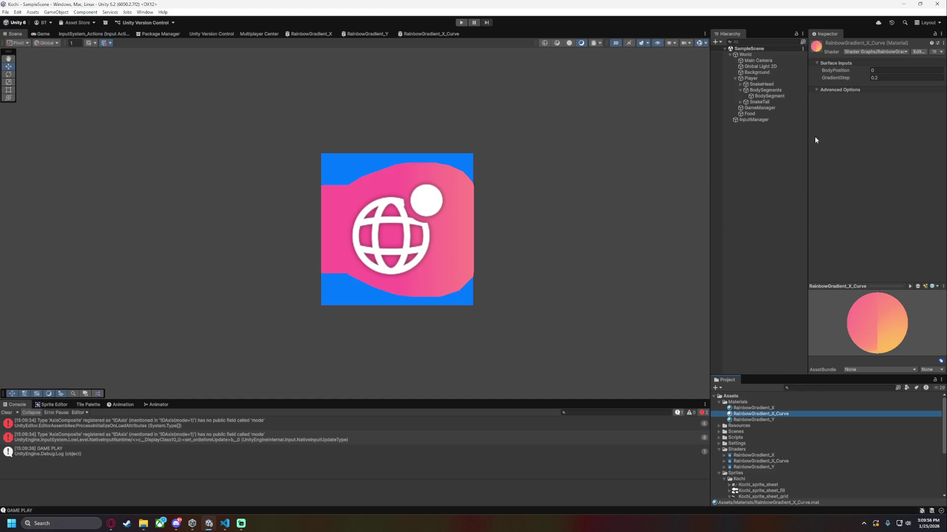
left_click_drag(780, 461, 774, 417)
left_click(773, 420)
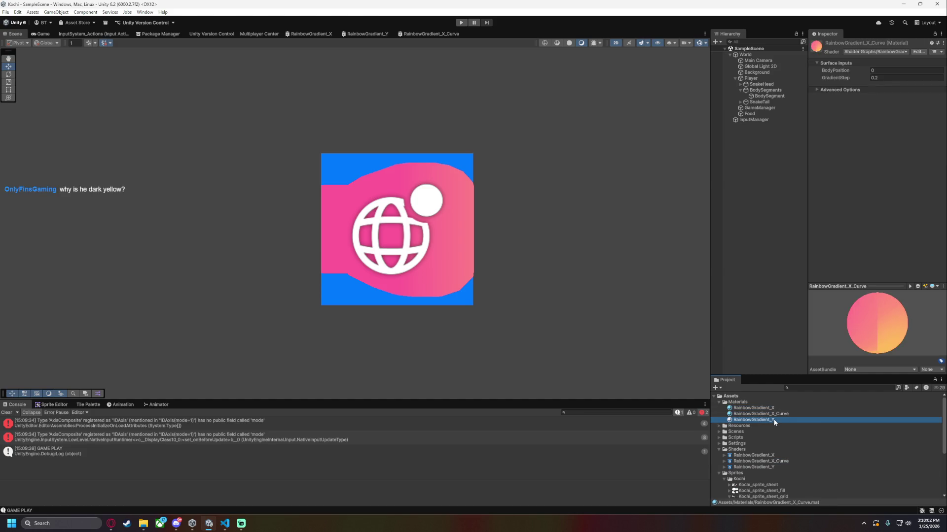
Give Player's Body Move RainbowGradient_X and RainbowGradient_X_Curve materials, then enter Play mode.
left_click(753, 79)
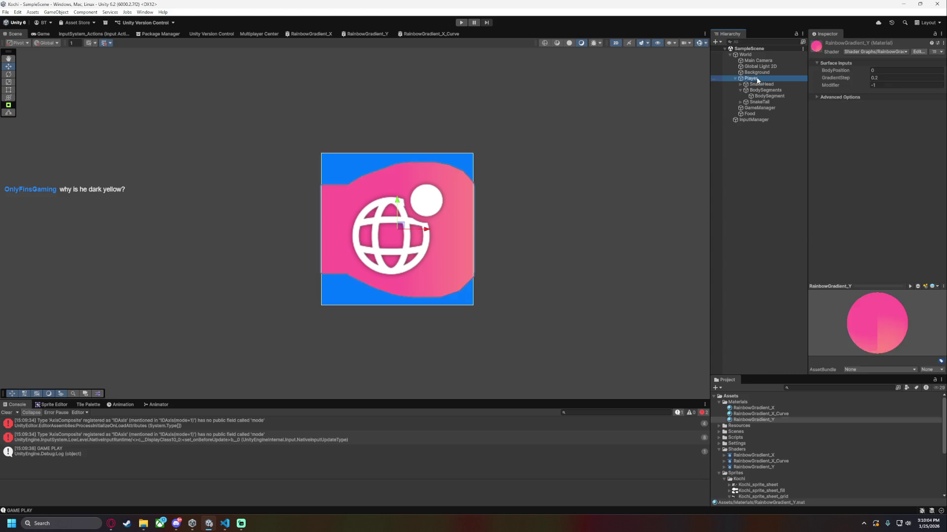
left_click_drag(775, 406, 886, 186)
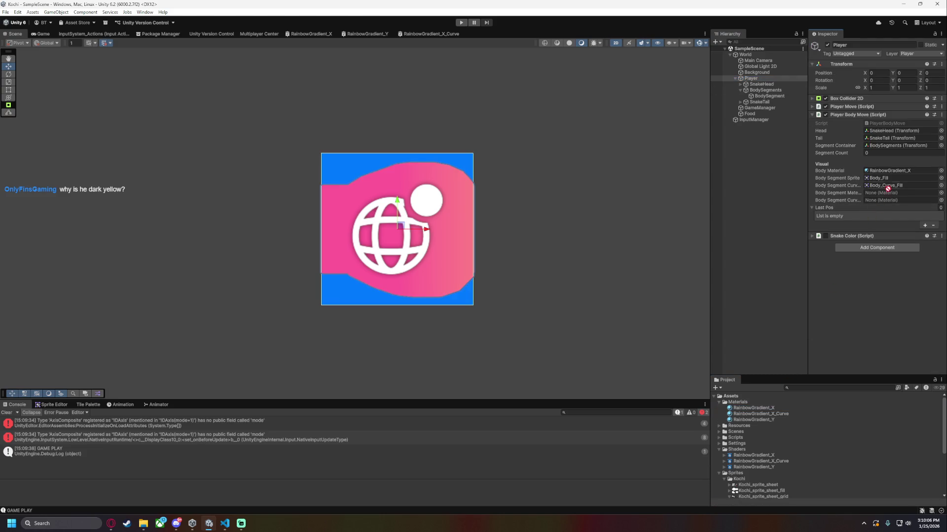
left_click_drag(785, 407, 885, 198)
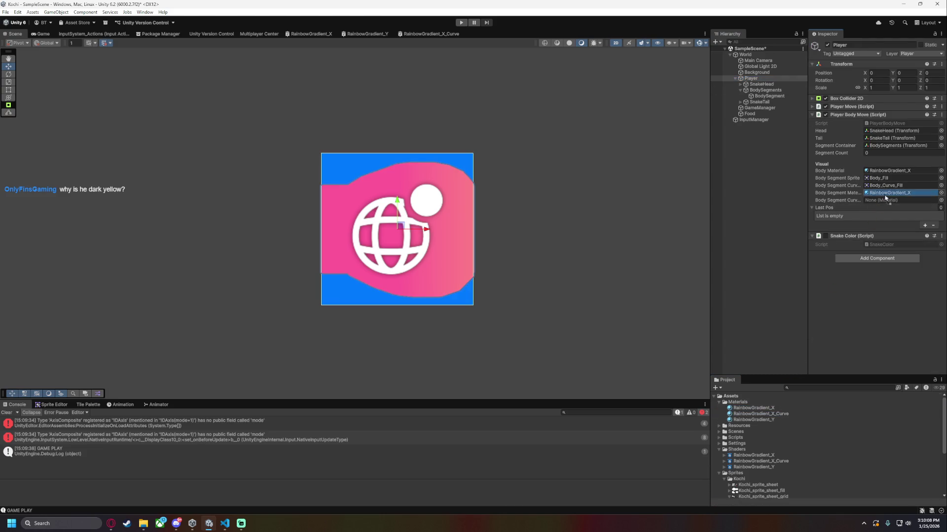
left_click(463, 23)
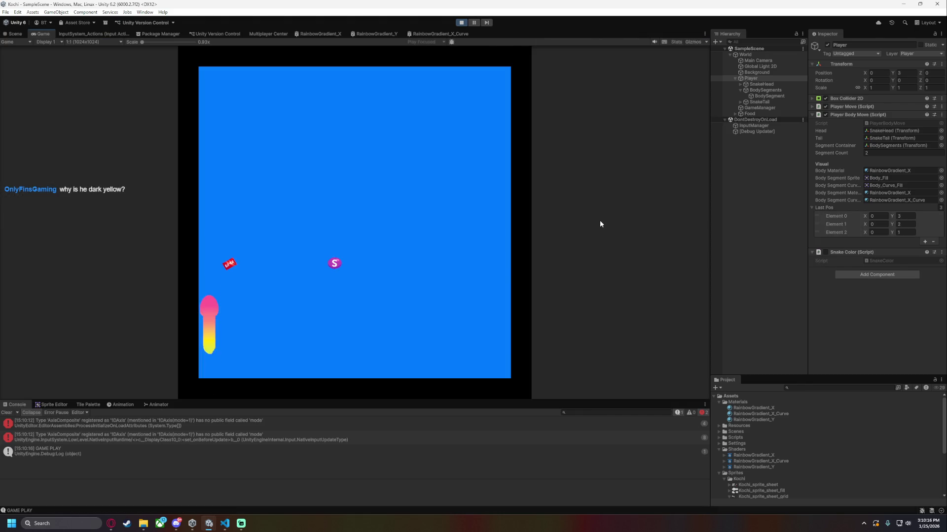
Steer the snake with the arrow keys to eat pizza and toast so it grows.
key("Right")
key("Up")
key("Right")
key("Down")
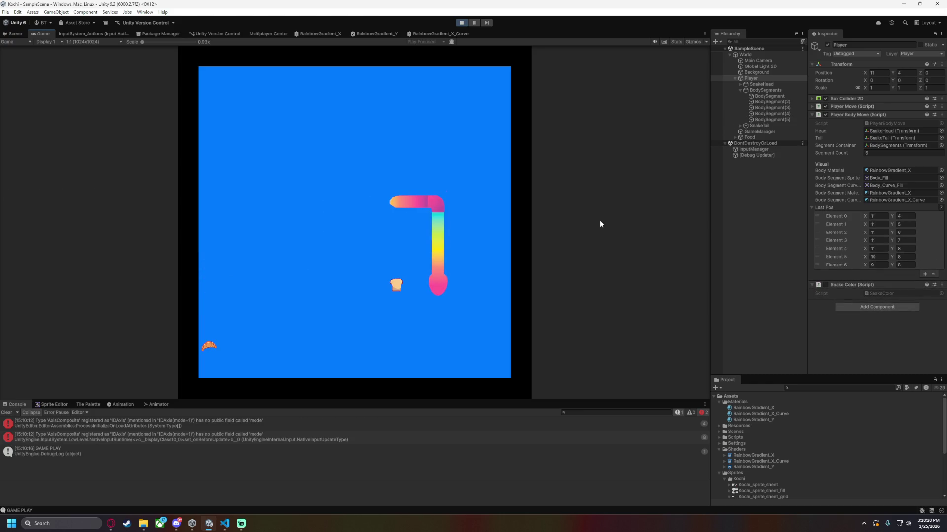
key("Left")
key("Up")
key("Left")
key("Down")
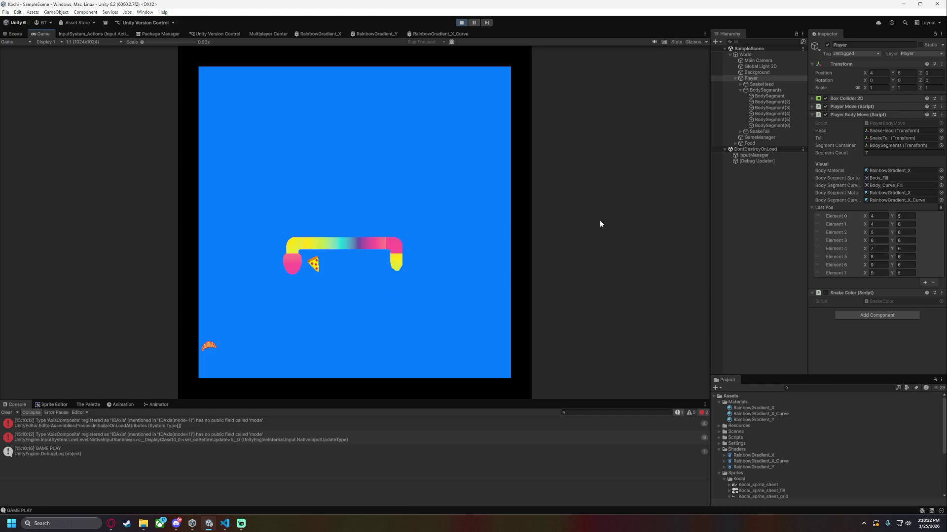
key("Right")
key("Up")
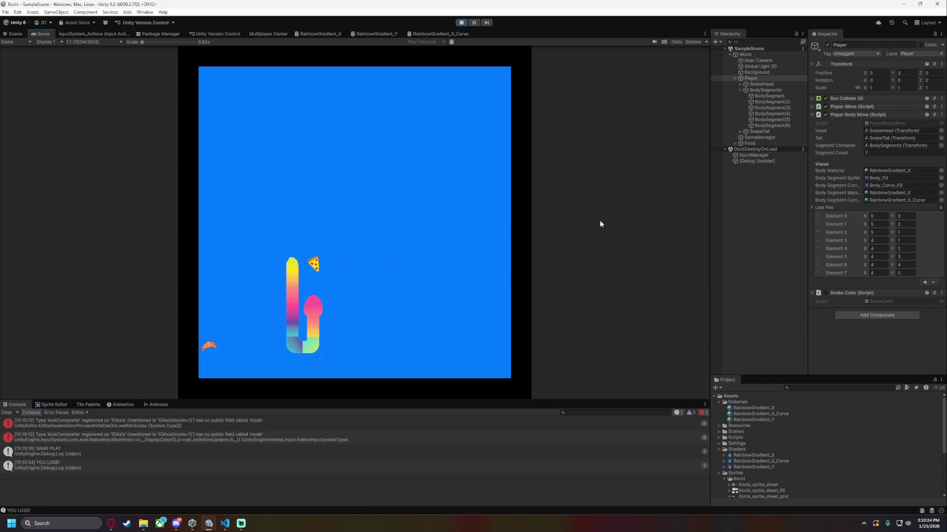
key("Right")
key("Down")
key("Right")
key("Up")
key("Right")
key("Up")
key("Left")
key("Down")
key("Right")
key("Down")
key("Left")
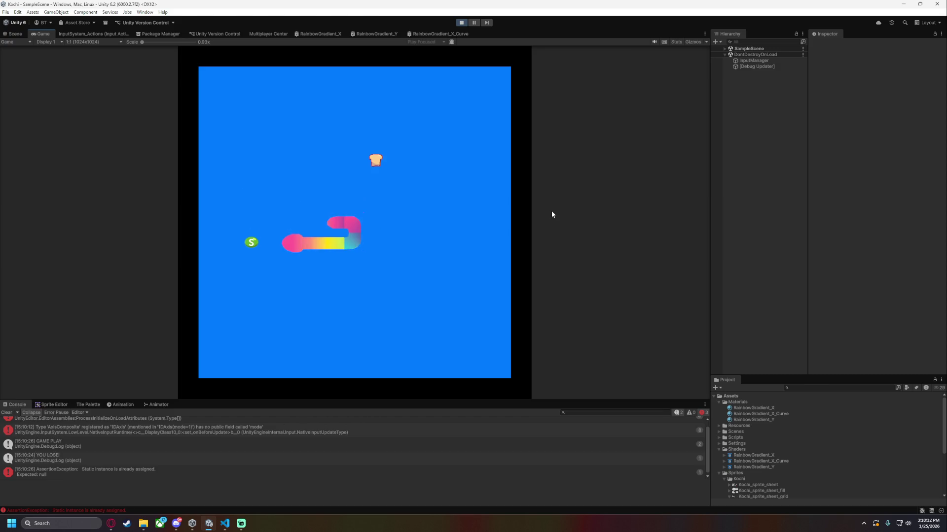
key("Up")
key("Right")
key("Up")
key("Right")
key("Down")
key("Right")
key("Up")
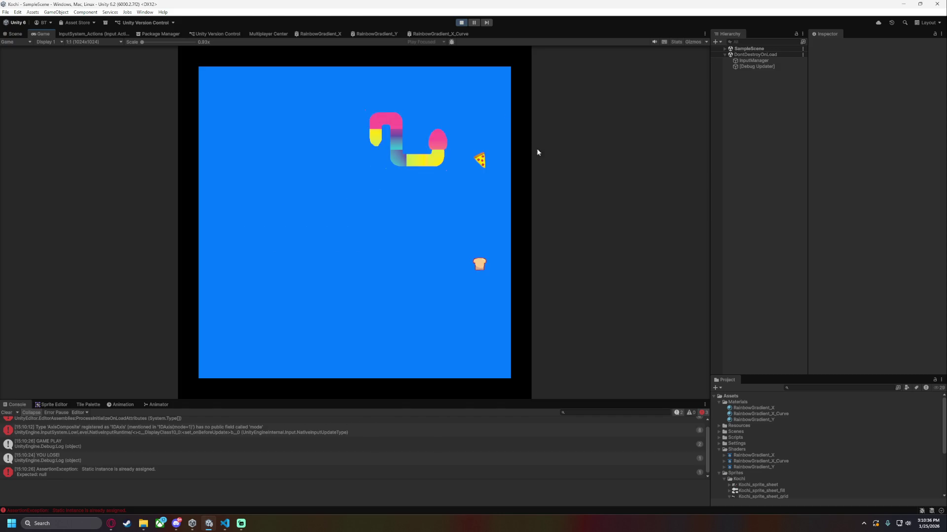
Pause the game briefly to inspect the snake's body, then resume.
left_click(472, 23)
scroll(543, 177, "up", 2)
scroll(499, 205, "down", 3)
left_click(473, 23)
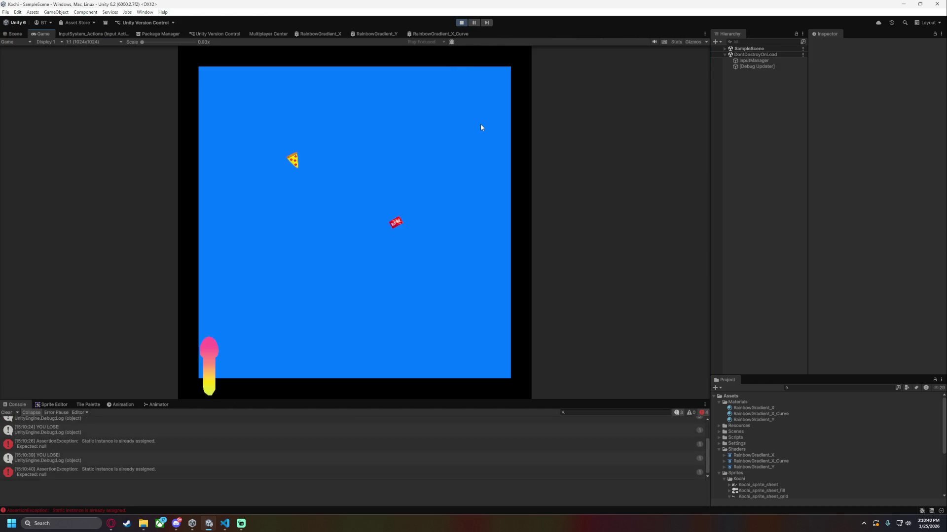
Keep steering the snake through pizza, red food and ice cream, then pause the game.
key("Right")
key("Up")
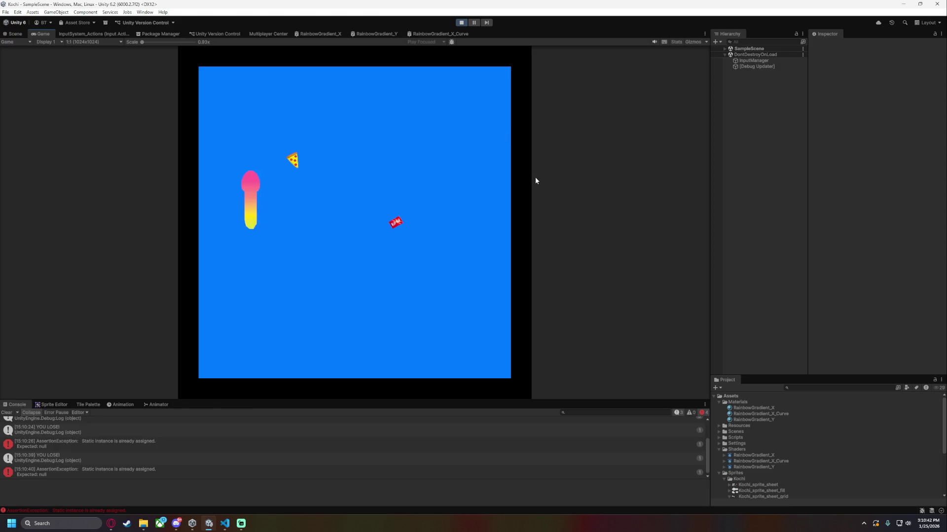
key("Up")
key("Right")
key("Down")
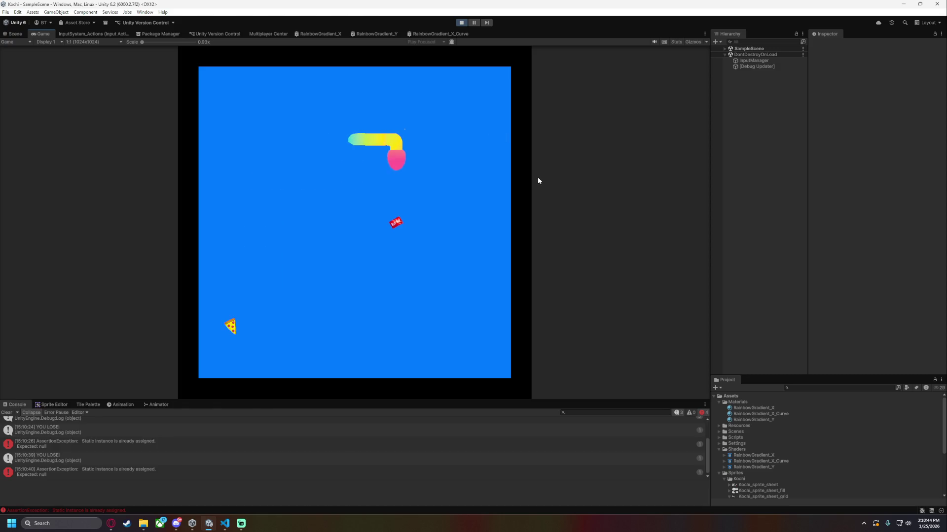
key("Left")
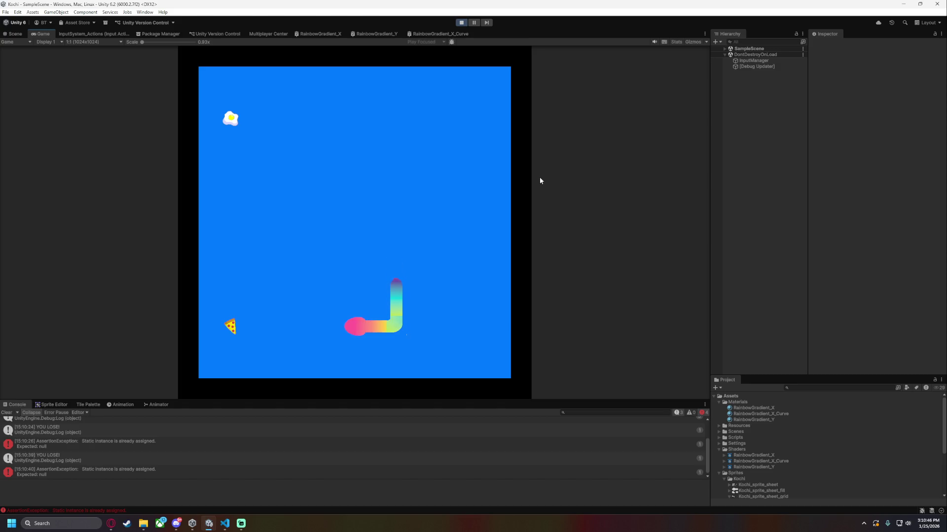
key("Up")
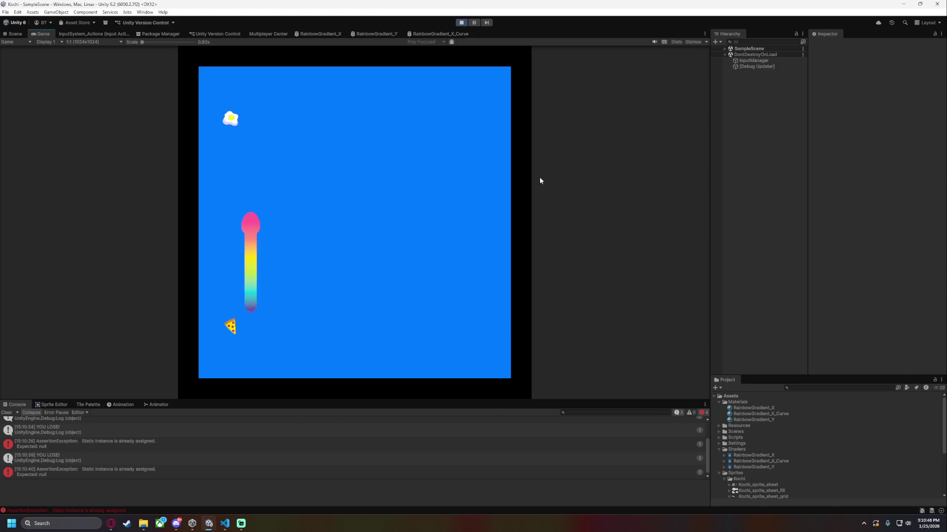
key("Left")
key("Down")
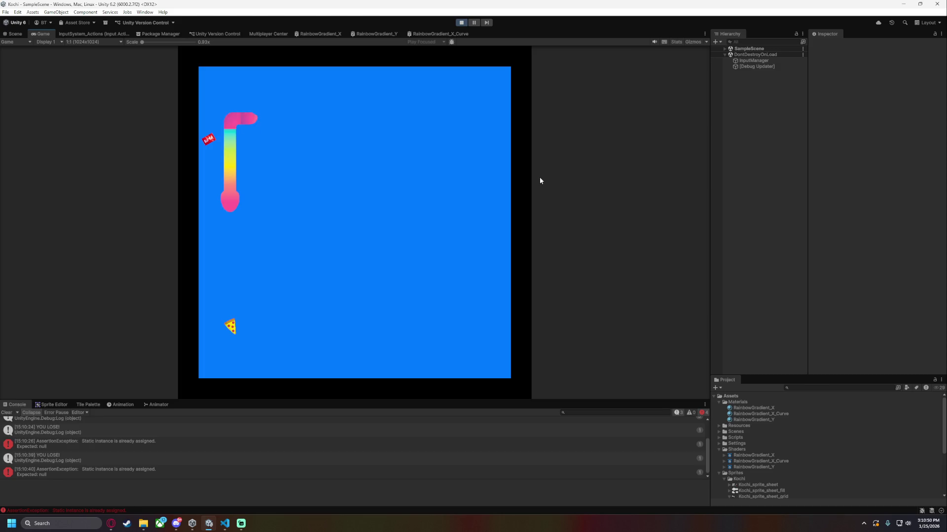
key("Left")
key("Up")
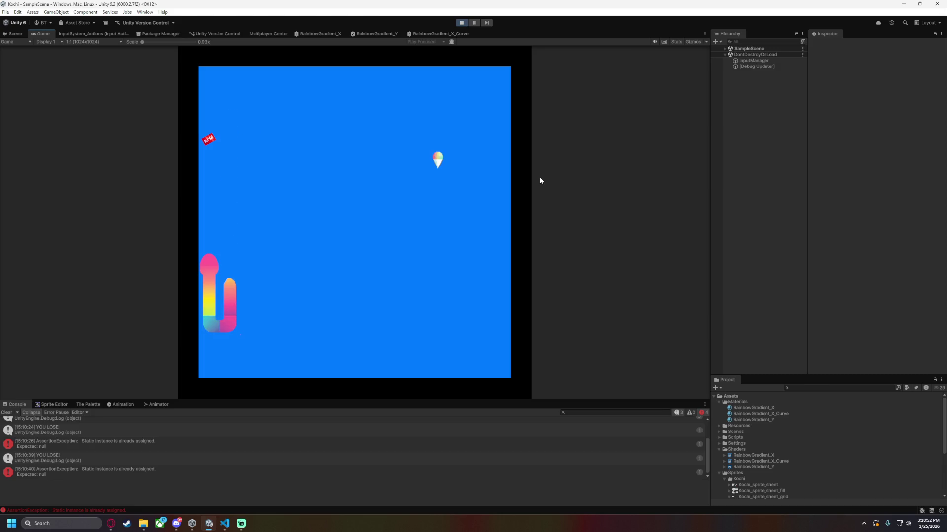
key("Right")
key("Up")
key("Right")
key("Down")
key("Left")
key("Down")
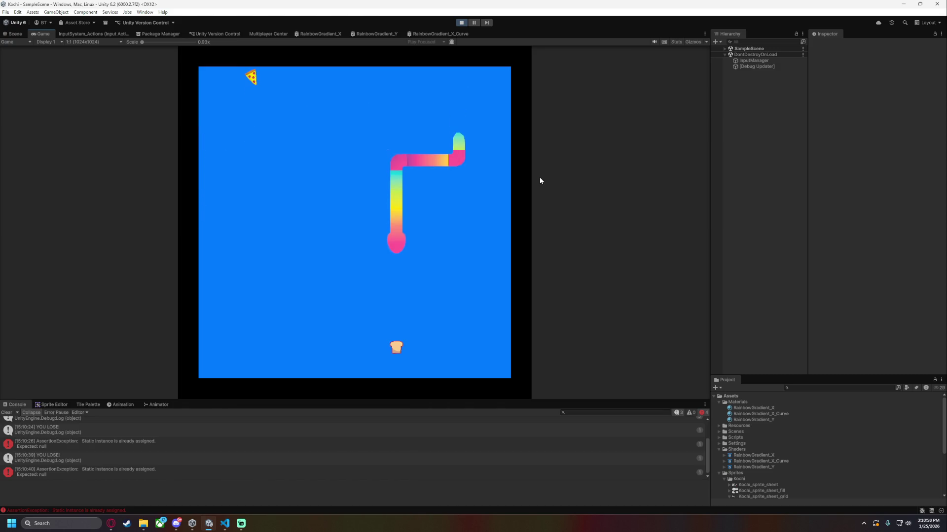
key("Left")
key("Up")
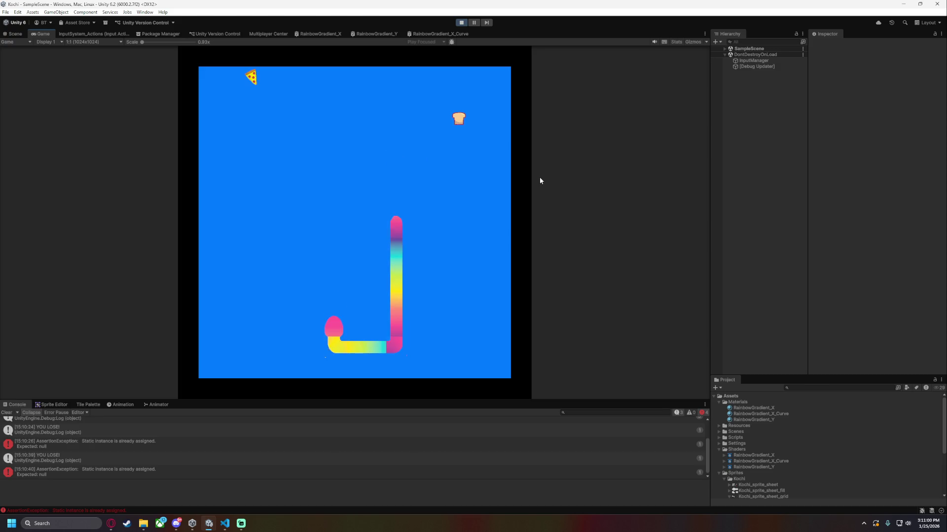
key("Right")
key("Up")
key("Left")
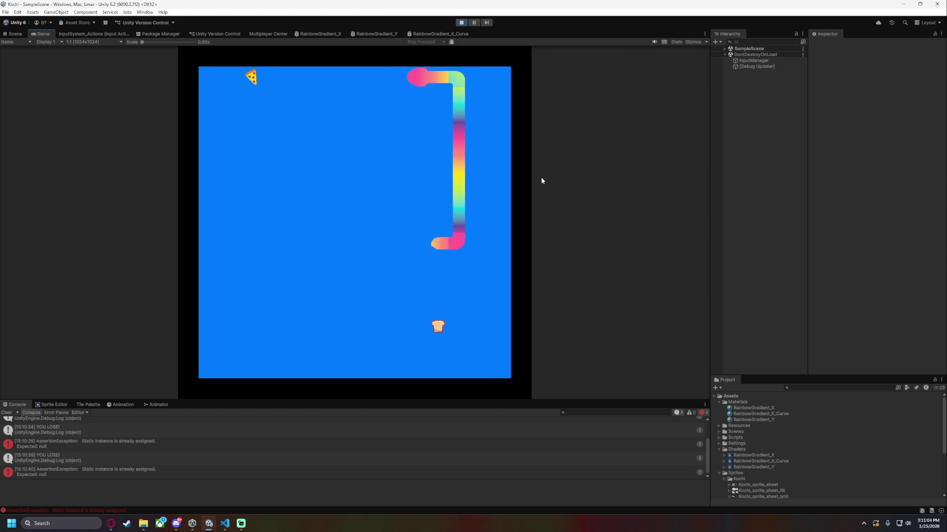
key("Down")
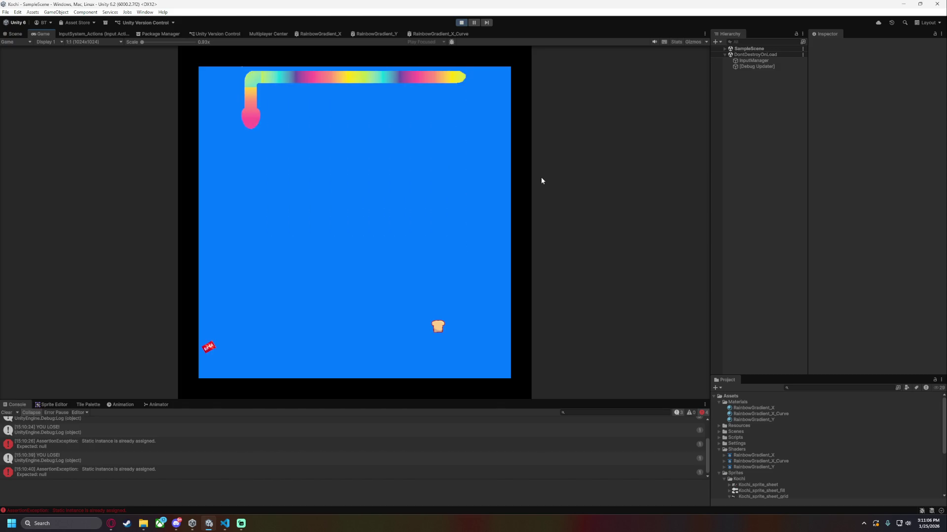
key("Right")
key("Up")
key("Right")
key("Down")
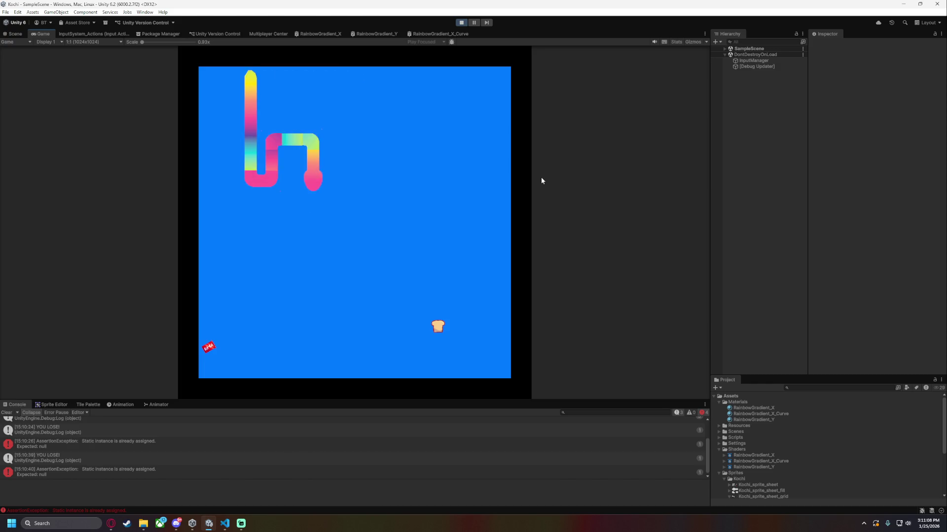
key("Left")
key("Up")
key("Right")
key("Up")
key("Left")
left_click(474, 23)
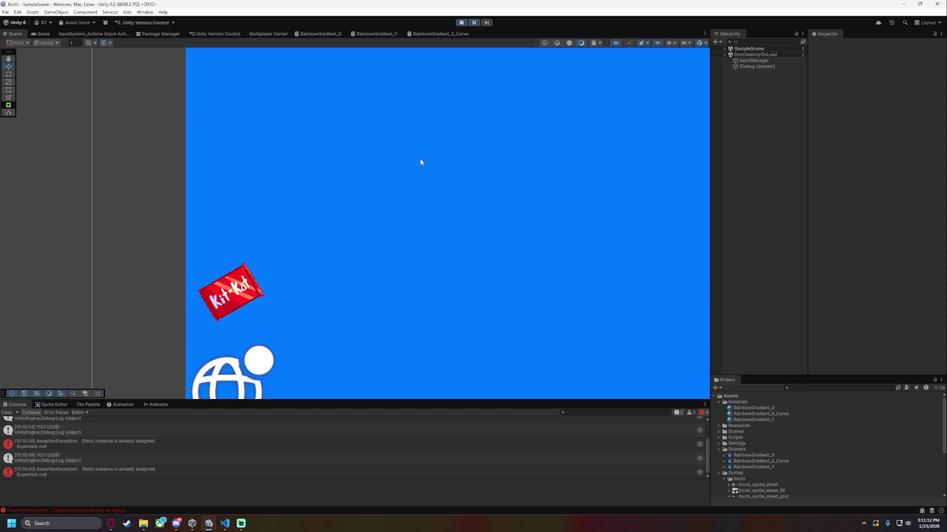
Zoom and pan the Scene view to frame the whole snake and its bend.
scroll(424, 207, "down", 3)
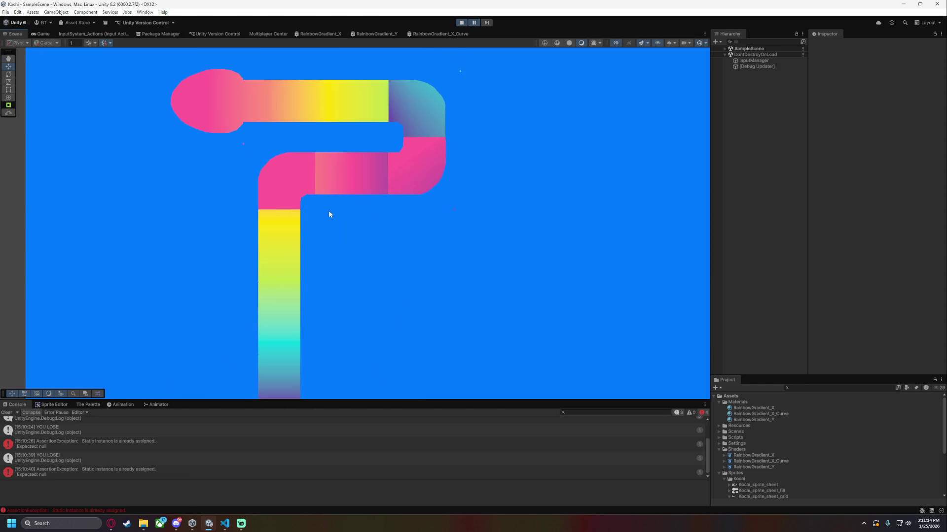
scroll(329, 214, "up", 1)
left_click_drag(409, 213, 390, 250)
scroll(407, 220, "up", 2)
scroll(414, 242, "down", 1)
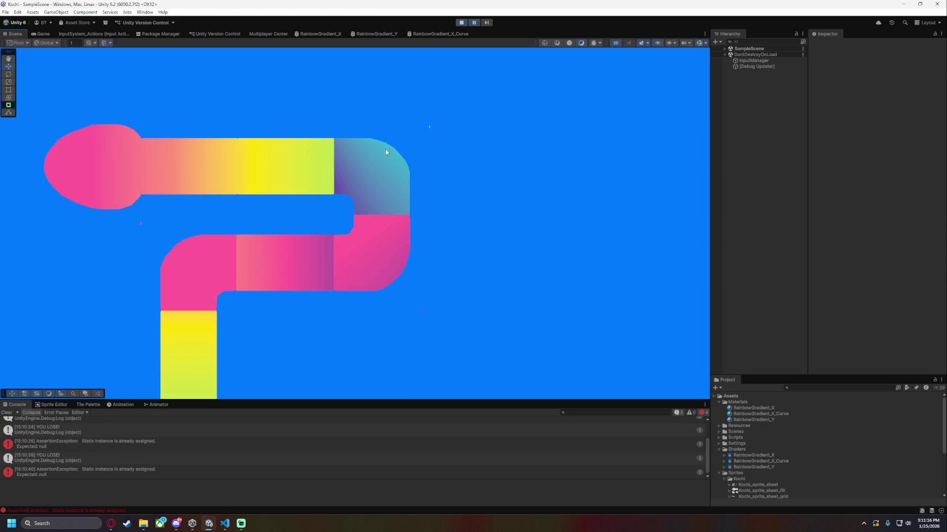
scroll(427, 265, "down", 3)
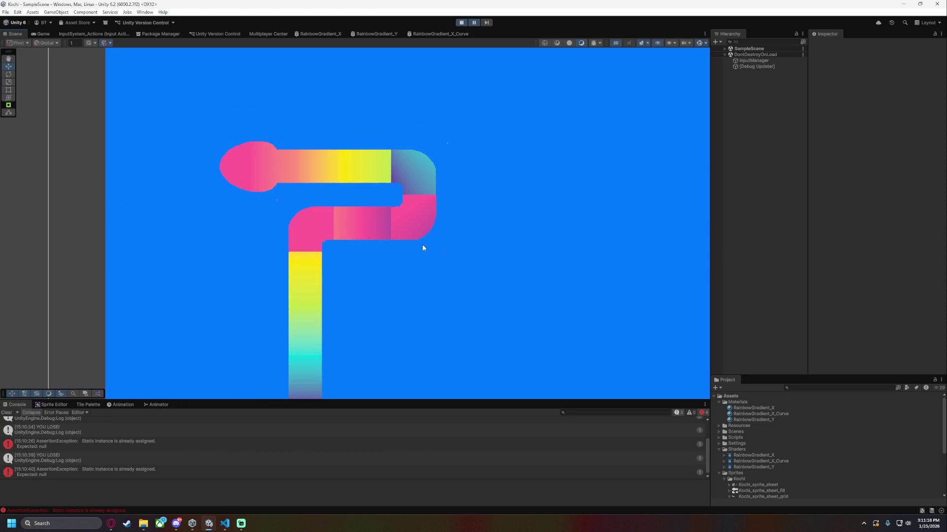
scroll(422, 248, "up", 2)
scroll(424, 244, "up", 1)
scroll(422, 249, "down", 3)
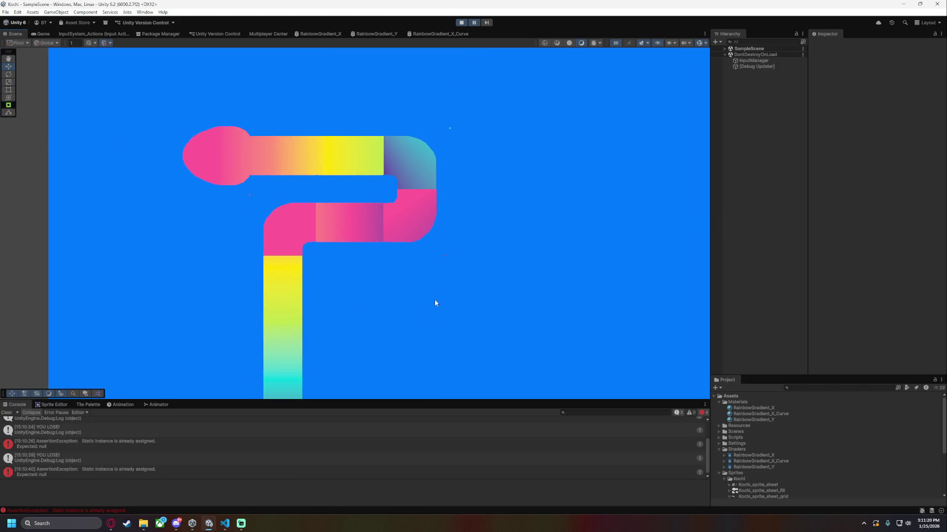
left_click_drag(440, 280, 437, 228)
scroll(437, 228, "down", 2)
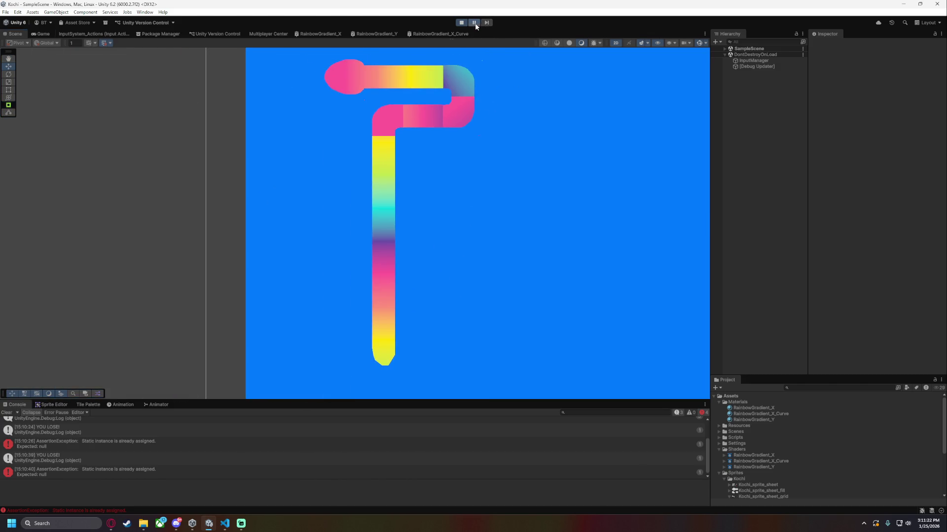
Let the snake advance briefly, pause again, and centre the view on its bends.
left_click(475, 25)
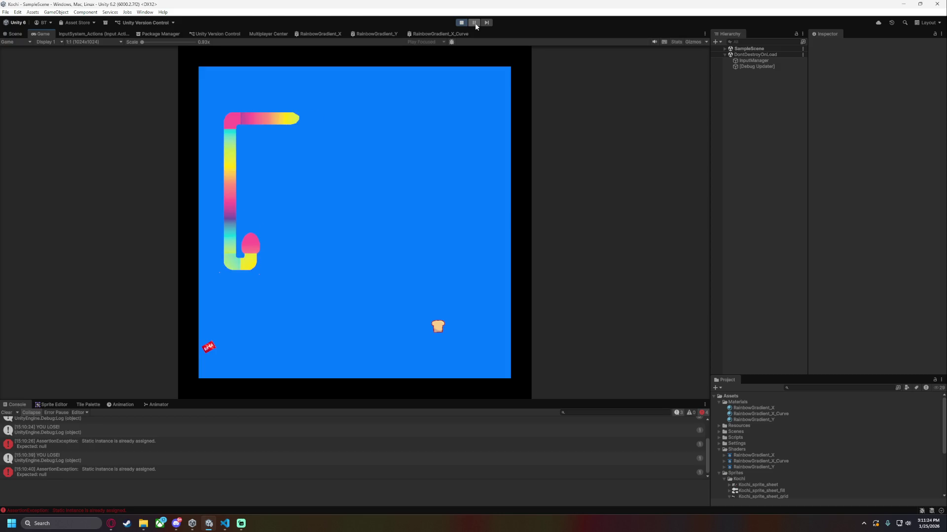
left_click(474, 23)
scroll(460, 218, "up", 5)
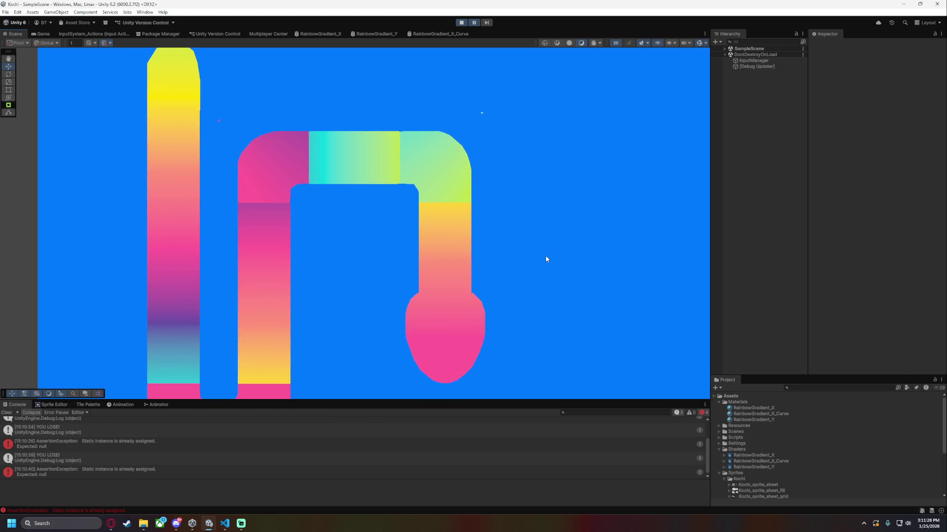
key("Left")
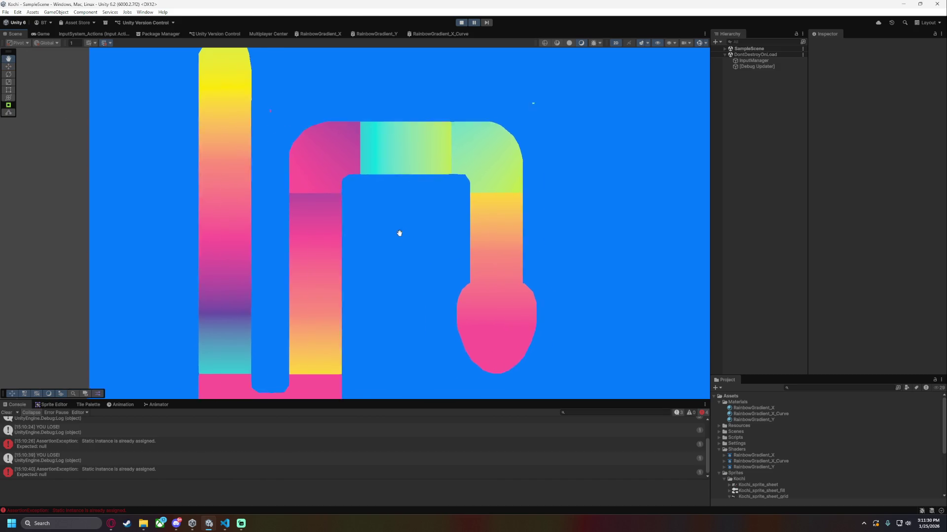
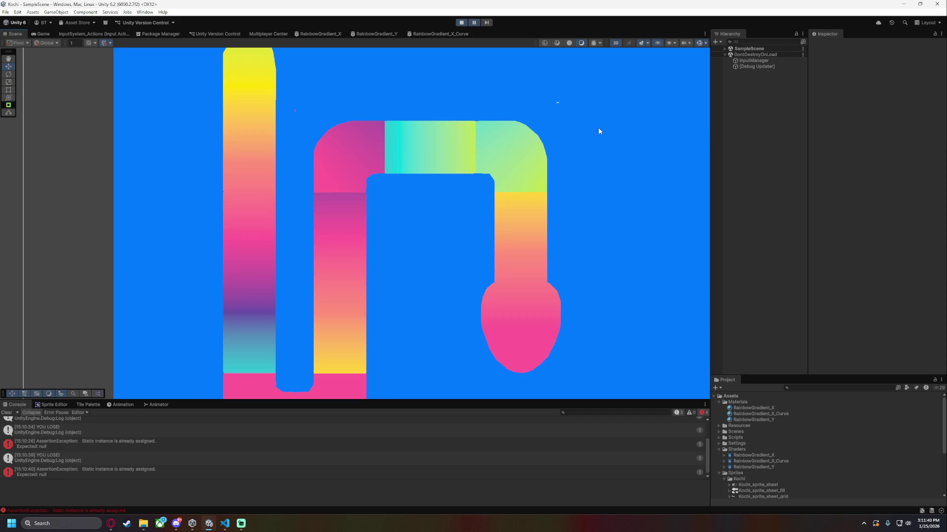
Expand Player > BodySegments and inspect the first segments' materials, showing BodyPosition and GradientStep values.
left_click(724, 49)
left_click(730, 54)
left_click(734, 78)
left_click(740, 90)
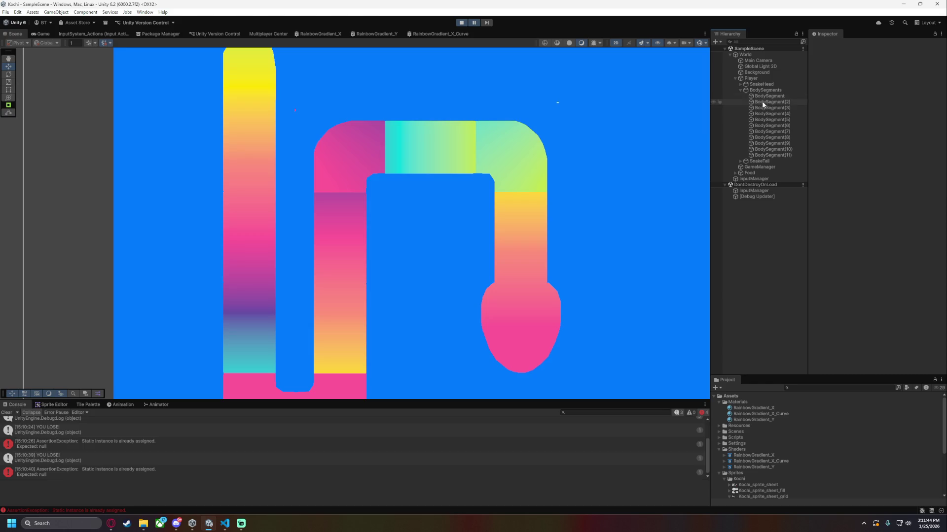
left_click(777, 101)
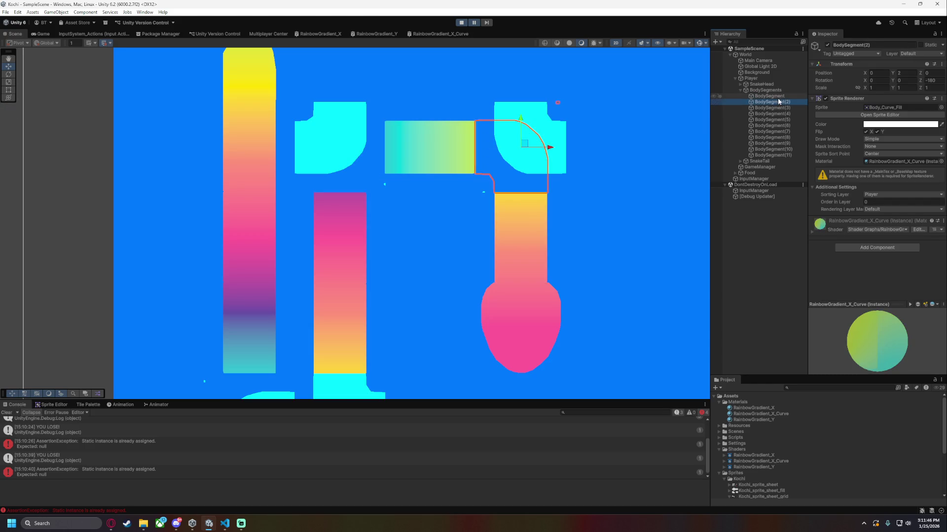
left_click(775, 98)
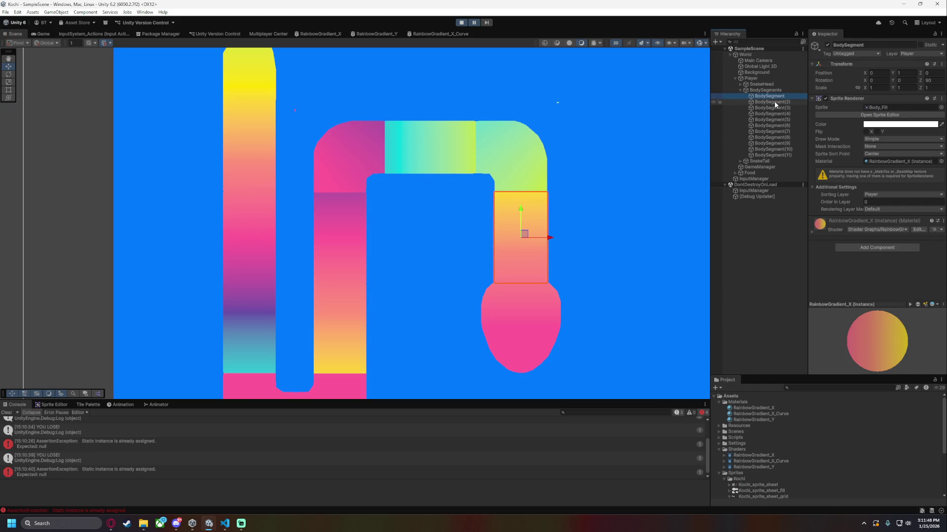
left_click(814, 228)
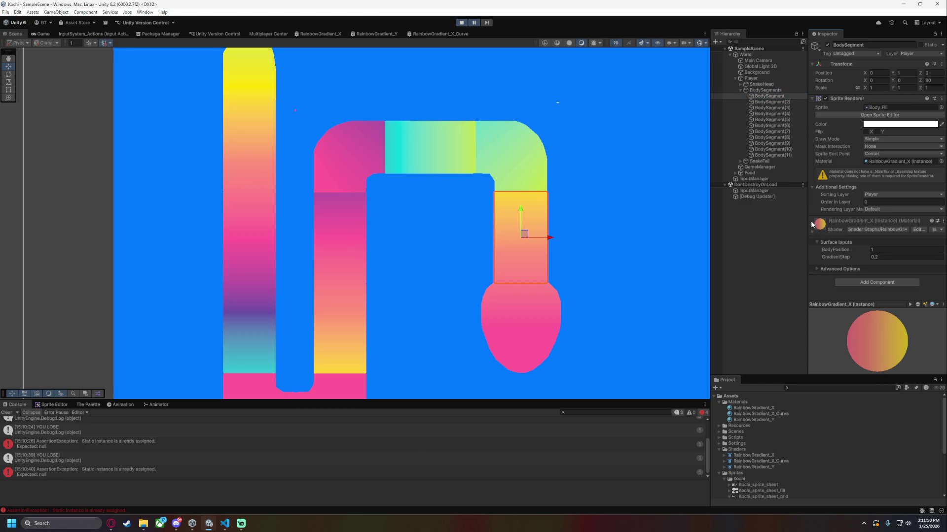
Compare BodySegment(2) and BodySegment(3) materials against the first segment, then bring up RainbowGradient_X_Curve.
left_click(773, 102)
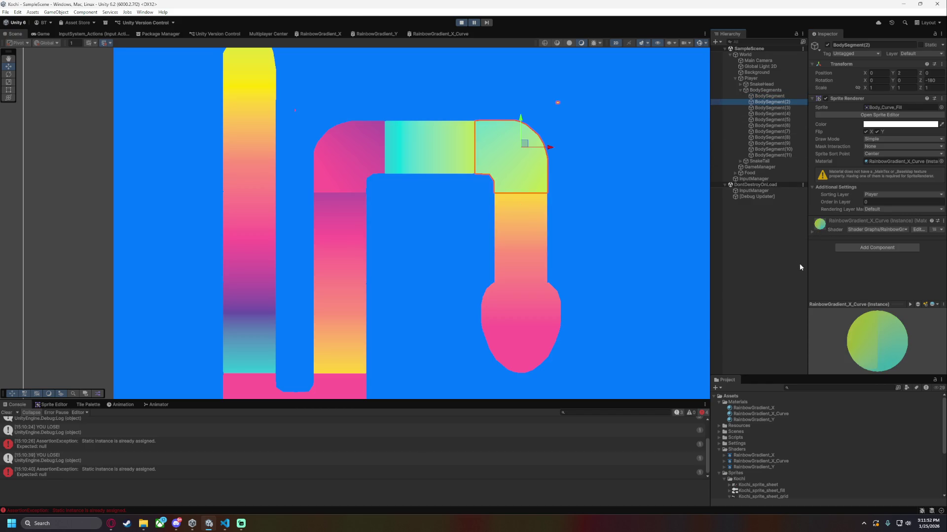
left_click(772, 108)
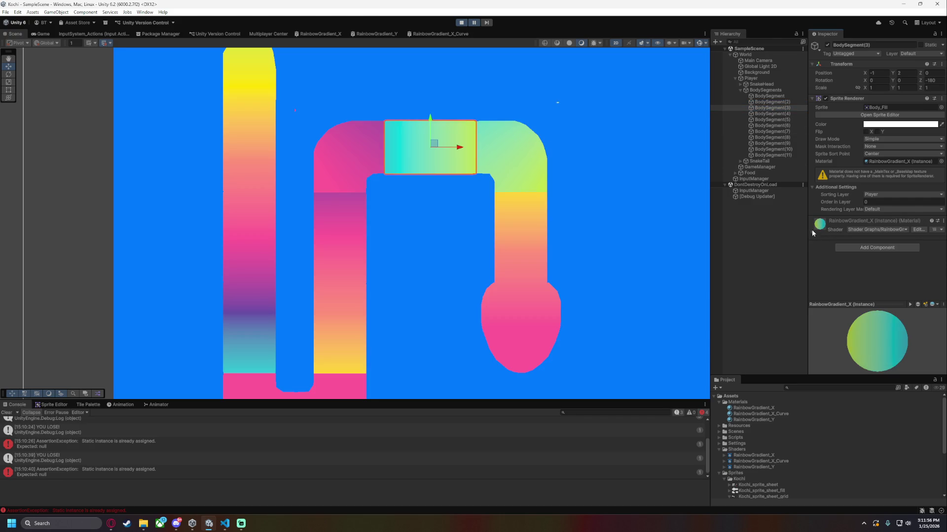
left_click(812, 232)
left_click(777, 102)
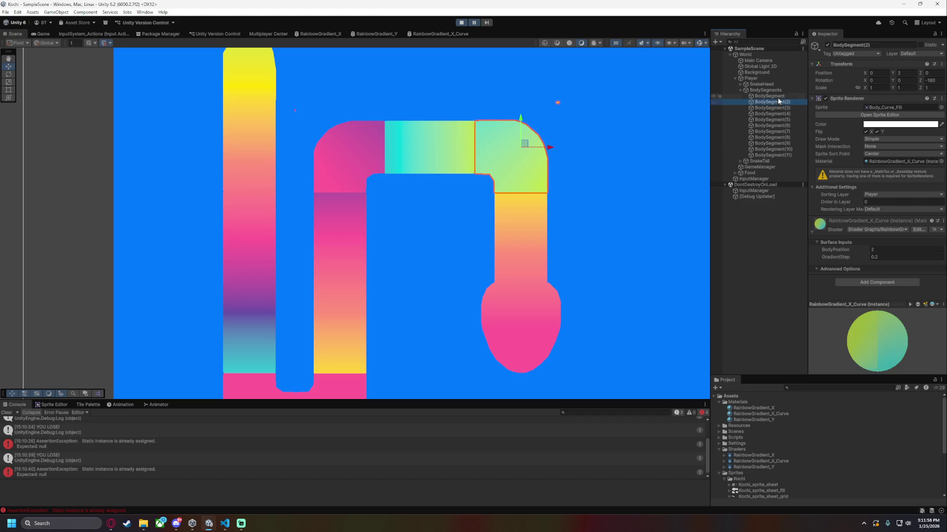
left_click(779, 97)
left_click(777, 103)
left_click(776, 112)
left_click(774, 101)
left_click(774, 97)
left_click(776, 102)
left_click(778, 108)
left_click(774, 102)
left_click(775, 109)
left_click(437, 33)
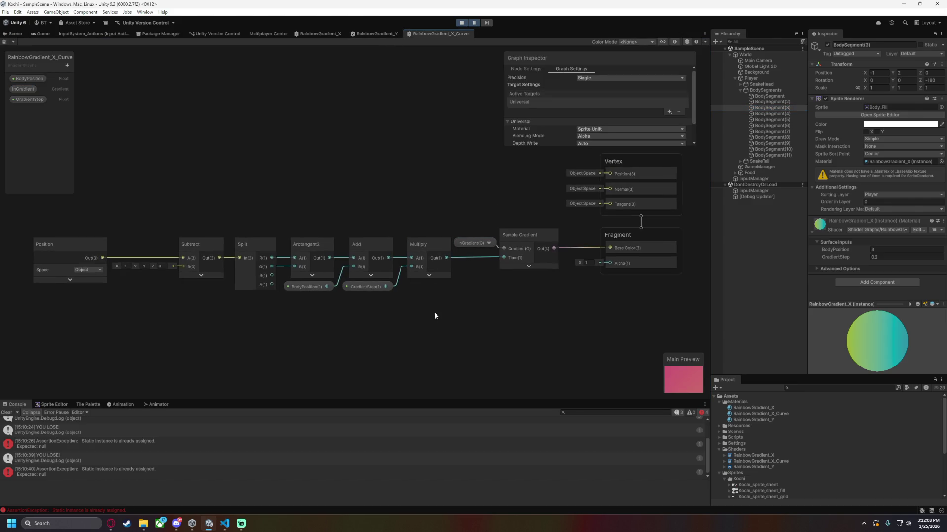
Stop the running game and glance at the RainbowGradient_X graph for reference.
scroll(429, 313, "down", 2)
scroll(418, 312, "up", 3)
scroll(503, 303, "down", 3)
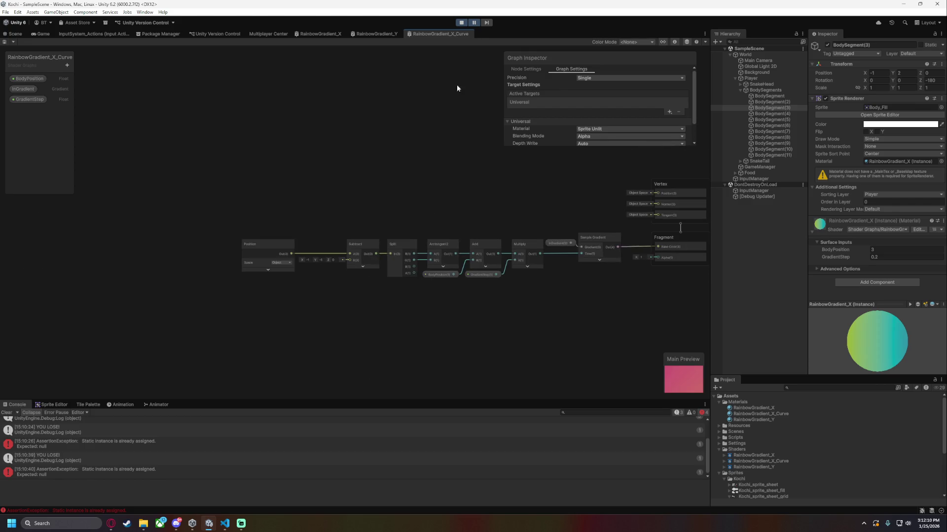
left_click(472, 25)
left_click(468, 24)
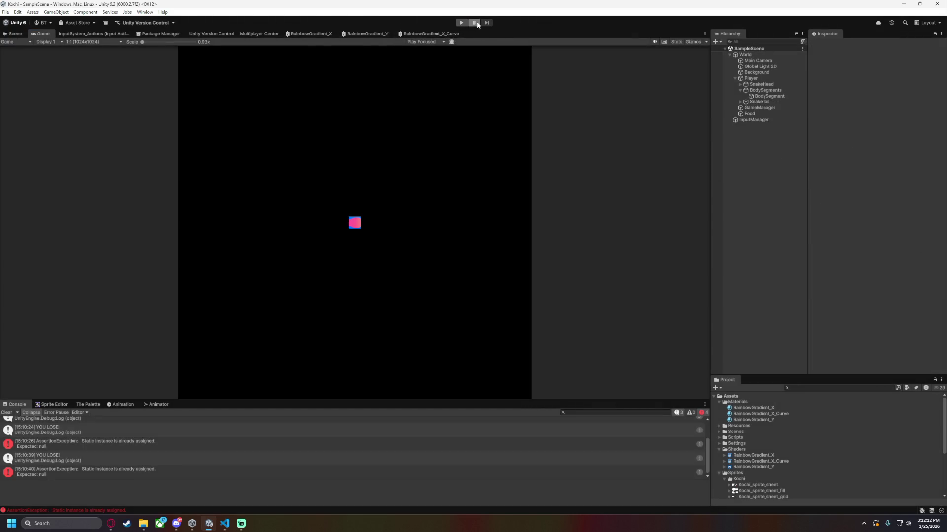
left_click(433, 34)
left_click(302, 34)
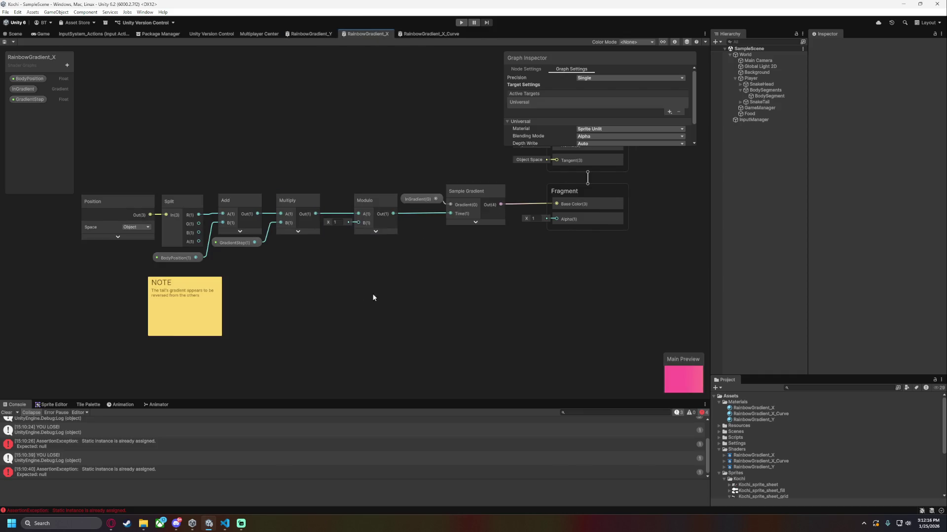
left_click(432, 34)
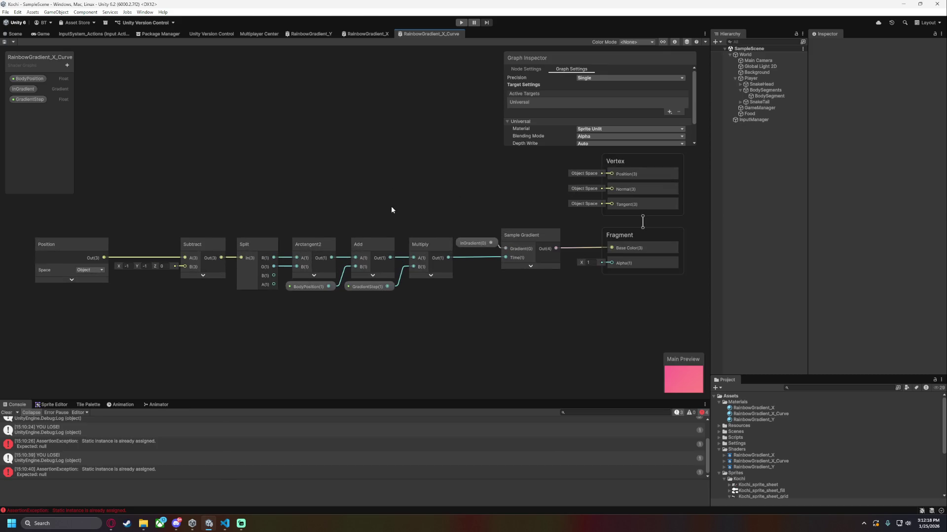
Shift the Position-to-Multiply nodes left and add a Modulo after Multiply feeding Sample Gradient's Time.
left_click_drag(393, 211, 508, 204)
left_click_drag(572, 294, 560, 297)
mouse_move(539, 243)
left_mouse_down()
mouse_move(447, 235)
mouse_move(551, 284)
left_mouse_up()
left_click(468, 281)
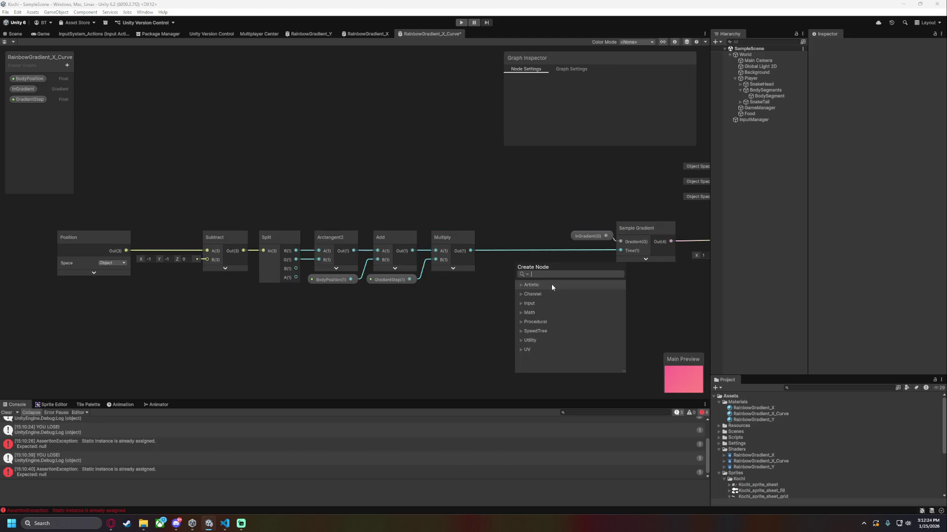
type("modul")
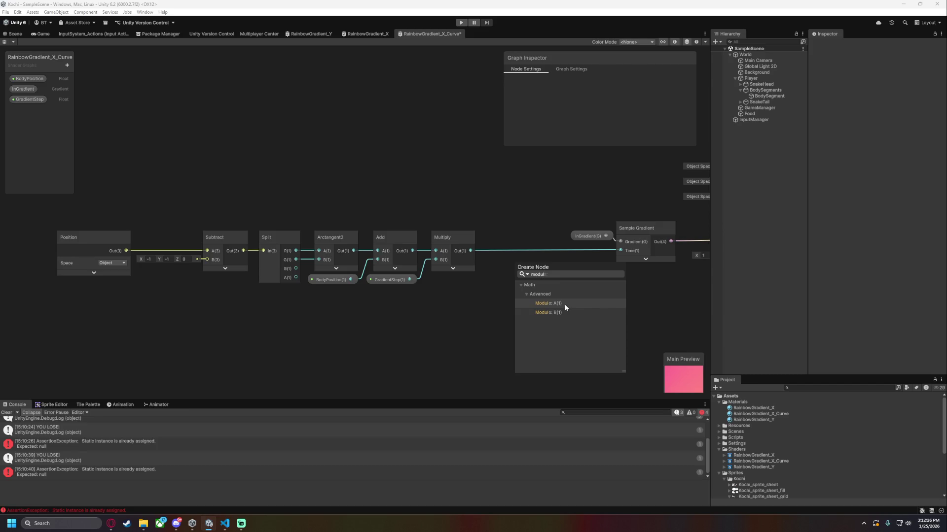
left_click(564, 304)
mouse_move(530, 276)
left_mouse_down()
mouse_move(516, 241)
mouse_move(541, 235)
left_mouse_up()
left_click(535, 279)
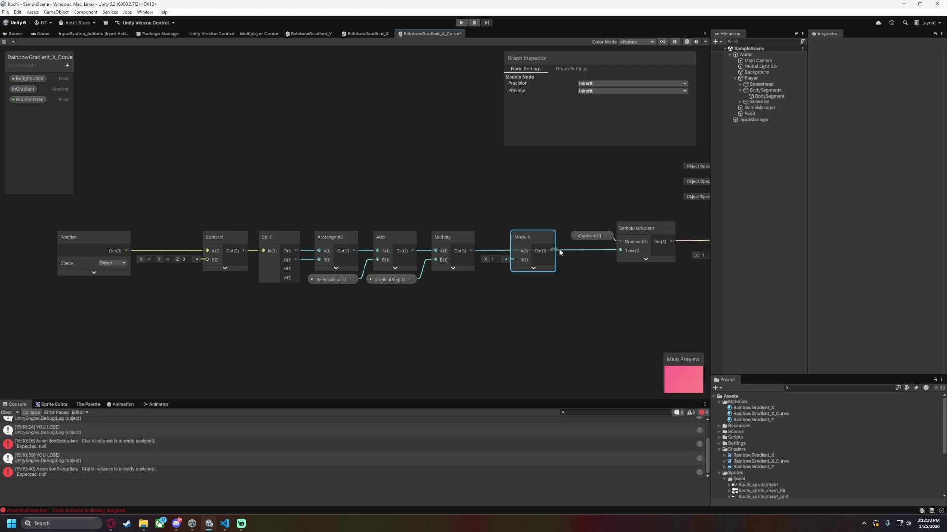
left_click_drag(620, 253, 620, 251)
Save the shader graph asset and start the game to test the gradient.
left_click(5, 12)
left_click(20, 48)
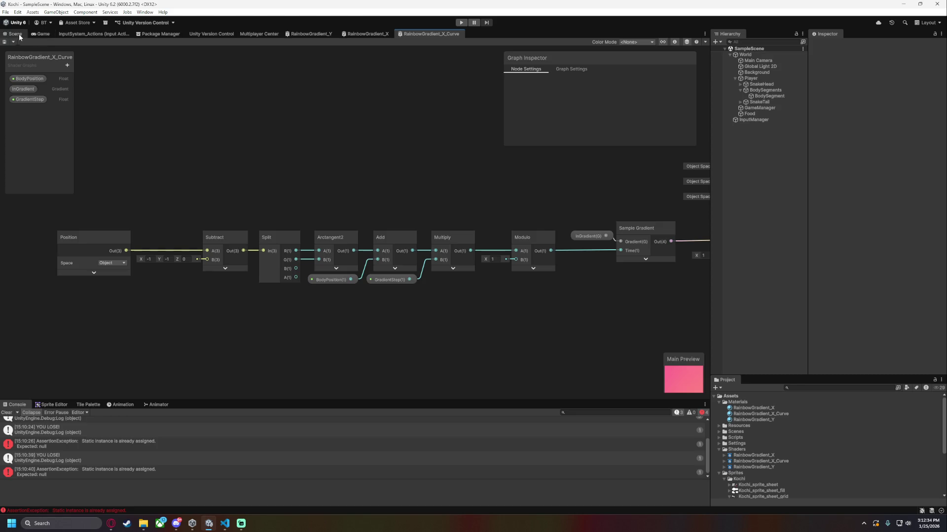
left_click(460, 23)
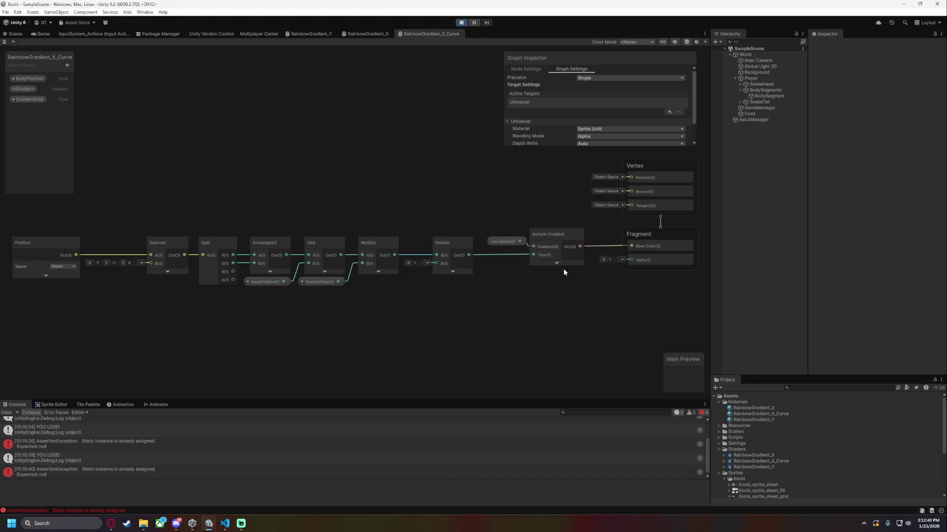
Steer the snake with the arrow keys to eat food until it grows nine body segments.
key("Right")
key("Up")
key("Right")
key("Left")
key("Left")
key("Up")
key("Right")
key("Down")
key("Left")
key("Up")
key("Right")
key("Down")
key("Right")
key("Up")
key("Left")
key("Down")
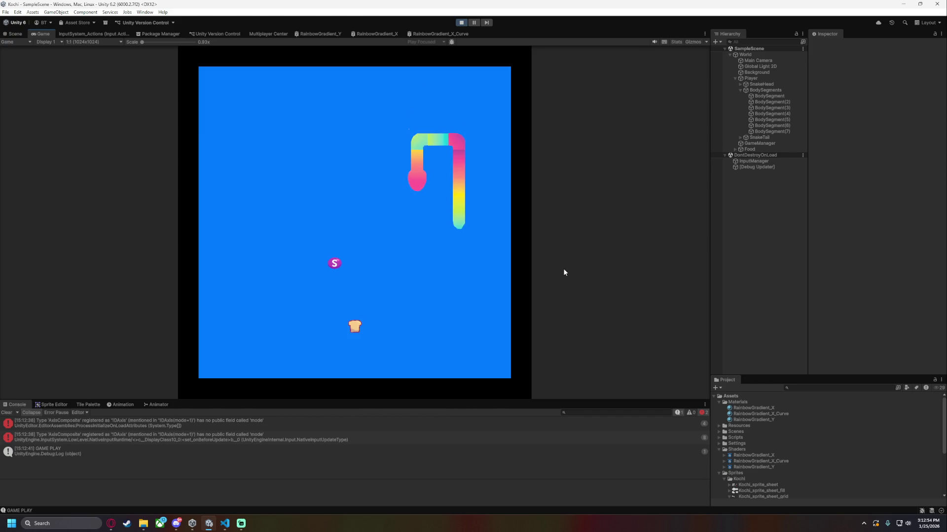
key("Left")
key("Up")
key("Right")
key("Up")
key("Left")
key("Down")
key("Right")
Pause the game and pan around the Scene view to examine the gradient on the curved corners.
left_click(474, 23)
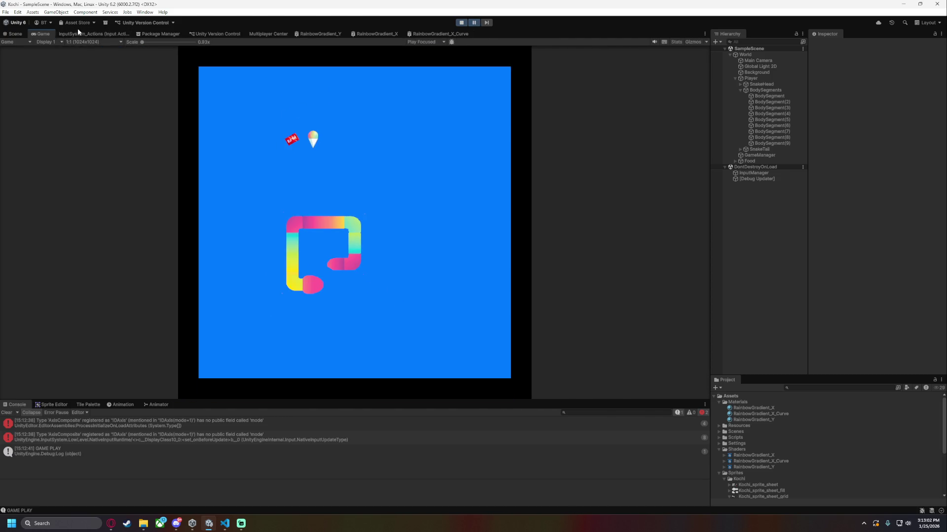
key("ctrl+1")
scroll(317, 229, "up", 2)
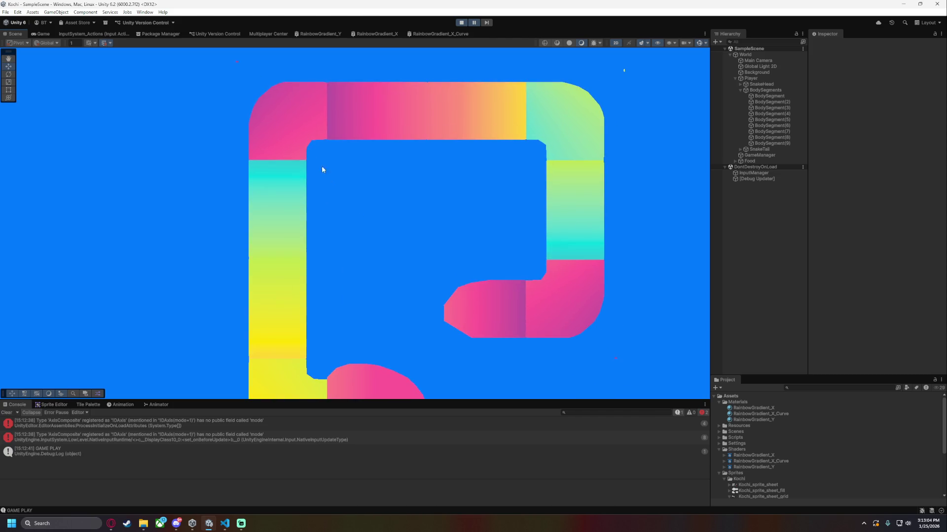
key("Right")
key("Right")
key("Right")
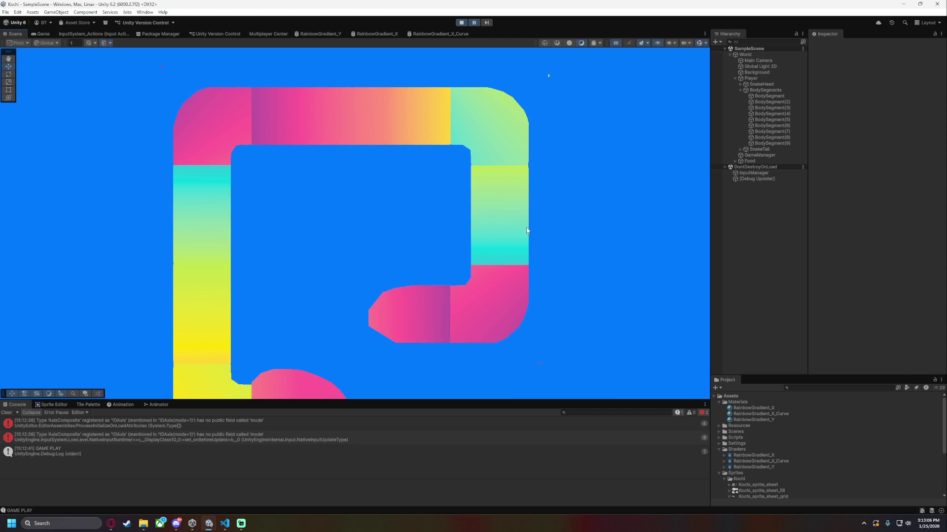
left_click_drag(572, 211, 560, 253)
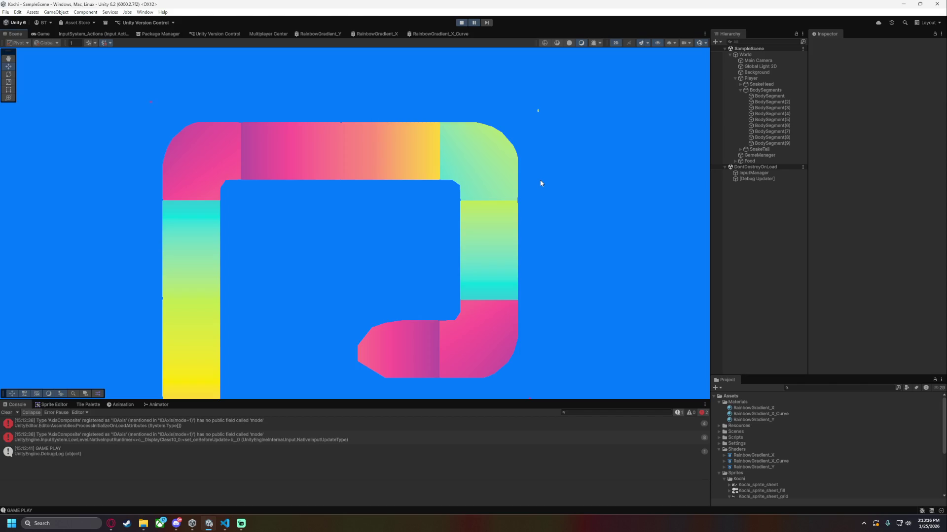
left_click_drag(351, 291, 478, 215)
scroll(478, 215, "down", 2)
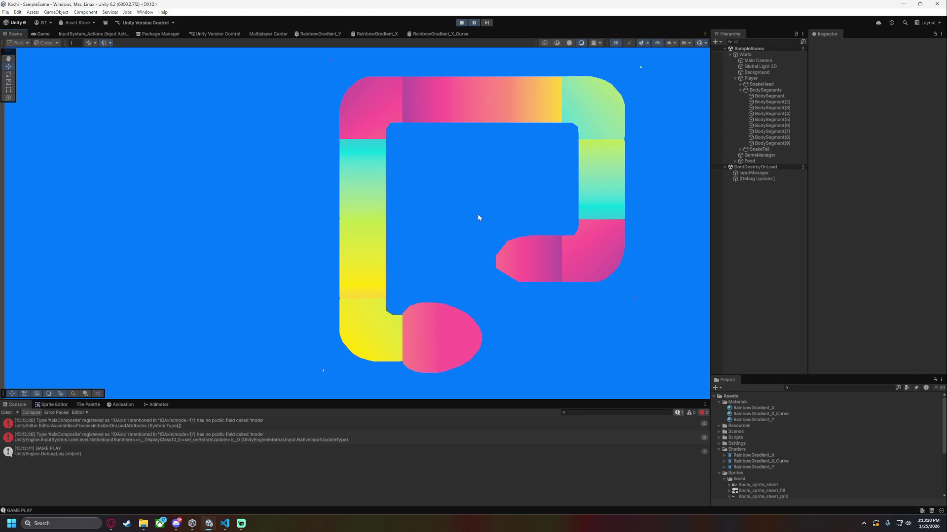
scroll(454, 220, "up", 5)
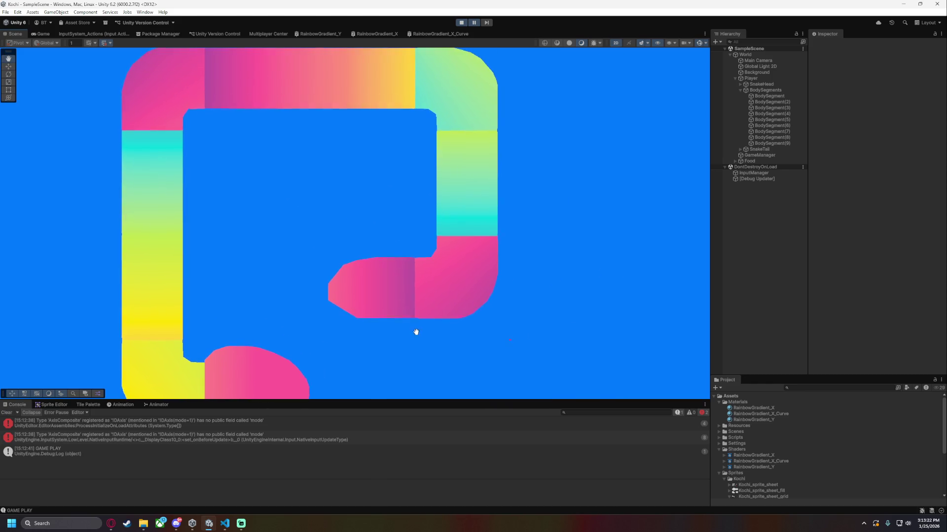
scroll(420, 309, "down", 2)
mouse_move(444, 314)
left_mouse_down()
mouse_move(476, 294)
mouse_move(321, 148)
mouse_move(461, 268)
mouse_move(475, 299)
left_mouse_up()
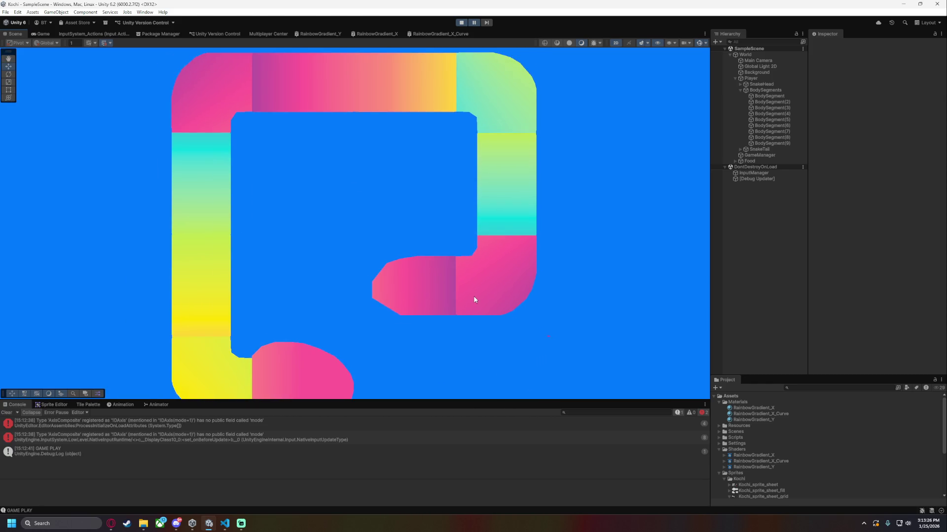
left_click_drag(465, 266, 538, 208)
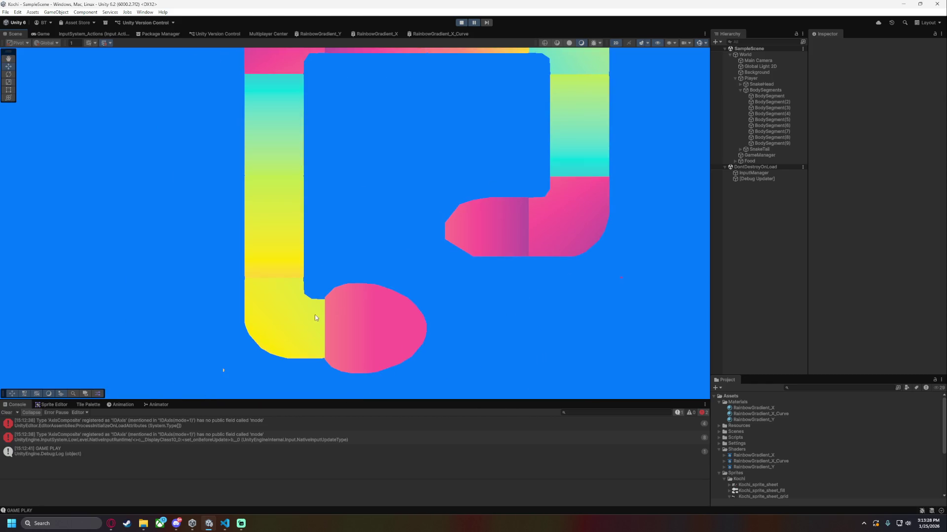
left_click_drag(376, 243, 416, 275)
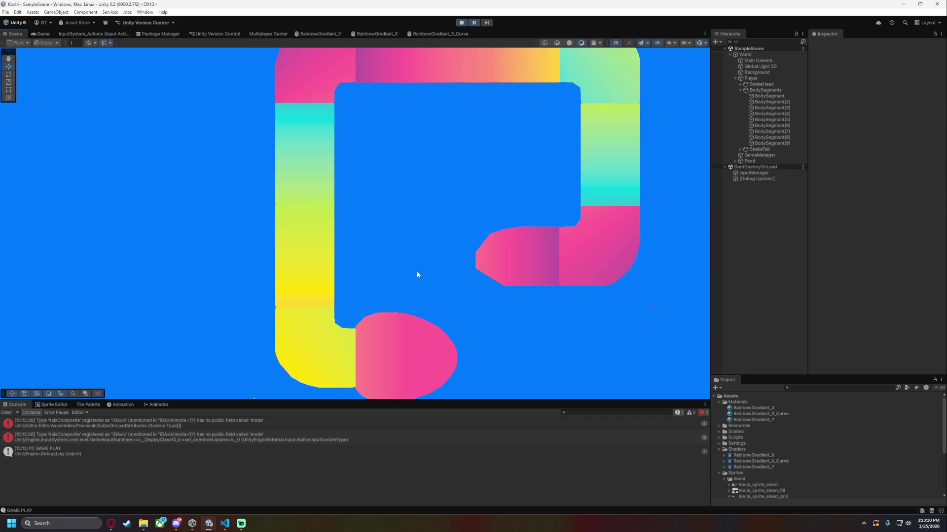
scroll(416, 275, "down", 1)
left_click(475, 20)
left_click(438, 33)
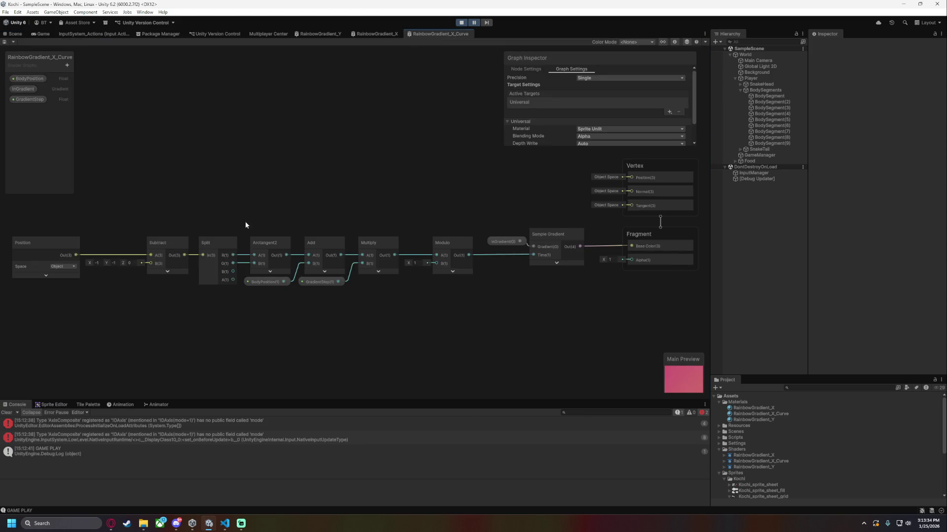
Inspect the BodyPosition property and shift its node left to make room for a new node.
scroll(356, 204, "up", 5)
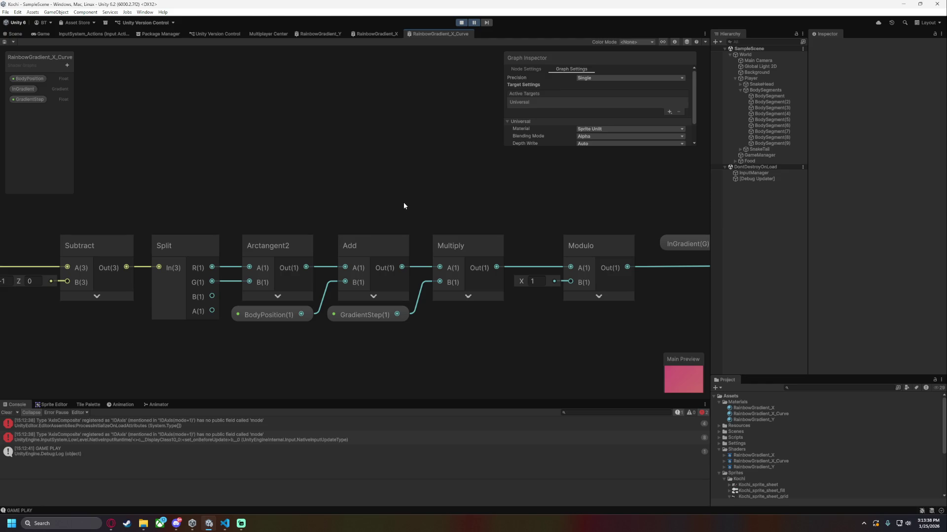
left_click_drag(403, 202, 370, 199)
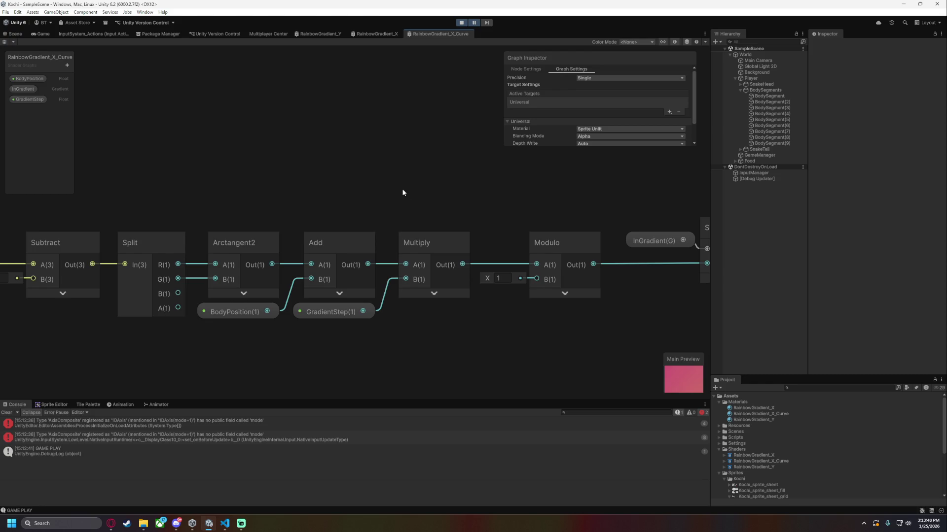
left_click(240, 318)
scroll(312, 348, "up", 2)
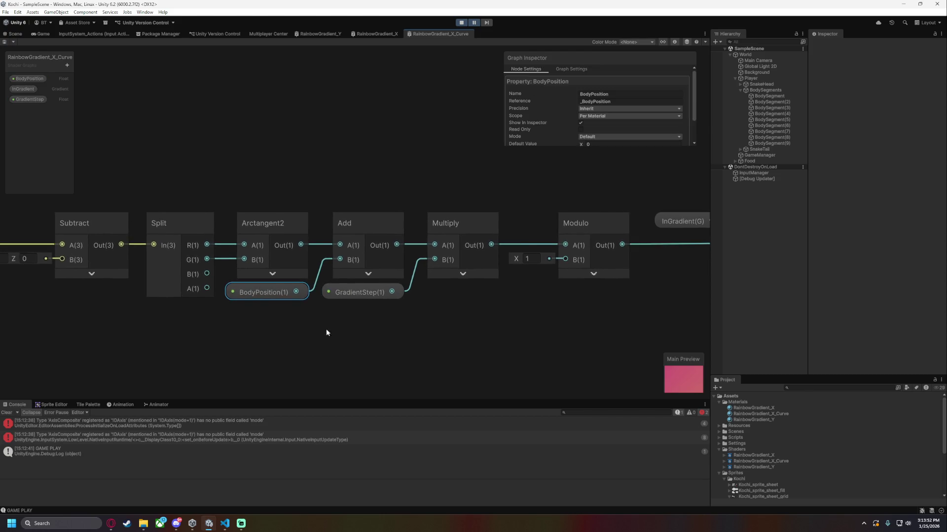
left_click(288, 335)
mouse_move(289, 339)
left_mouse_down()
mouse_move(391, 348)
mouse_move(277, 348)
left_mouse_up()
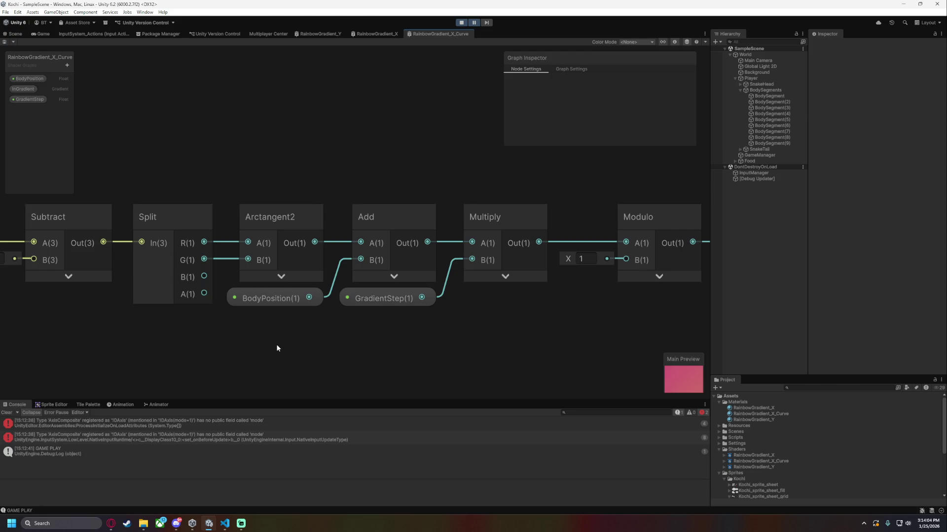
scroll(275, 344, "down", 2)
left_click(360, 245)
mouse_move(360, 245)
left_mouse_down()
mouse_move(273, 247)
mouse_move(395, 298)
left_mouse_up()
Add a Subtract node (B = 1) after BodyPosition, wire it into Add's B, and save.
type("sub")
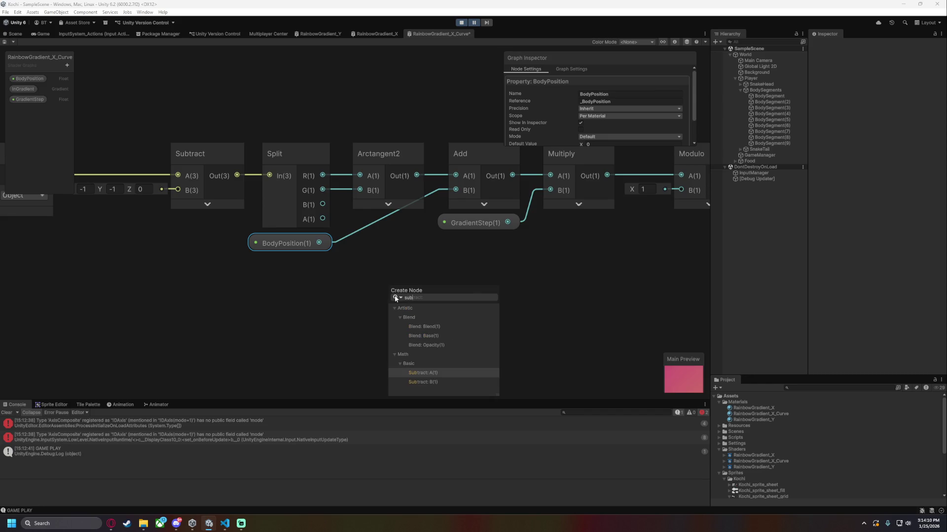
key("Return")
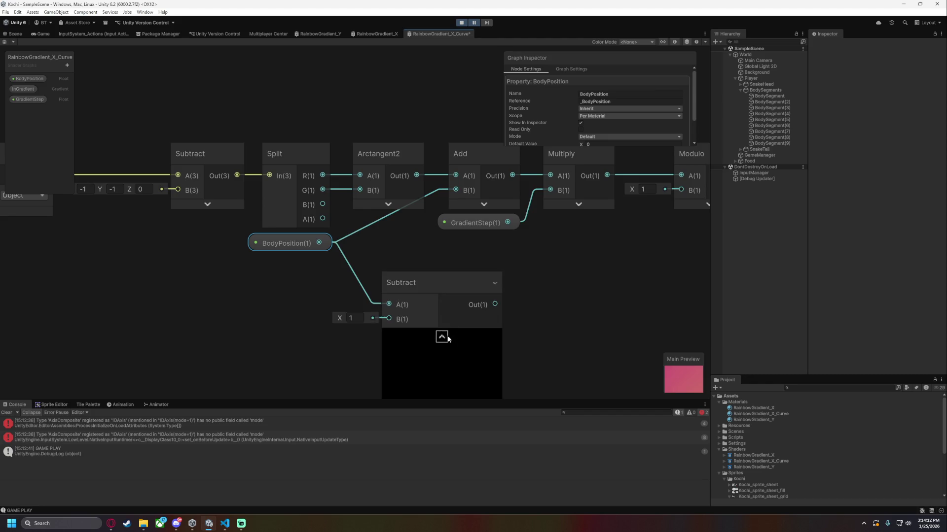
left_click(446, 338)
left_click_drag(424, 274, 391, 215)
left_click_drag(417, 247, 456, 190)
key("ctrl+s")
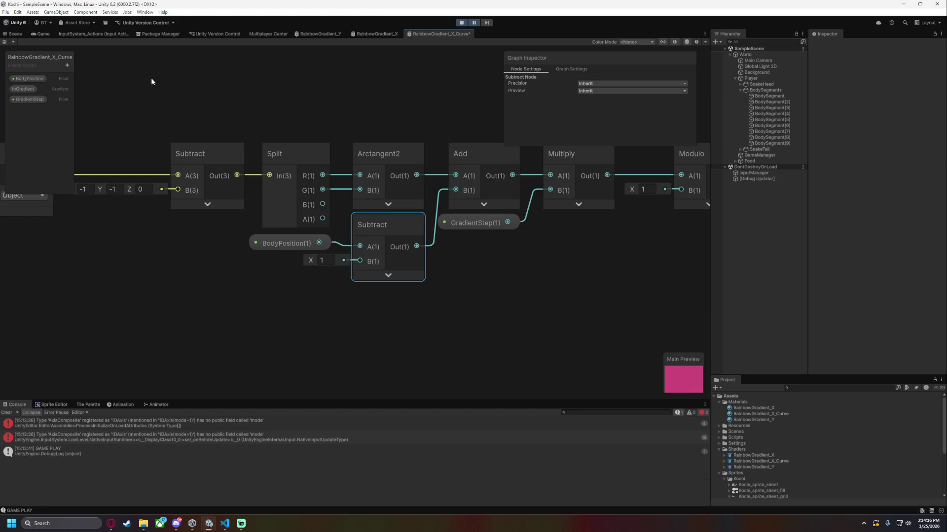
left_click(14, 33)
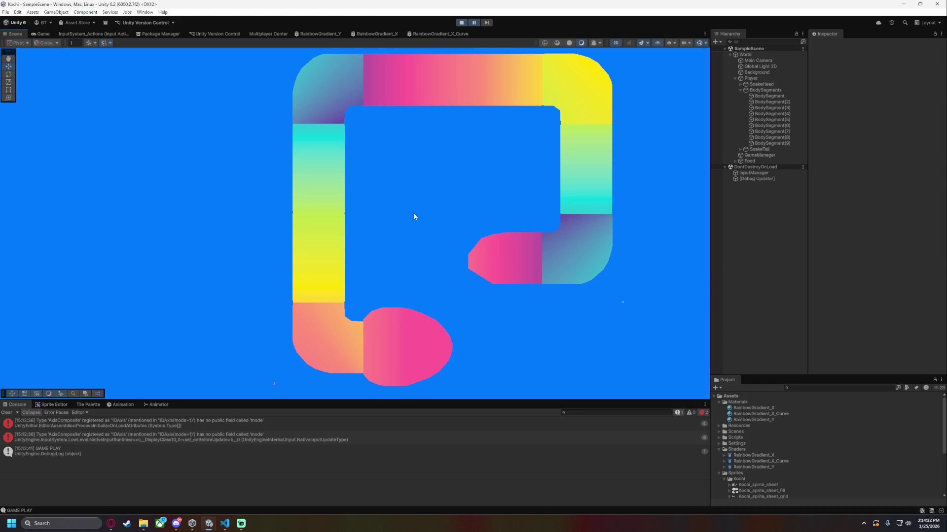
Swap Split's R and G wires into Arctangent2, save, and view the resulting snake in the Scene.
left_click(454, 34)
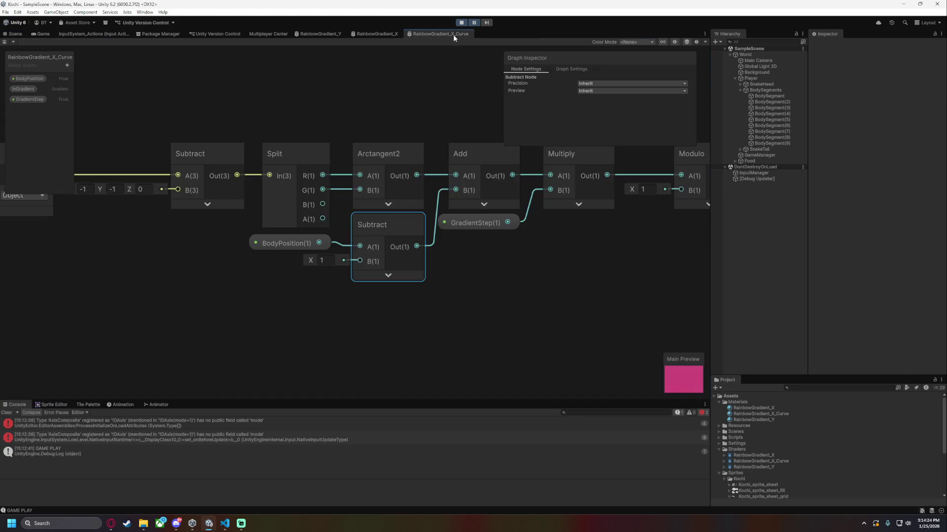
left_click_drag(188, 232, 271, 287)
scroll(270, 286, "down", 1)
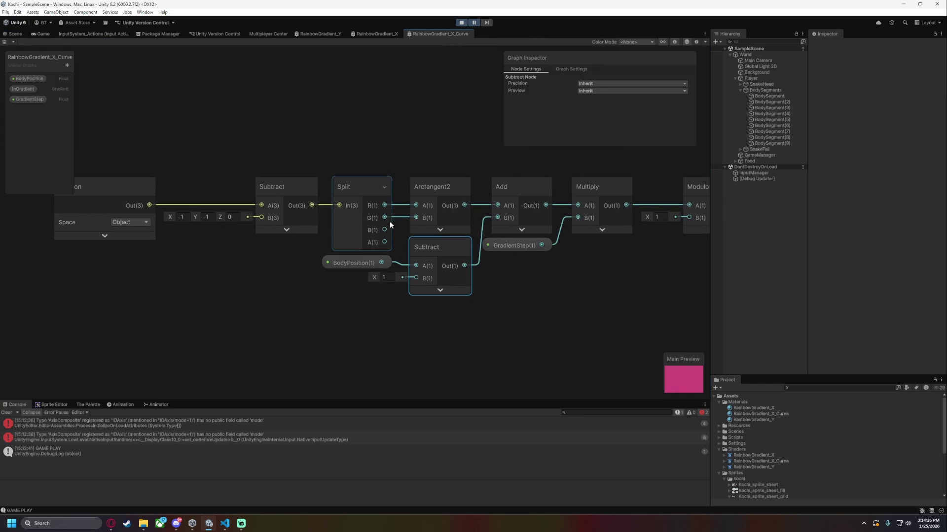
mouse_move(385, 205)
left_mouse_down()
mouse_move(416, 218)
mouse_move(414, 206)
left_mouse_up()
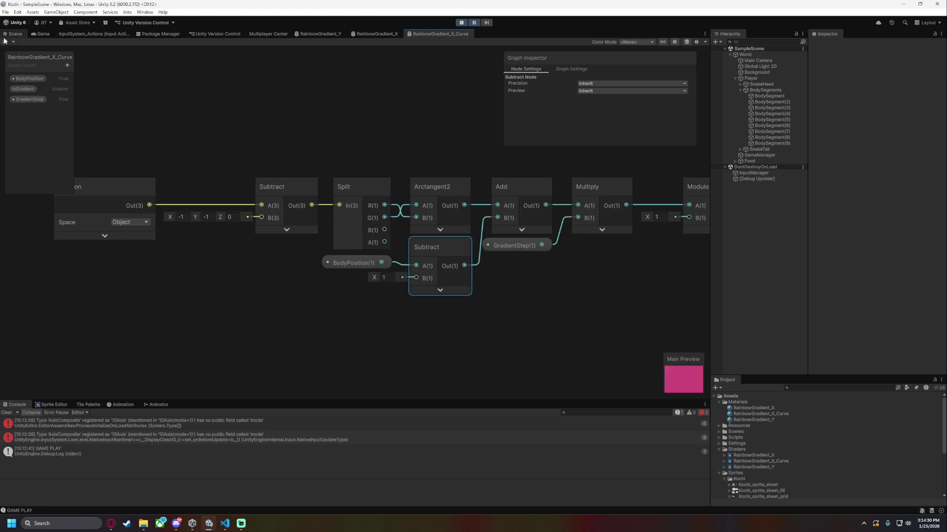
left_click(5, 41)
left_click(10, 36)
mouse_move(380, 264)
left_mouse_down()
mouse_move(373, 234)
mouse_move(329, 270)
left_mouse_up()
scroll(359, 248, "down", 1)
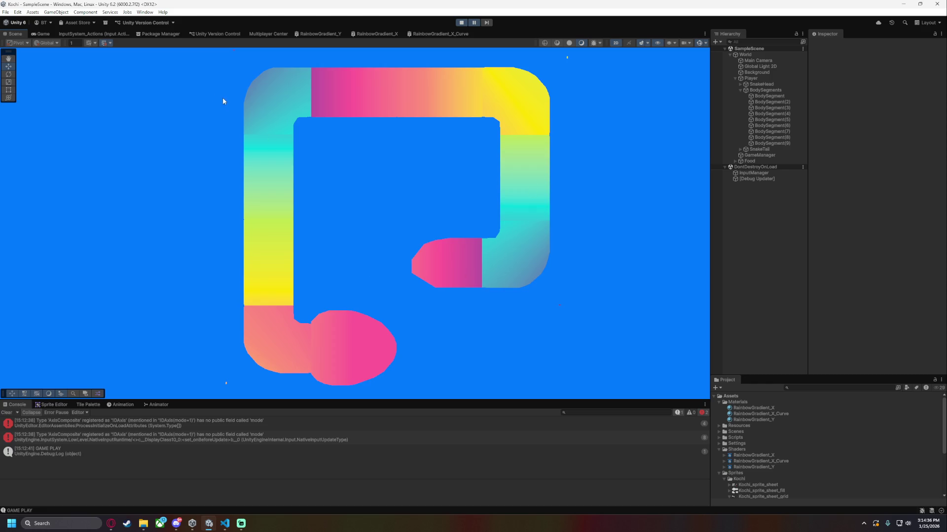
Restore Split R to Arctangent2 A and G to B.
left_click(434, 34)
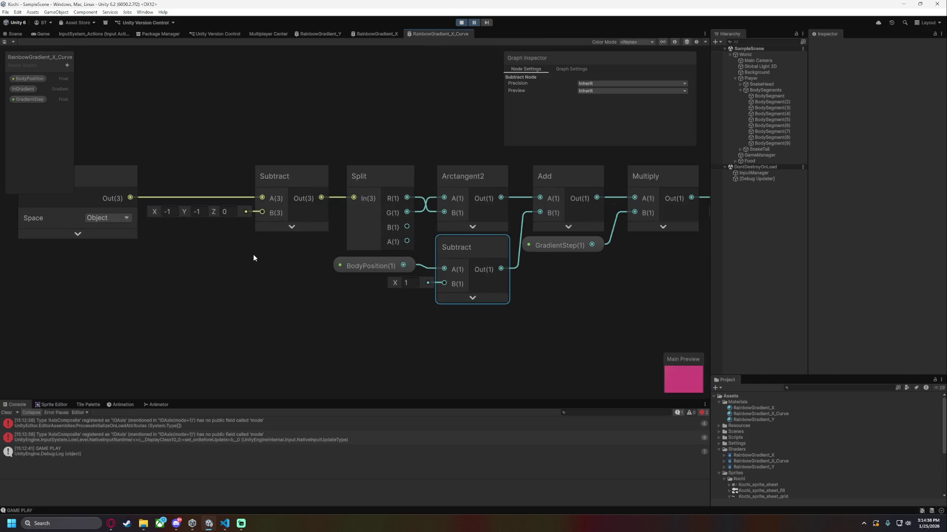
left_click(363, 235)
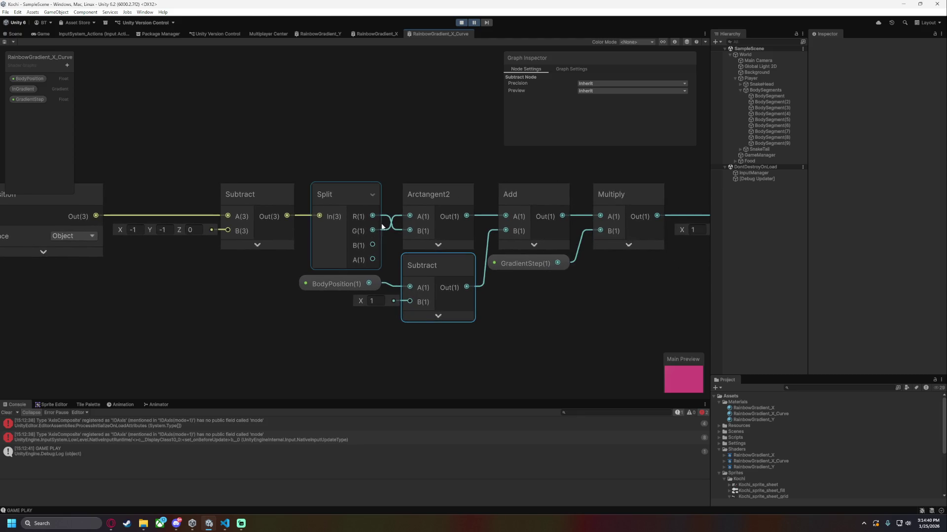
mouse_move(374, 217)
left_mouse_down()
mouse_move(410, 216)
mouse_move(410, 231)
left_mouse_up()
left_click(437, 194)
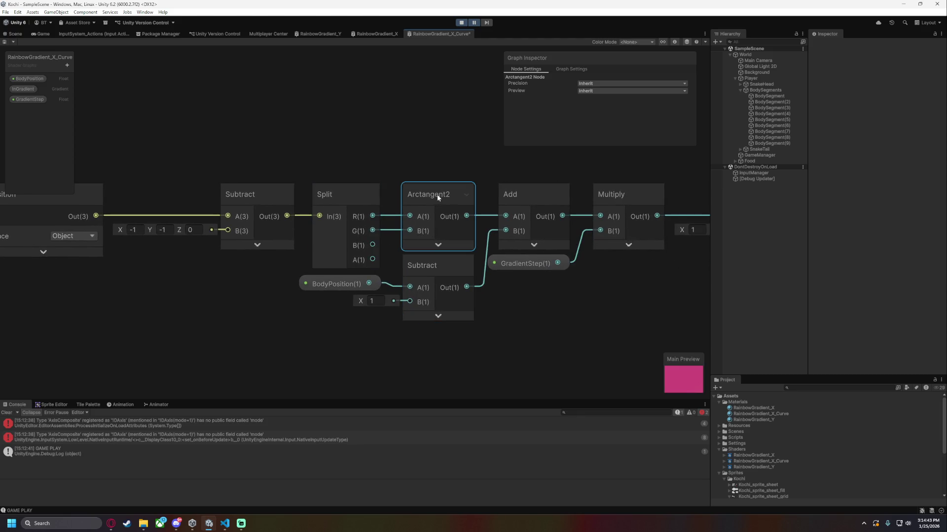
right_click(467, 198)
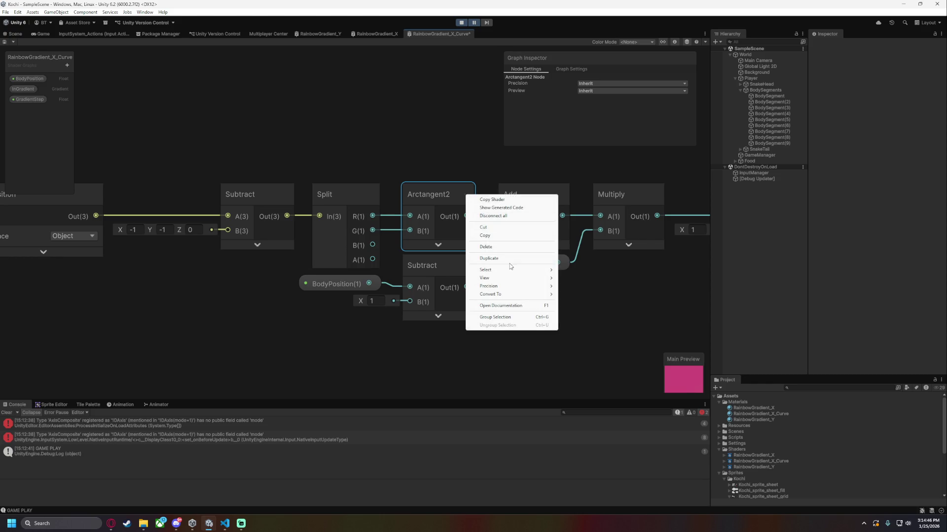
mouse_move(508, 297)
left_click(404, 148)
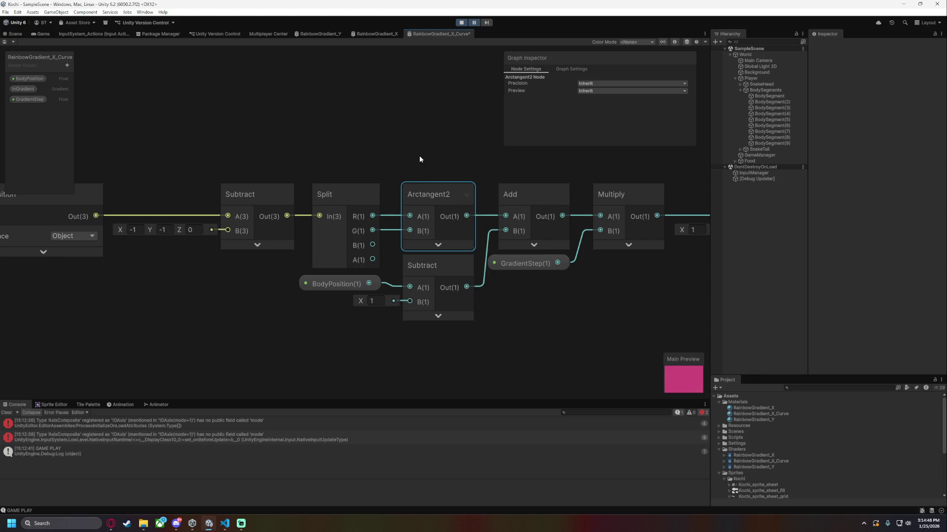
left_click_drag(358, 96, 356, 241)
scroll(374, 229, "down", 3)
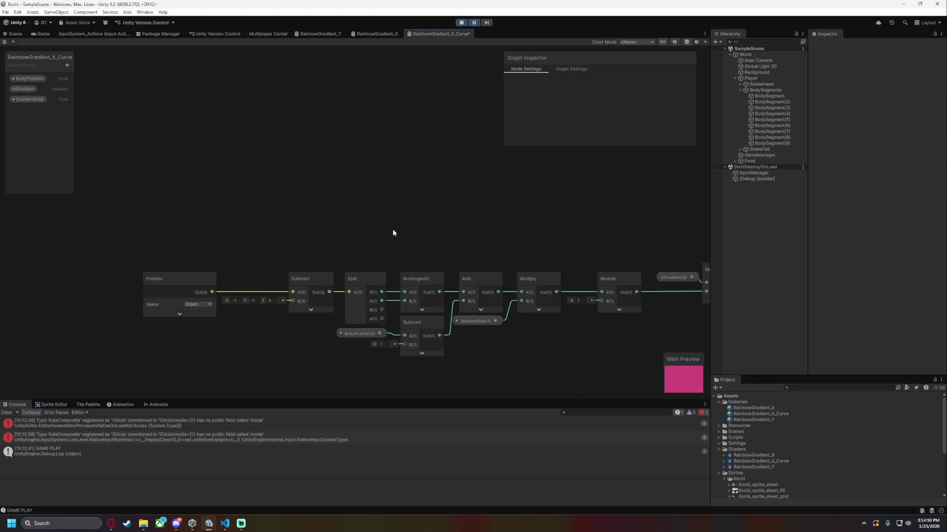
left_click_drag(383, 292, 400, 197)
type("tan")
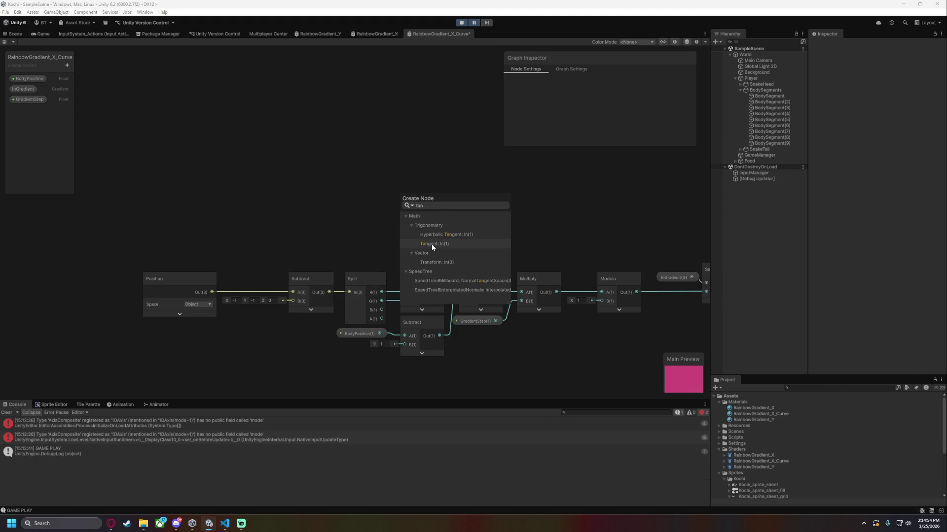
left_click(431, 244)
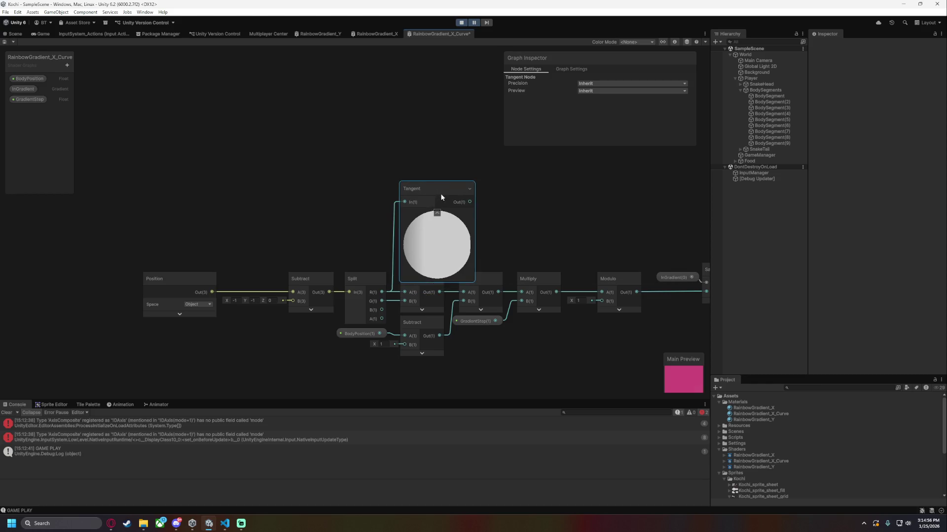
left_click(440, 193)
left_click_drag(382, 300, 406, 207)
left_click(421, 211)
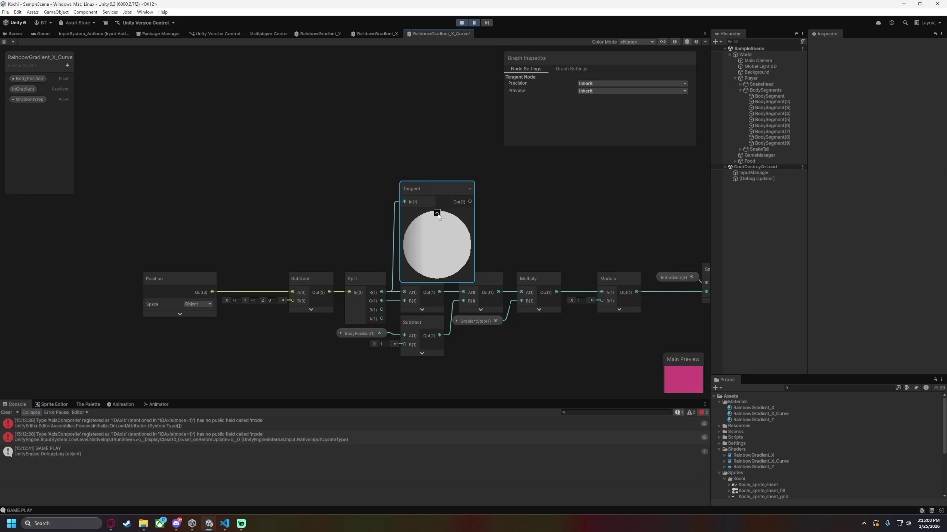
left_click(436, 214)
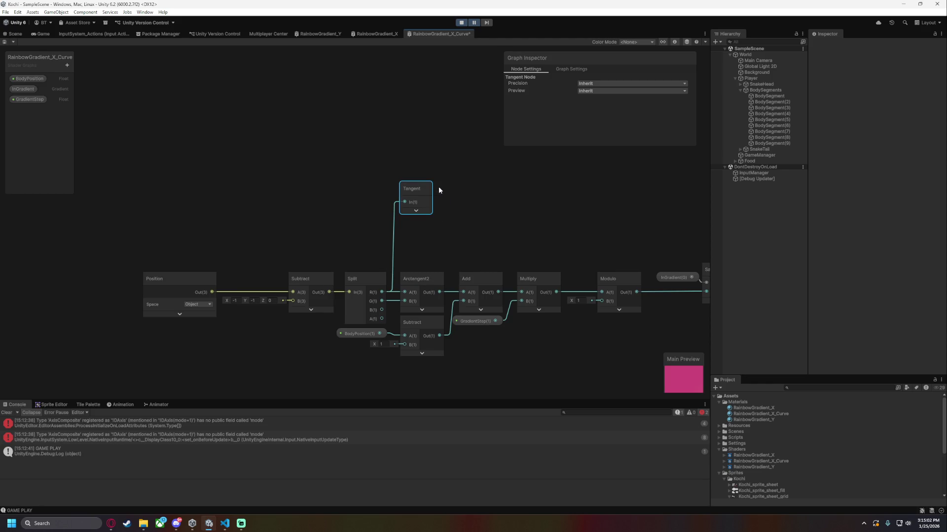
key("Delete")
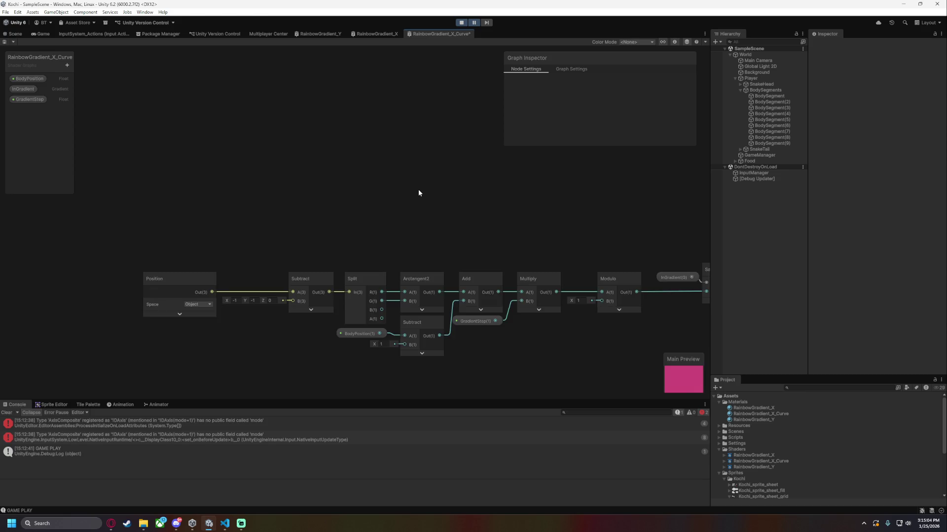
scroll(417, 222, "up", 3)
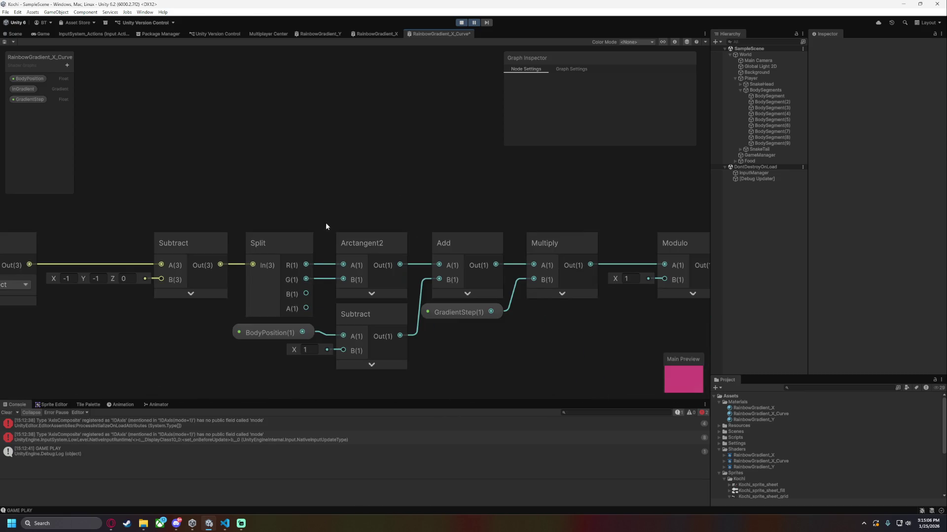
key("space")
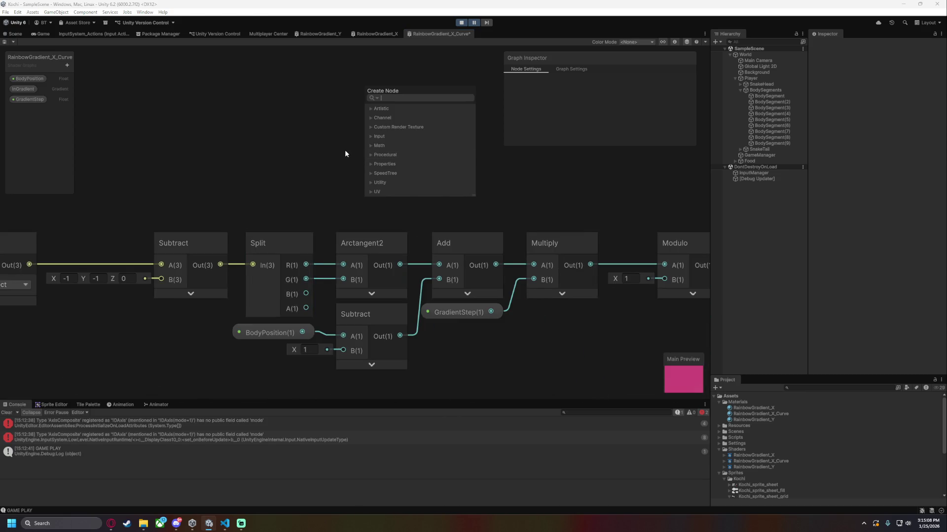
type("ar")
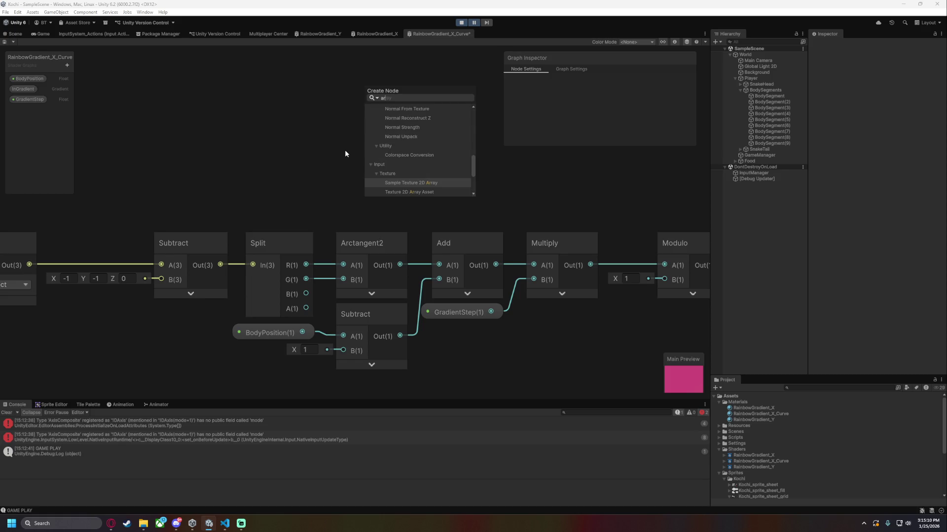
type("c")
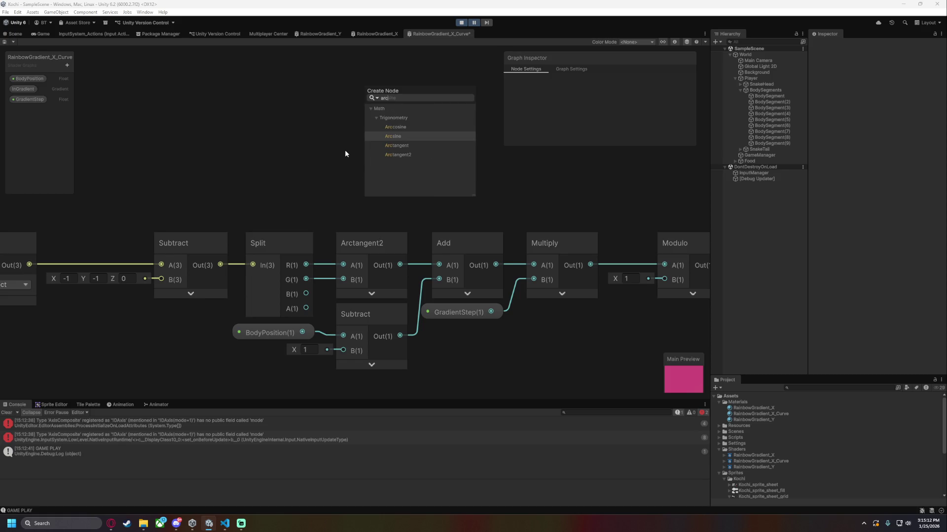
left_click(401, 137)
left_click_drag(389, 170, 321, 112)
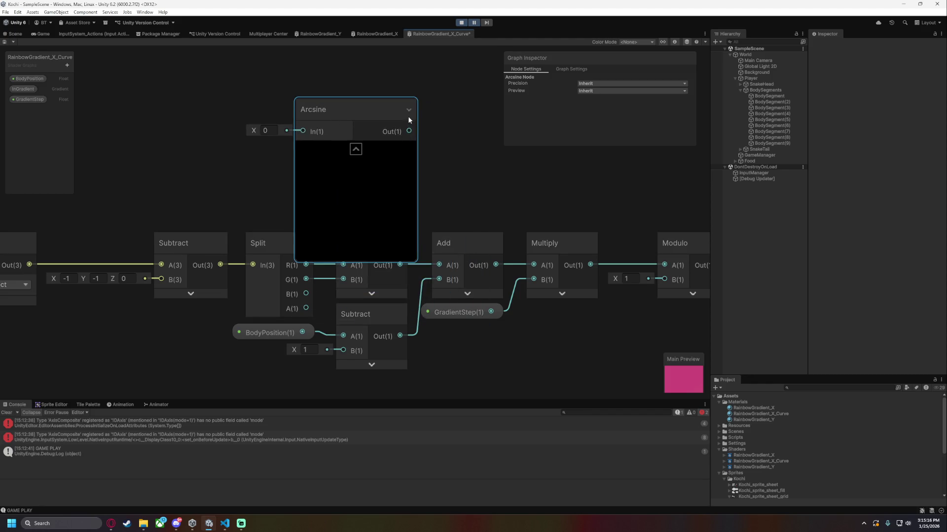
left_click(355, 148)
left_click(359, 111)
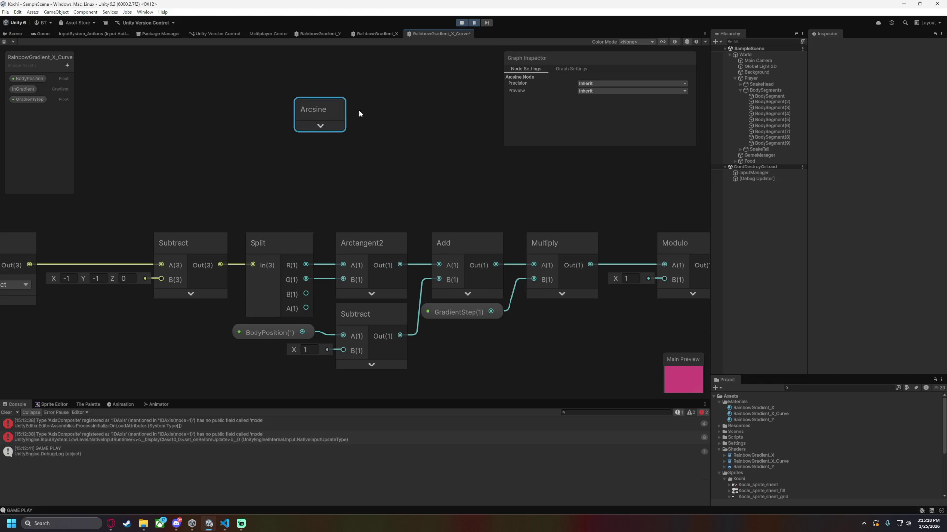
right_click(317, 109)
left_click(322, 160)
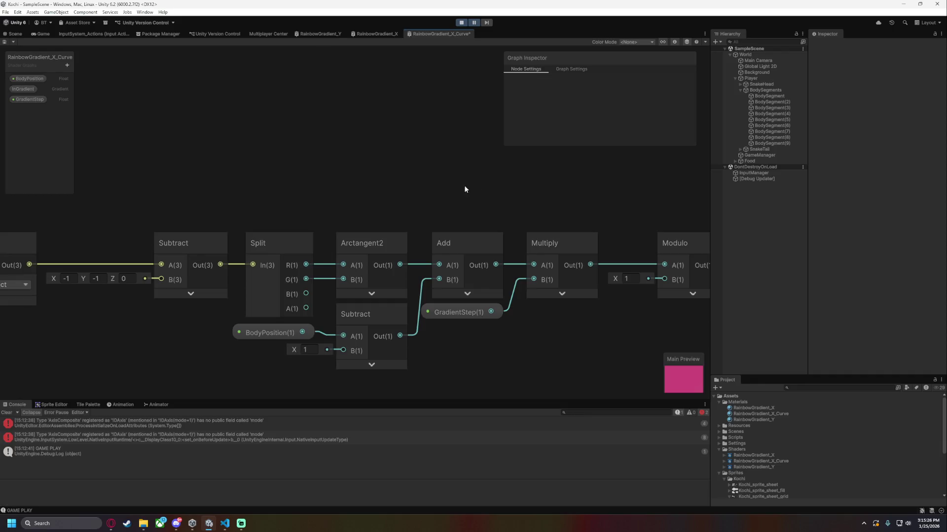
left_click_drag(343, 207, 206, 178)
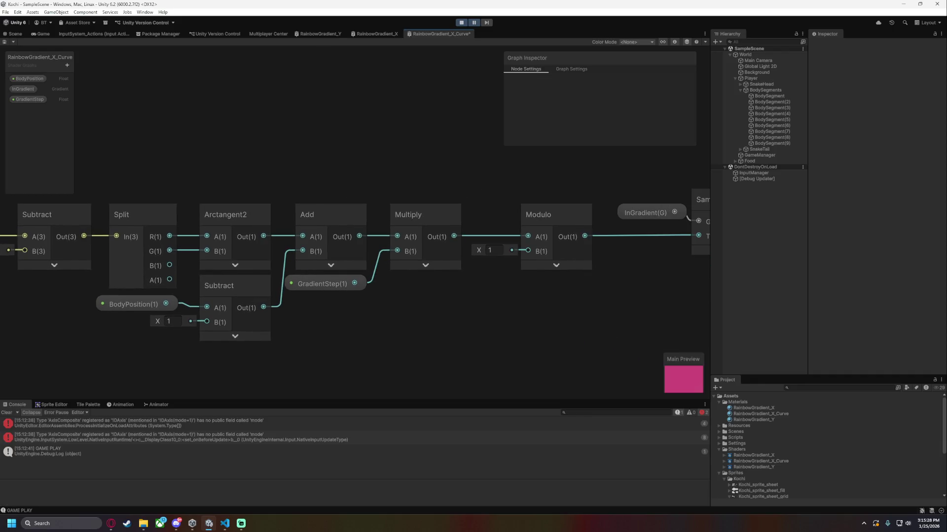
key("alt+Tab")
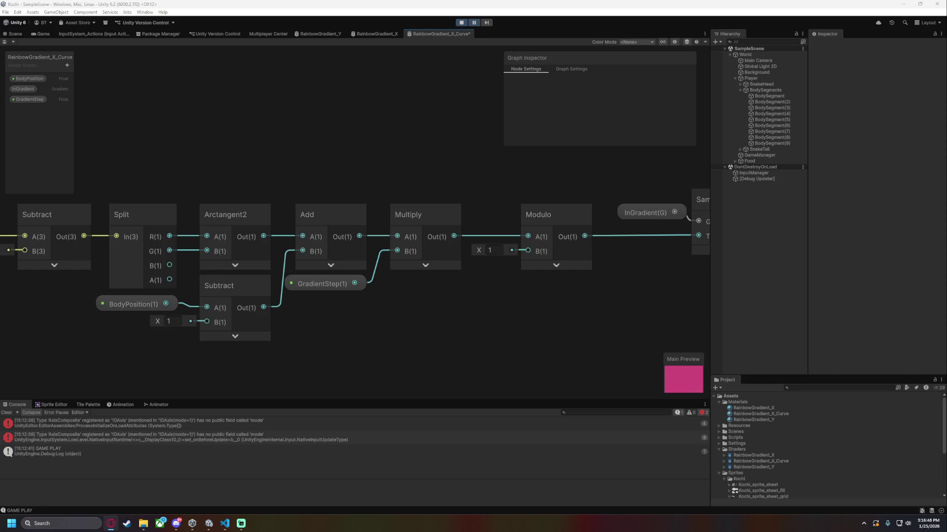
left_click_drag(339, 318, 450, 314)
left_click(385, 220)
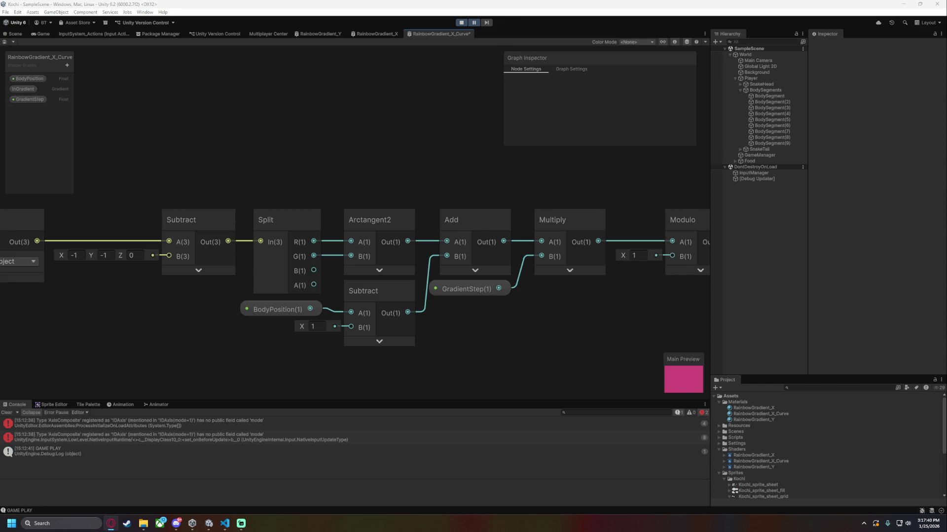
scroll(300, 152, "down", 3)
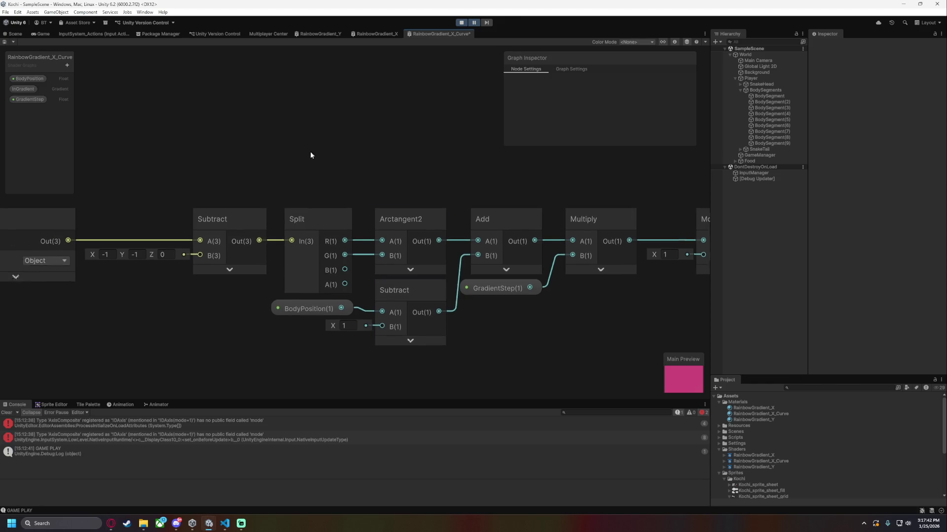
scroll(354, 164, "up", 1)
left_click(387, 214)
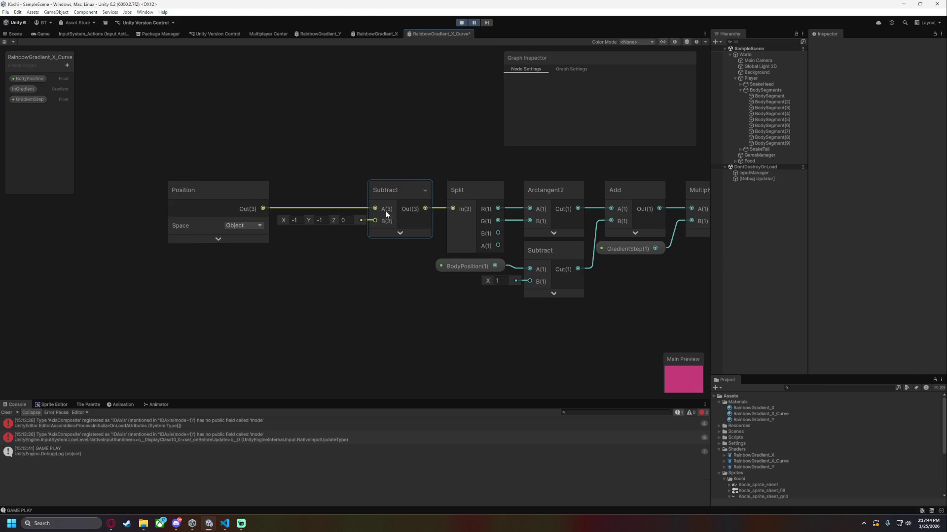
left_click(321, 221)
left_click_drag(398, 266, 339, 282)
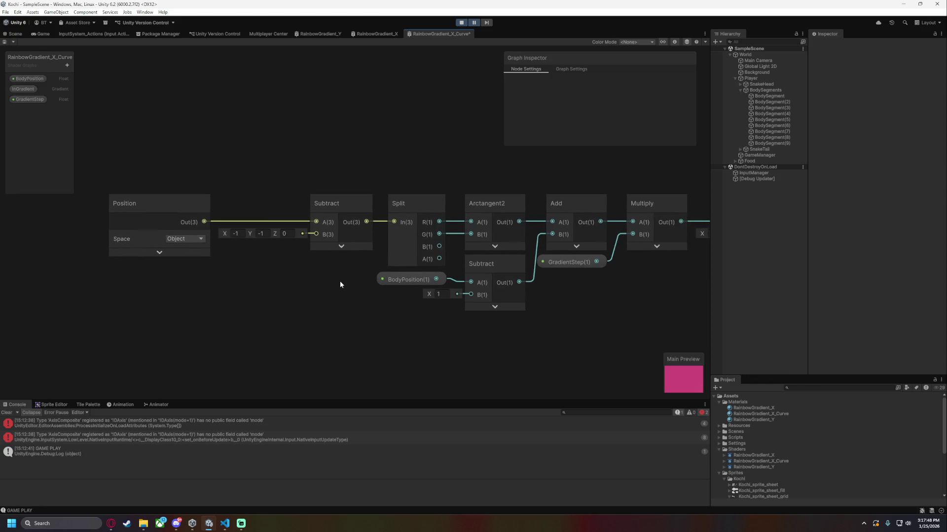
key("alt+Tab")
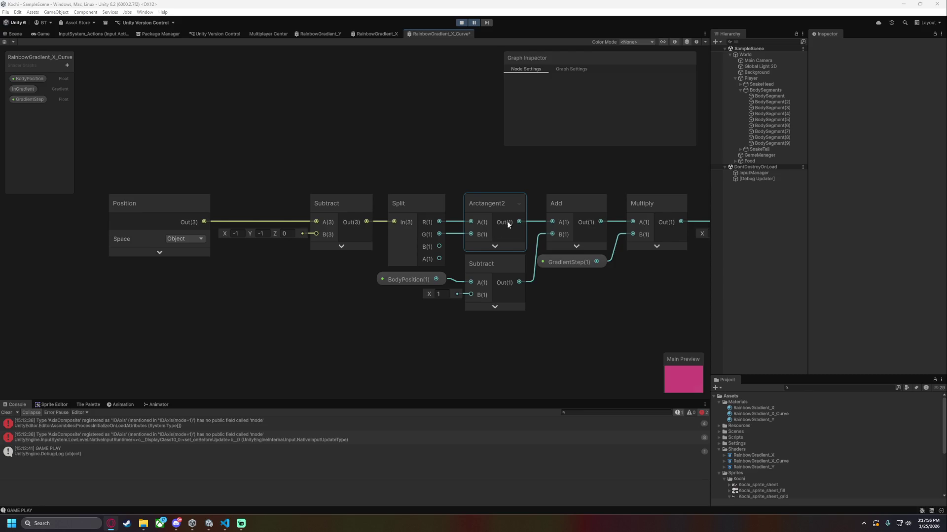
left_click(530, 224)
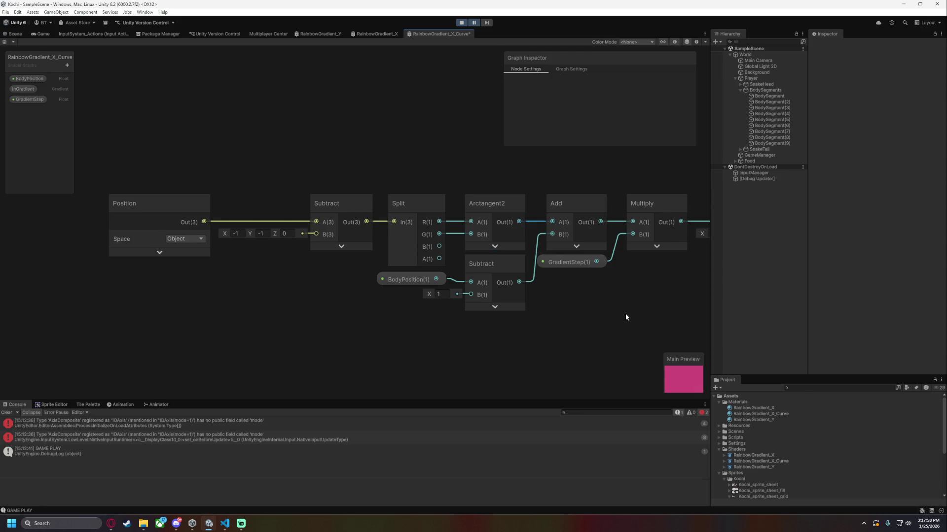
left_click_drag(629, 312, 555, 311)
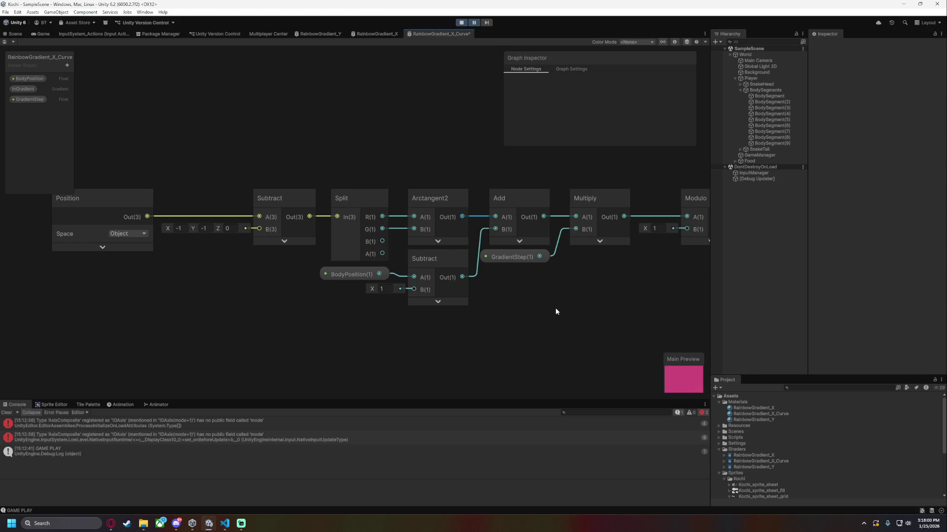
scroll(558, 270, "down", 3)
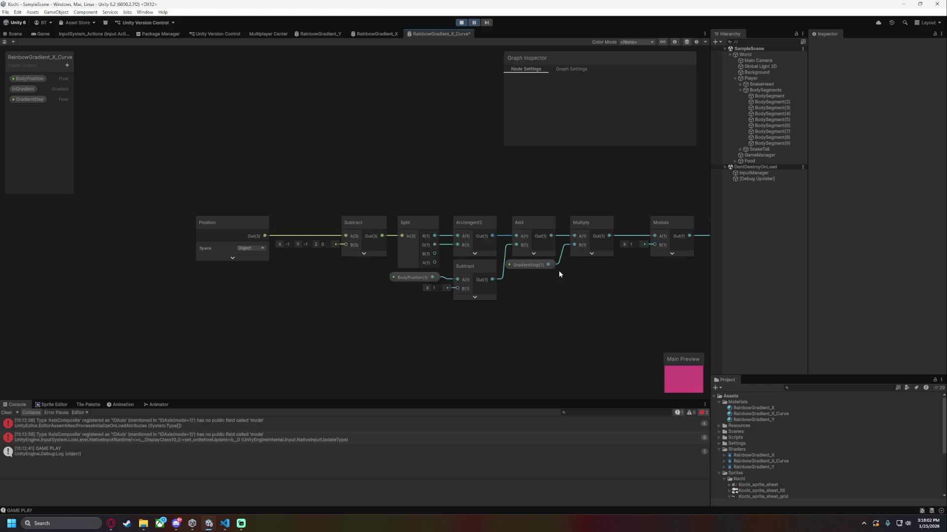
scroll(519, 308, "up", 3)
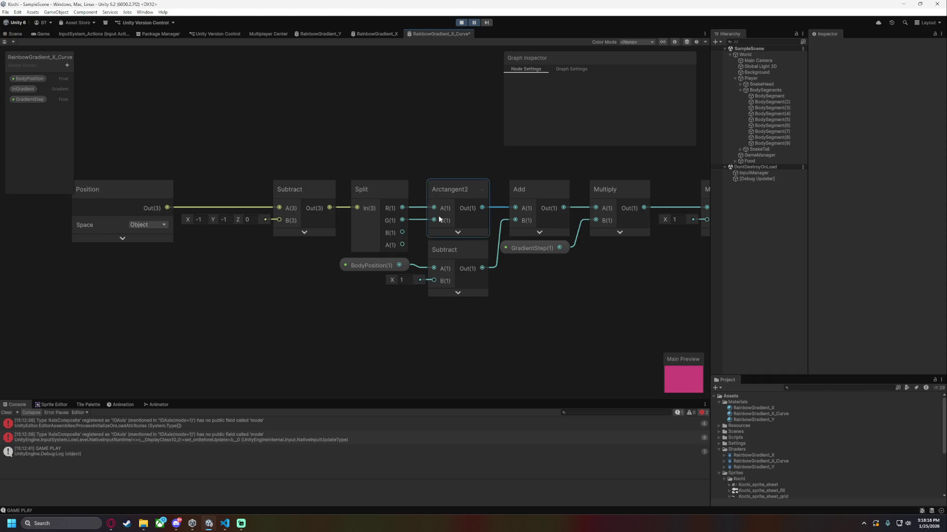
key("a")
left_click(415, 178)
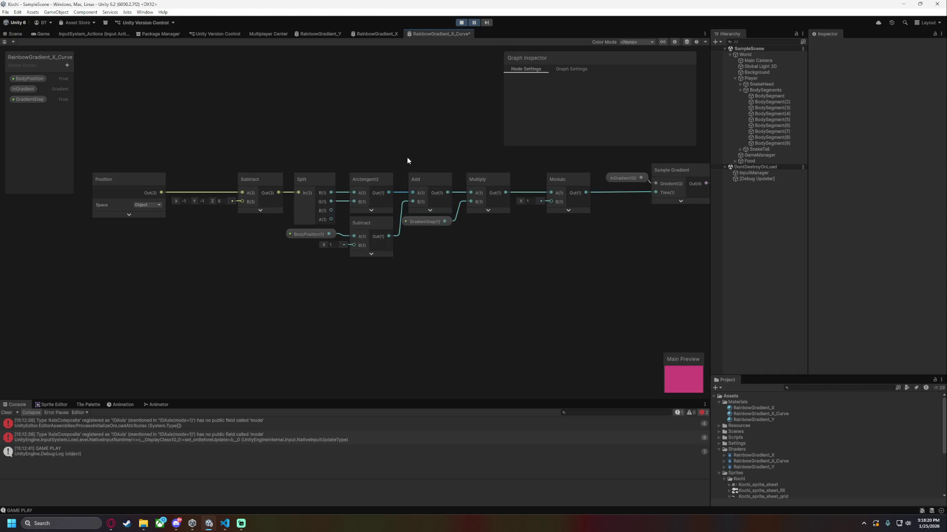
Stop play mode and duplicate BodySegment to create BodySegment (1).
left_click(473, 22)
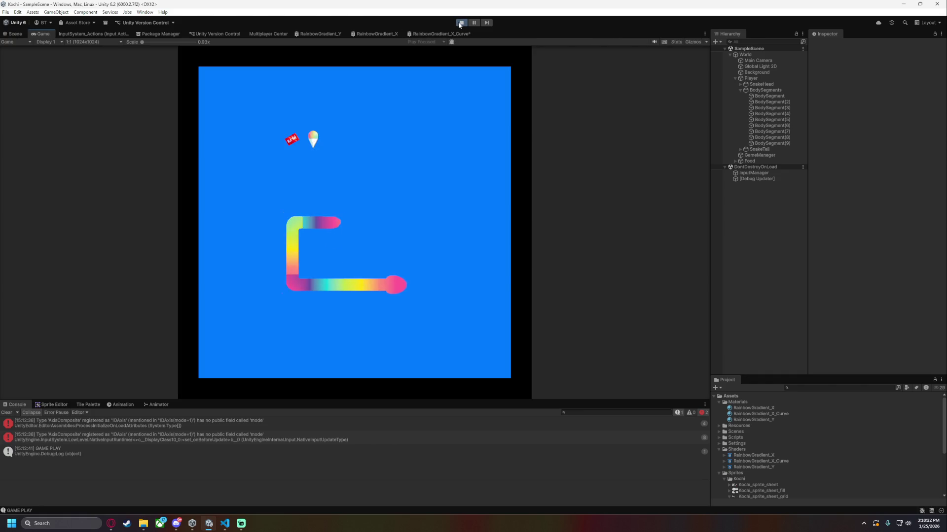
left_click(461, 22)
left_click(769, 96)
key("ctrl+d")
Give BodySegment (1) the RainbowGradient_X_Curve material and Body_Curve_Fill sprite, then save the scene.
mouse_move(785, 413)
left_mouse_down()
mouse_move(887, 175)
mouse_move(863, 224)
mouse_move(769, 111)
mouse_move(777, 102)
left_mouse_up()
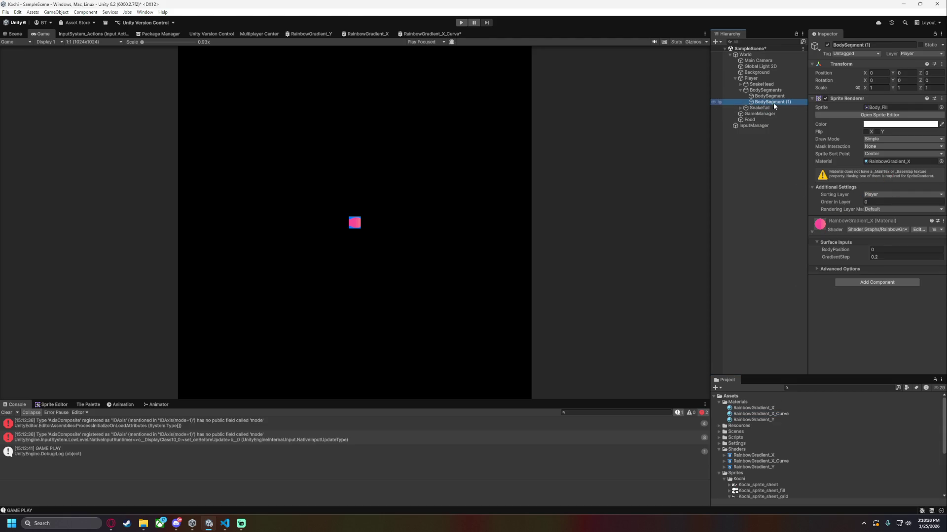
left_click(811, 232)
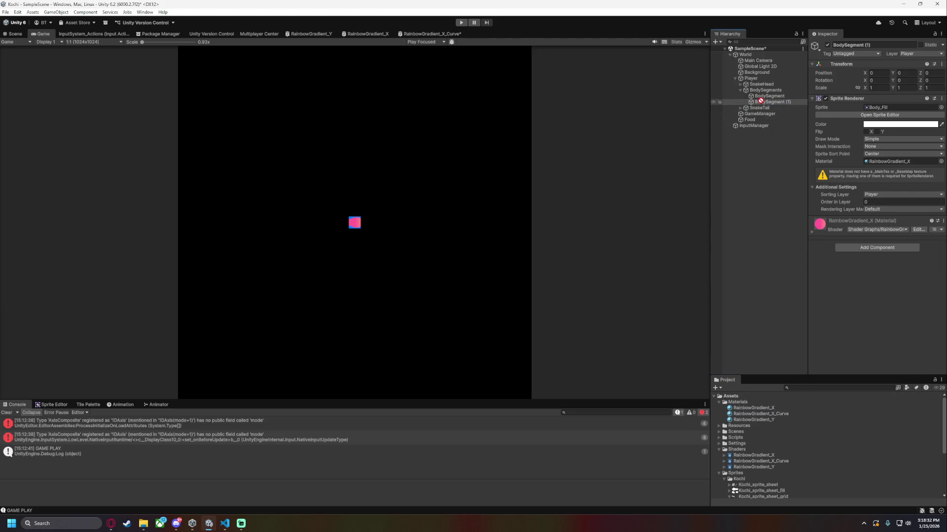
left_click_drag(762, 105, 762, 103)
scroll(755, 462, "down", 5)
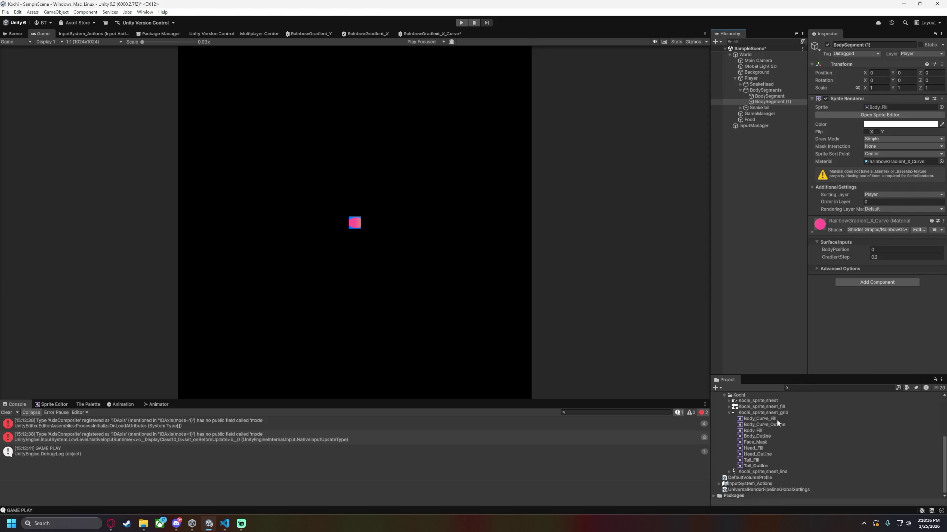
left_click_drag(773, 424, 897, 107)
key("ctrl+s")
key("ctrl+1")
Move BodySegment (1) to X 4 in the Scene view and frame it.
left_click(776, 101)
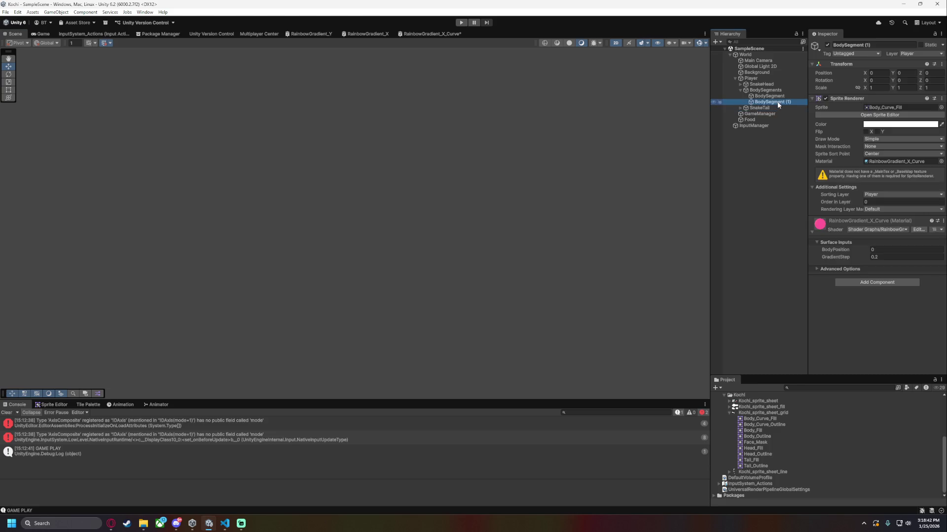
double_click(778, 102)
scroll(590, 189, "down", 3)
left_click_drag(589, 189, 209, 233)
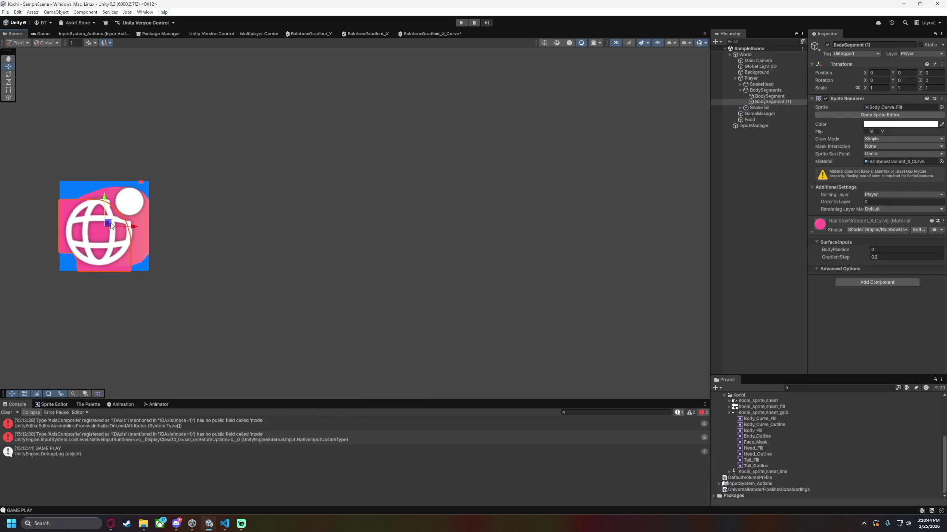
left_click_drag(111, 226, 431, 181)
key("f")
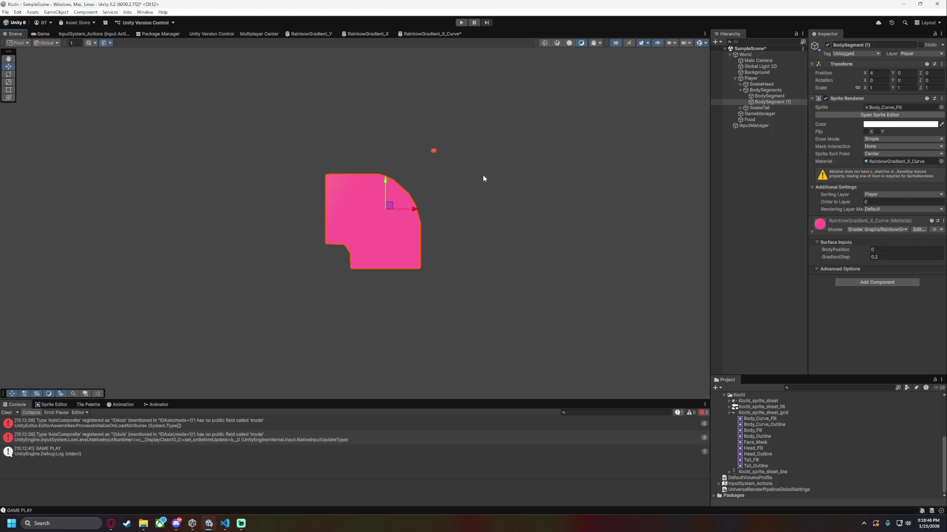
Rewire Sample Gradient's Time input in the graph, save, and check BodySegment (1)'s rainbow gradient.
left_click(441, 34)
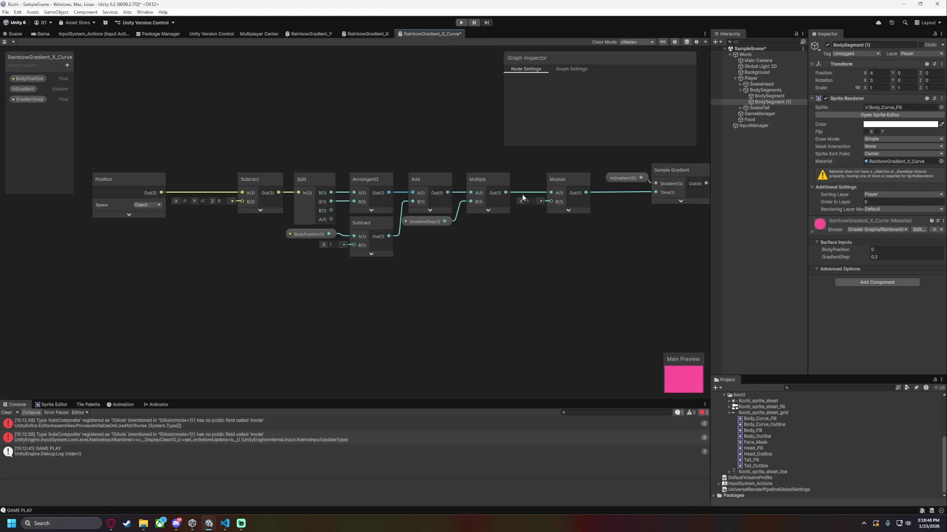
left_click_drag(507, 266, 393, 311)
scroll(393, 311, "up", 2)
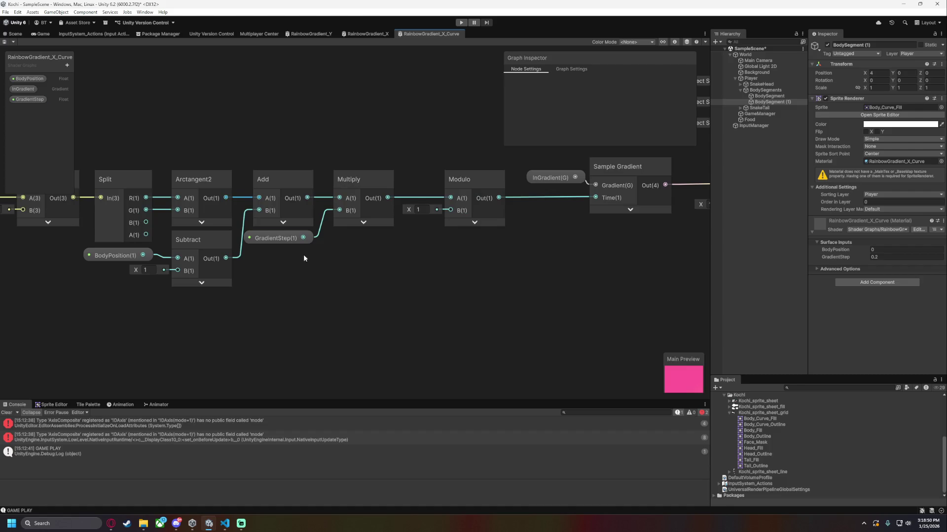
left_click_drag(498, 197, 596, 198)
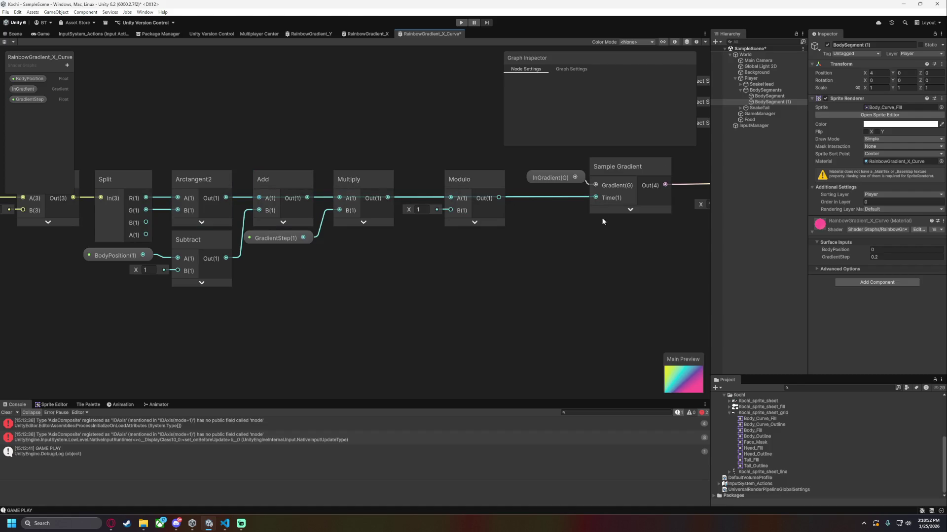
key("ctrl+s")
left_click(15, 34)
scroll(382, 201, "up", 3)
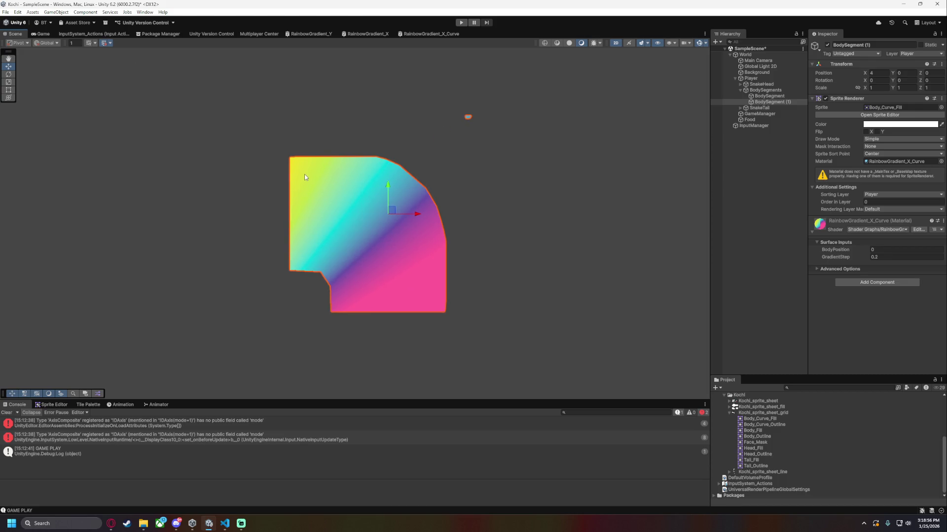
left_click(443, 36)
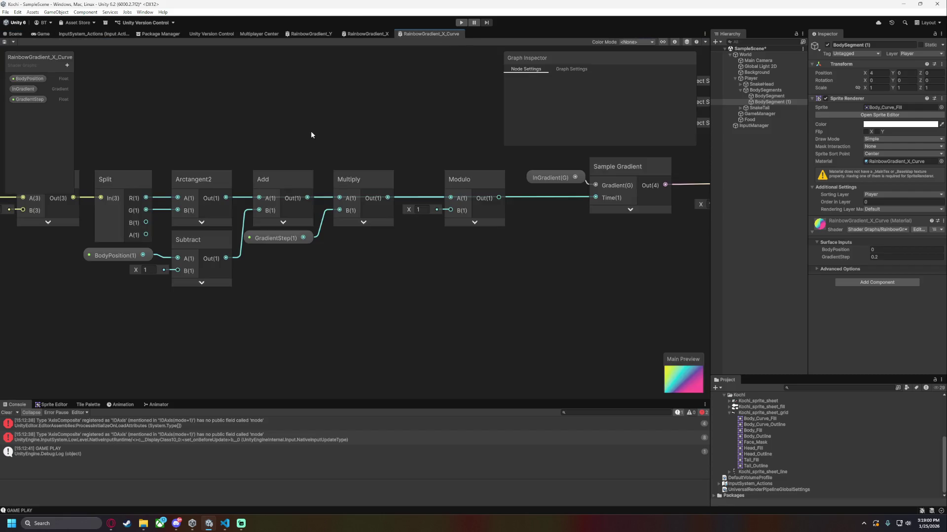
scroll(325, 126, "down", 3)
left_click(267, 186)
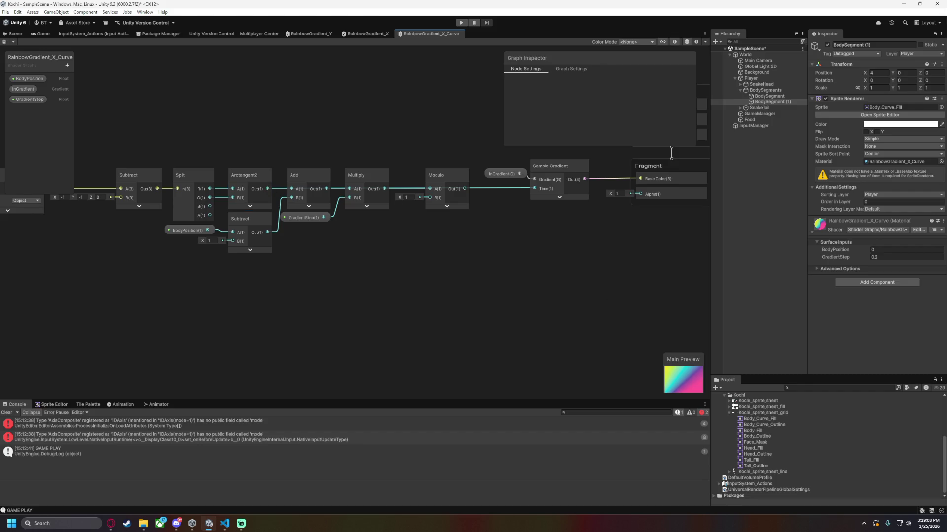
key("alt+Tab")
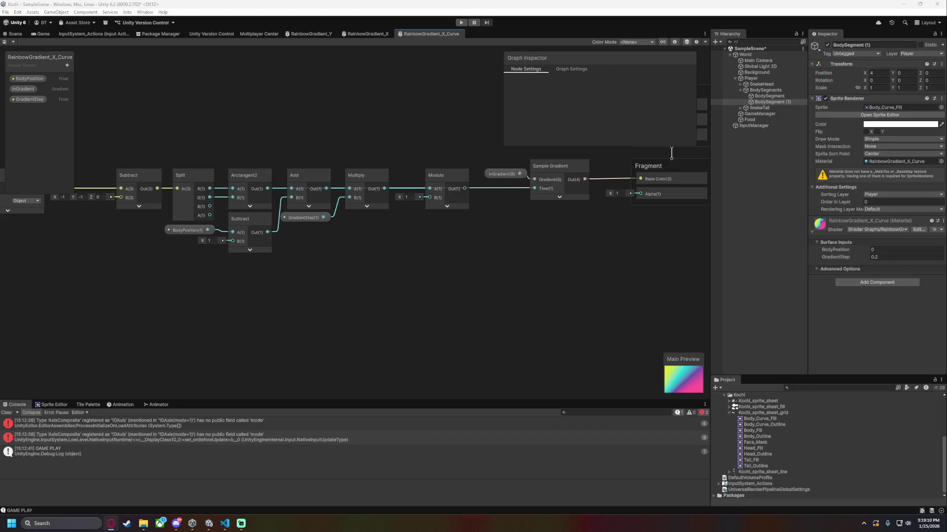
key("alt+Tab")
key("alt+Tab")
key("alt+Tab")
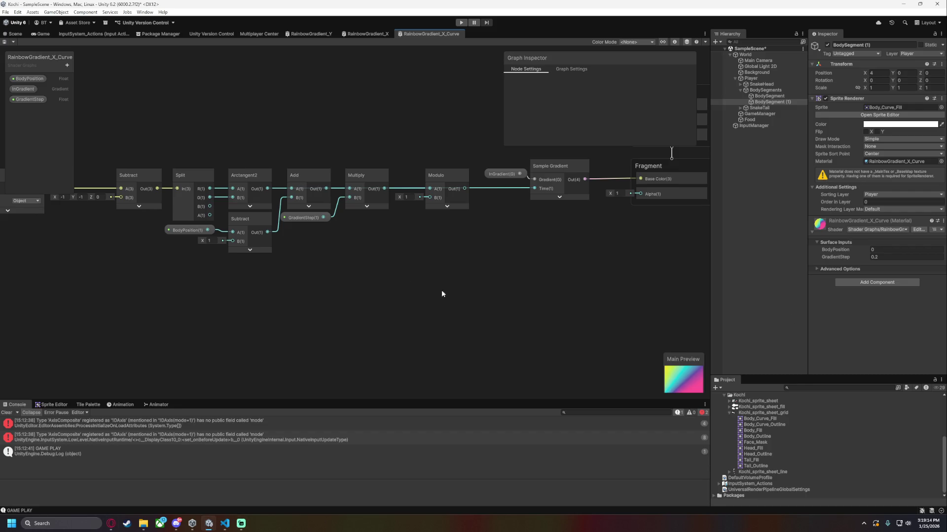
scroll(482, 281, "up", 4)
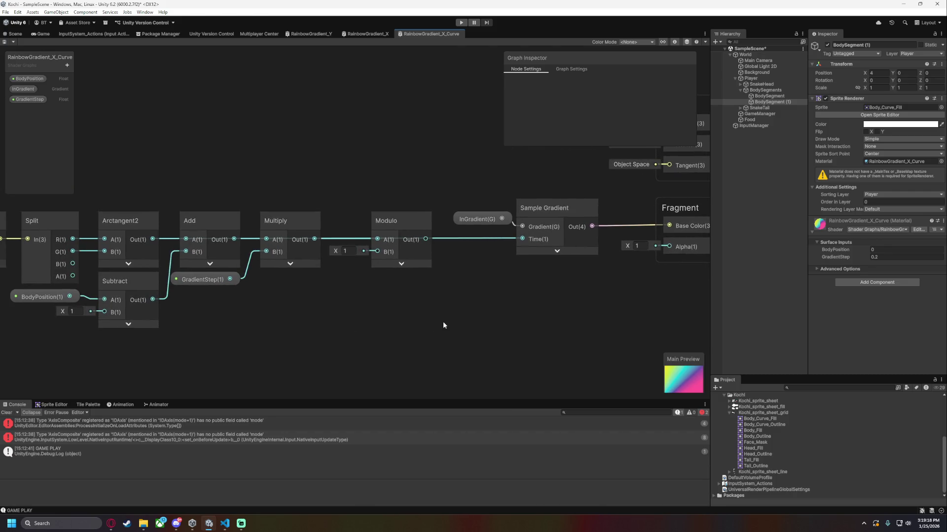
scroll(409, 305, "left", 3)
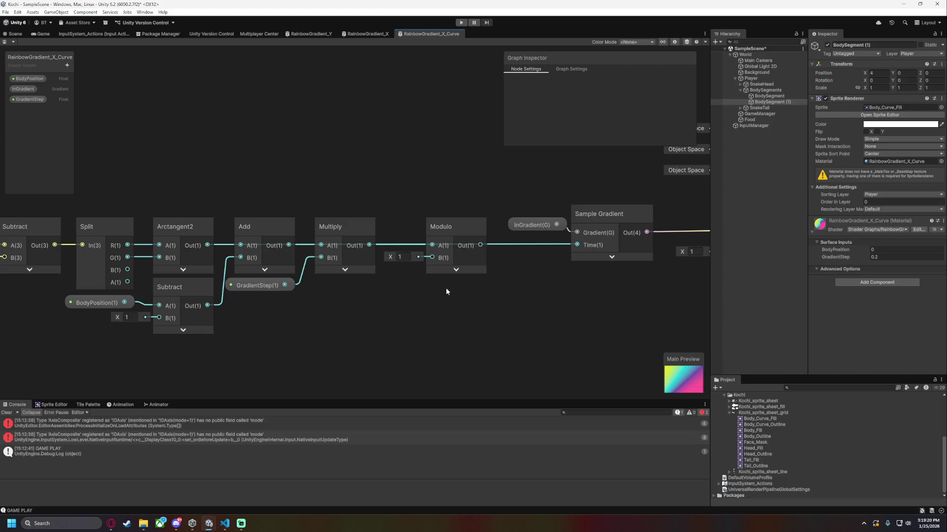
scroll(585, 279, "right", 3)
left_click(472, 225)
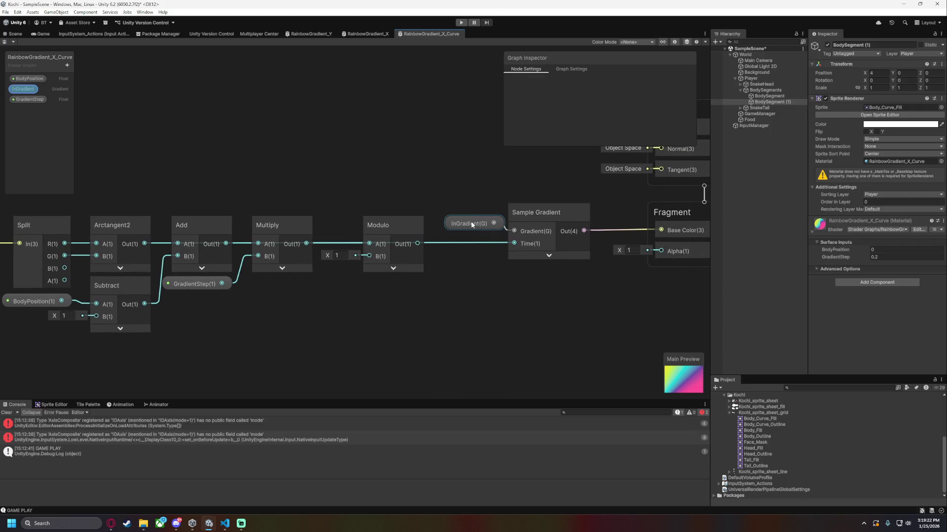
Expand the Sample Gradient node's preview and select the node.
left_click_drag(472, 224, 473, 232)
scroll(494, 282, "right", 3)
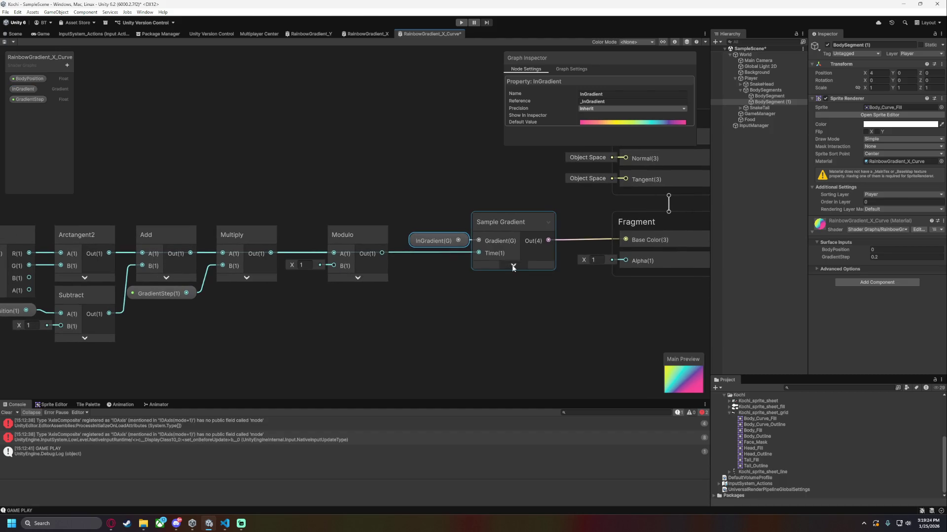
left_click(513, 266)
mouse_move(516, 325)
left_mouse_down()
mouse_move(504, 321)
mouse_move(521, 333)
left_mouse_up()
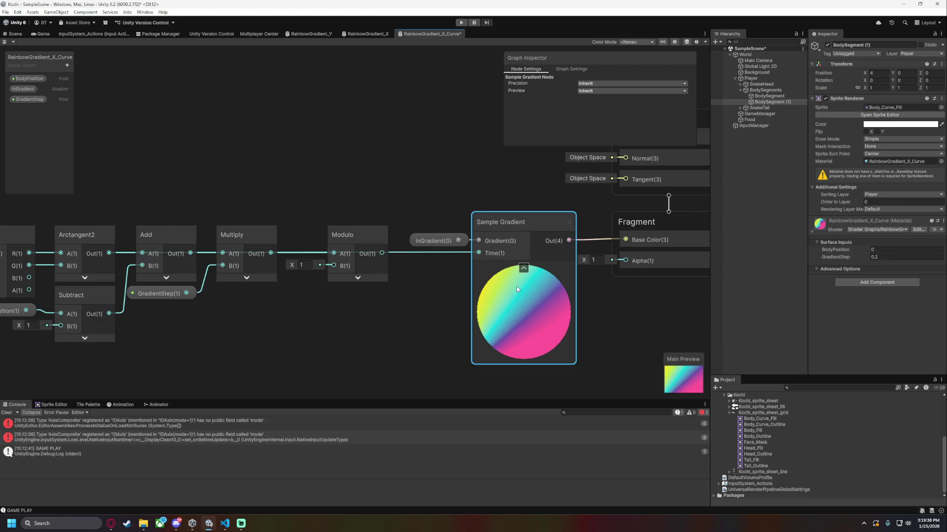
left_click_drag(364, 347, 548, 327)
mouse_move(416, 321)
left_mouse_down()
mouse_move(279, 334)
mouse_move(494, 322)
left_mouse_up()
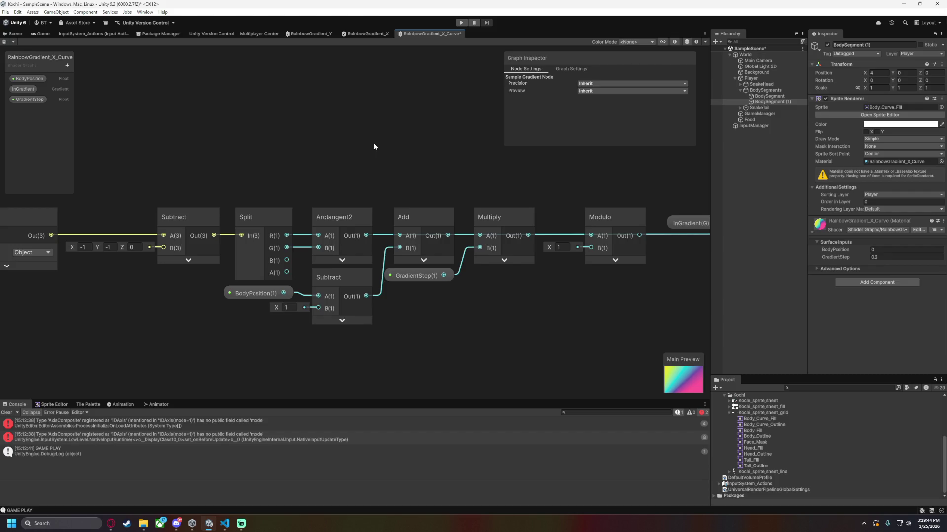
Wire Position straight into Split, bypassing the Subtract offset, and save the graph.
left_click_drag(209, 217, 312, 220)
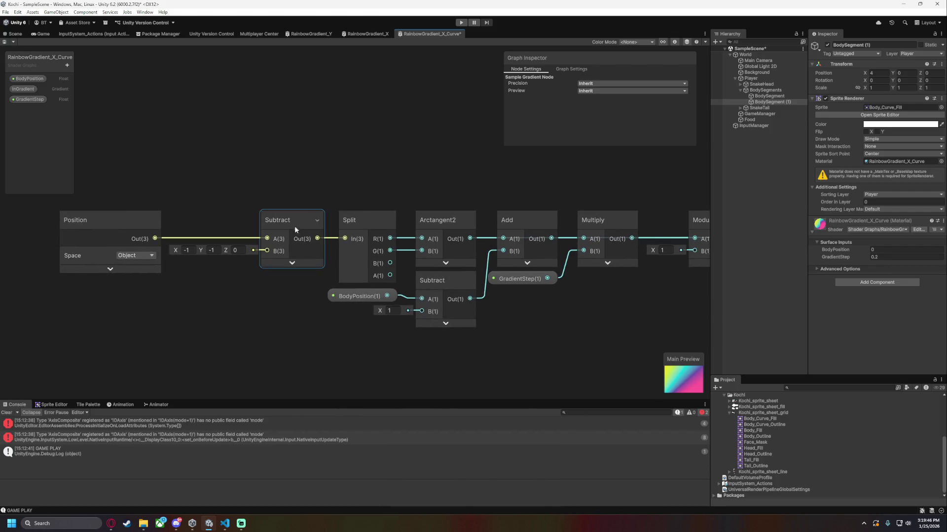
left_click(287, 224)
left_click_drag(172, 236, 345, 239)
mouse_move(586, 331)
left_mouse_down()
mouse_move(399, 309)
mouse_move(245, 309)
left_mouse_up()
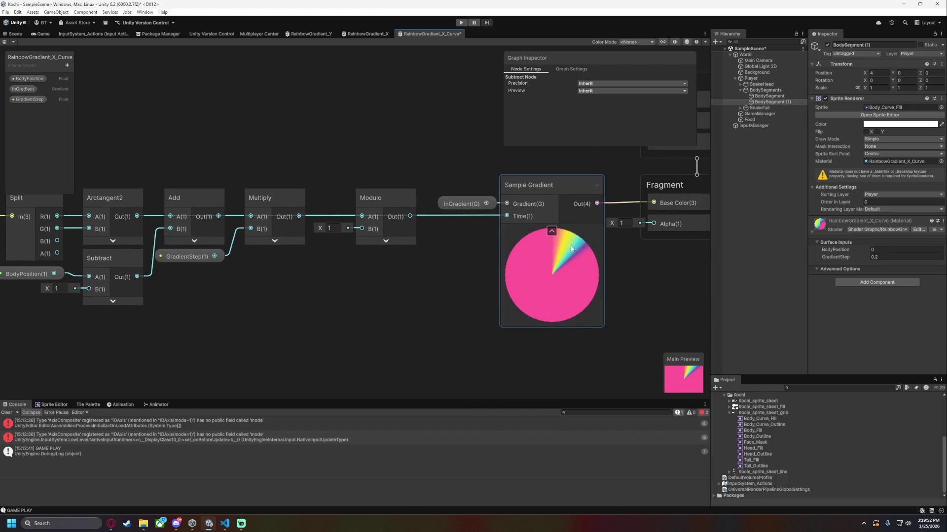
left_click_drag(281, 353, 465, 328)
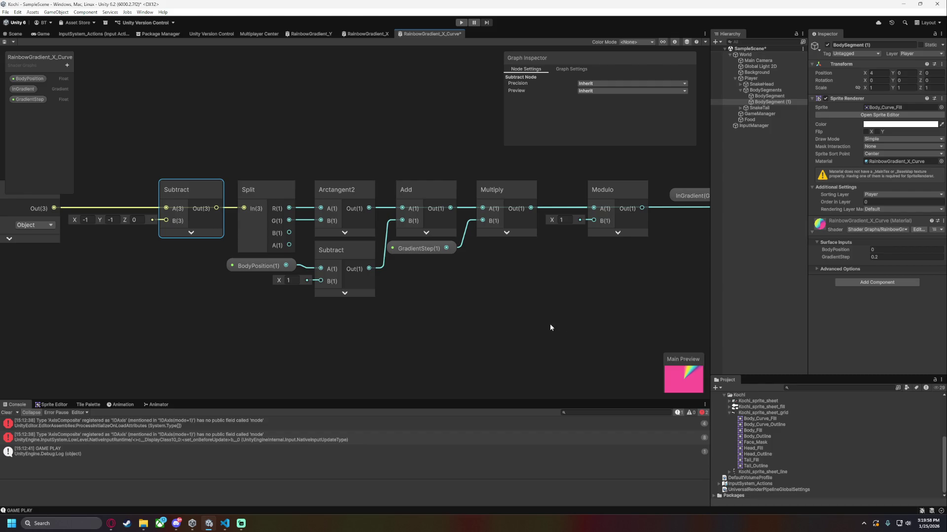
left_click_drag(603, 325, 443, 324)
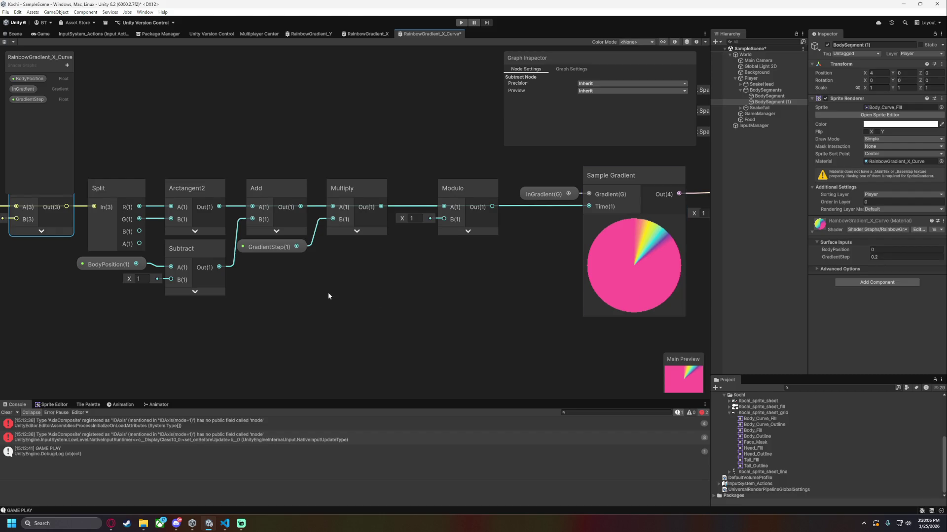
key("ctrl+s")
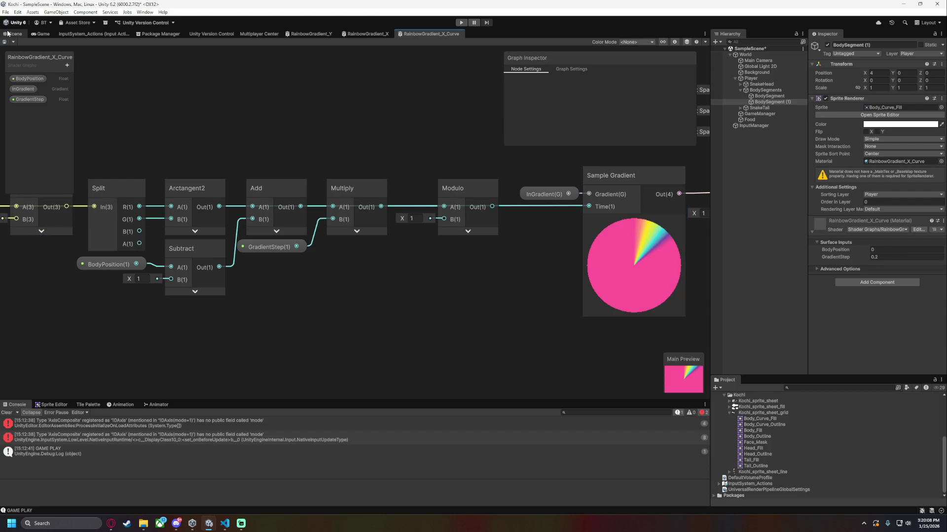
Check the segment in the Scene, then select the Subtract offset node in the graph.
left_click(12, 34)
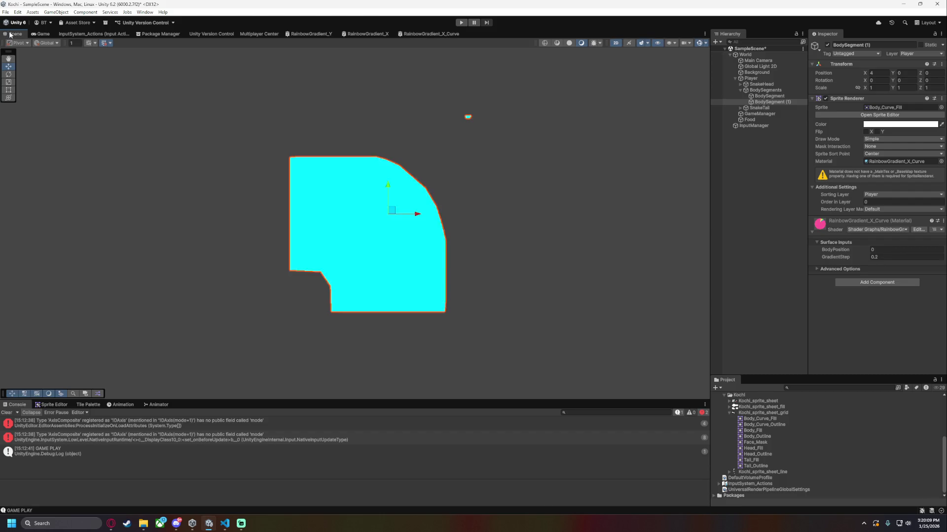
left_click(420, 34)
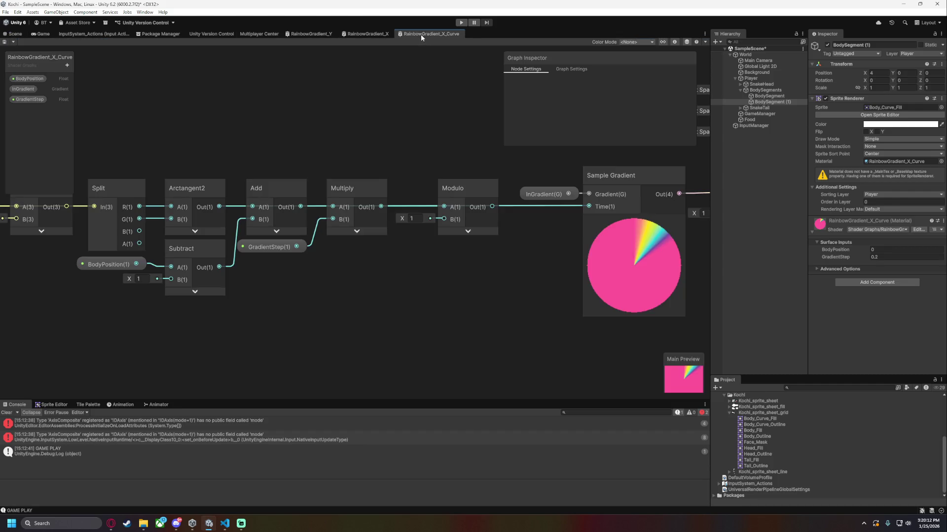
mouse_move(264, 315)
left_mouse_down()
mouse_move(400, 316)
mouse_move(199, 298)
mouse_move(264, 224)
left_mouse_up()
left_click(264, 222)
Experiment with the Subtract offset, entering 1 for X and 0. for Y.
left_click_drag(311, 197, 338, 197)
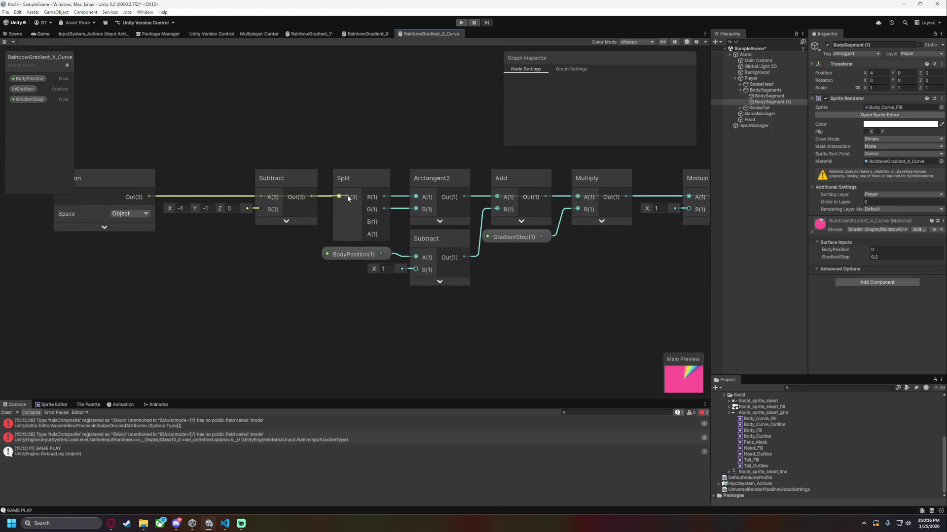
left_click(186, 209)
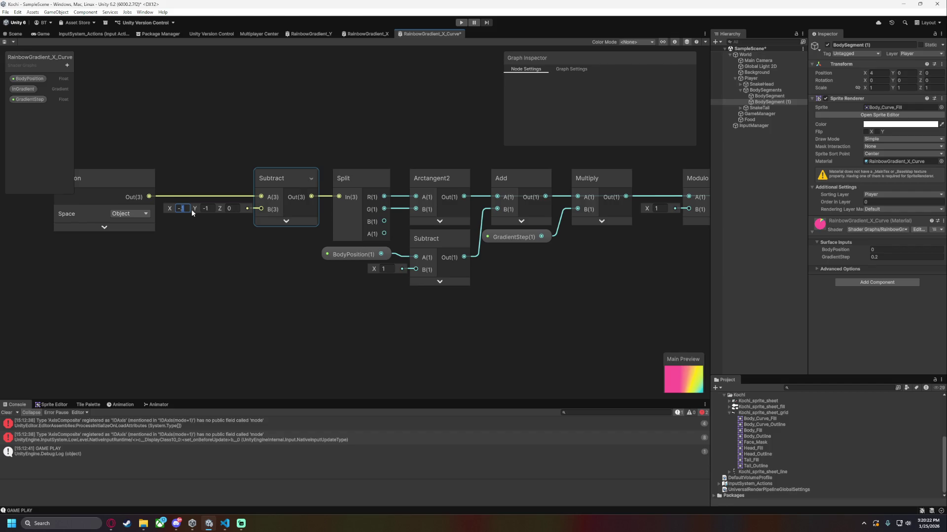
type("1")
left_click(209, 208)
type("0.")
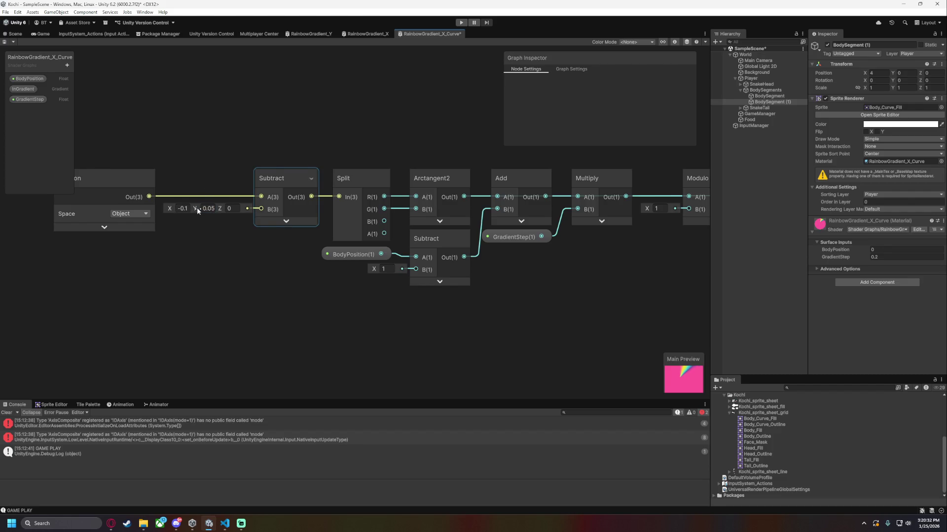
left_click_drag(196, 208, 167, 209)
Try an offset of -2, -2, then undo it.
left_click(188, 209)
type("-2")
left_click(208, 208)
type("-2")
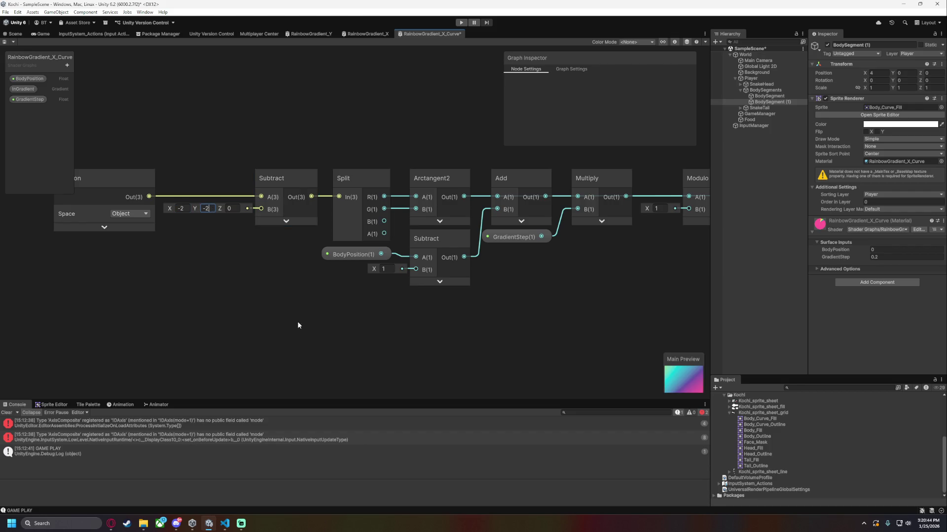
key("ctrl+z")
key("ctrl+z")
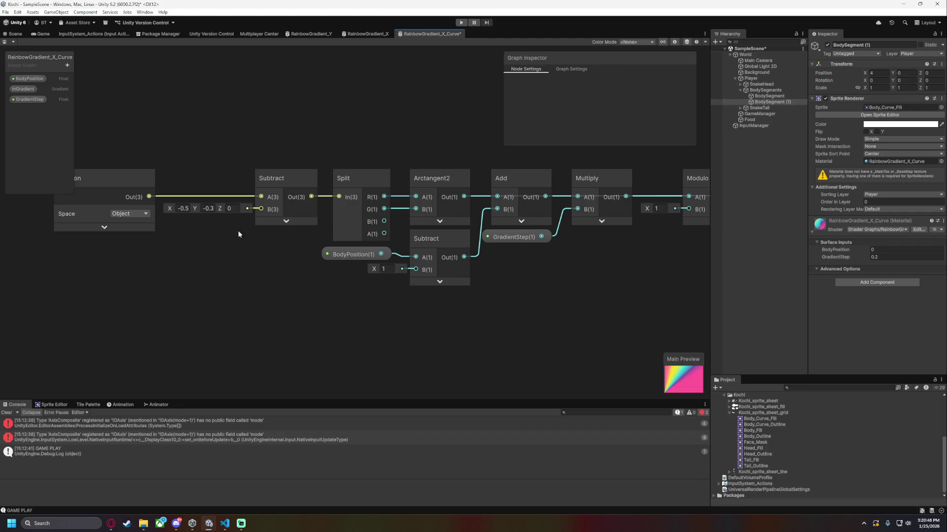
Set the offset to -0.5, -0.5, save, and check the segment in the Scene.
left_click(208, 208)
type("0.35")
type("-0.5")
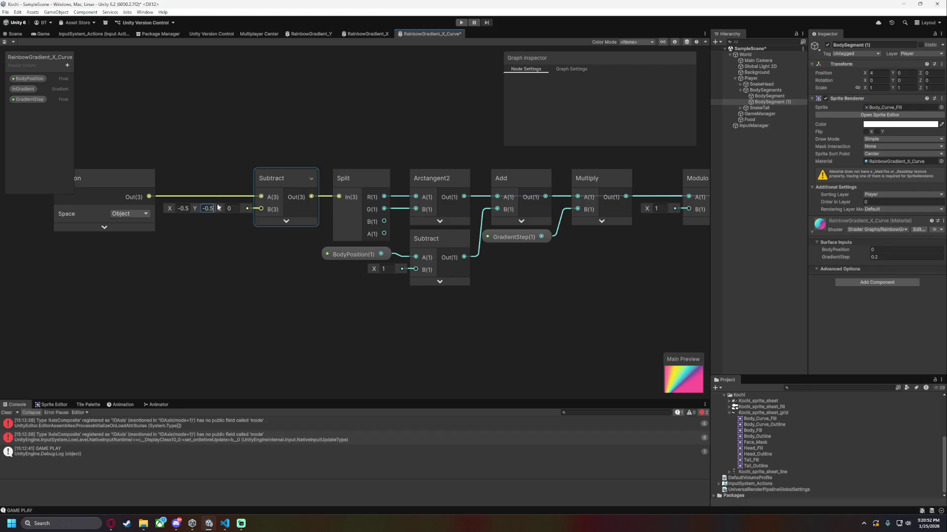
key("ctrl+s")
left_click(10, 35)
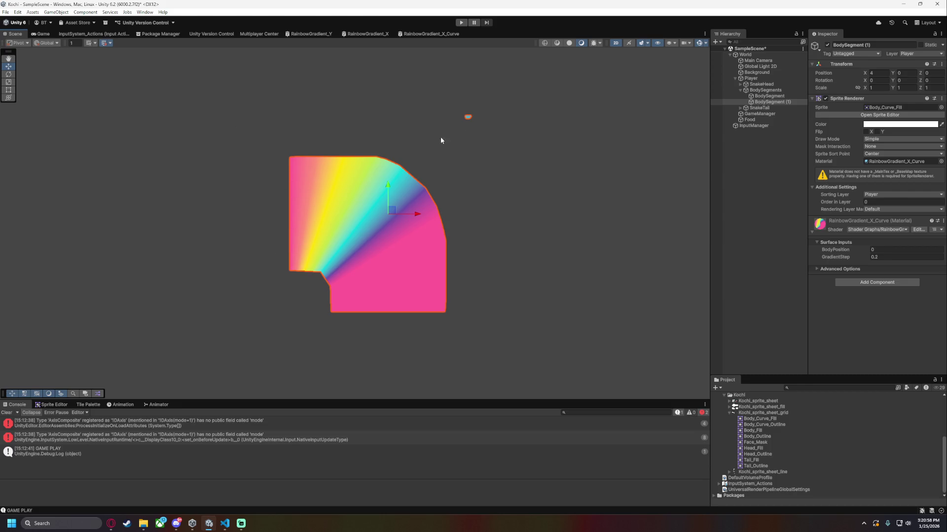
left_click(427, 32)
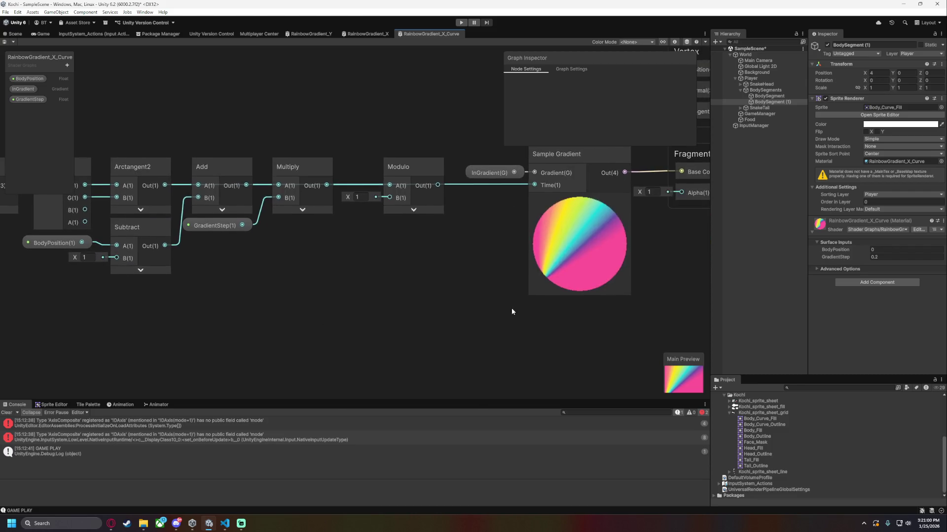
Review the chain from Sample Gradient back to Position, BodyPosition and Modulo, then drag a wire from Arctangent2.
left_click_drag(516, 311, 386, 324)
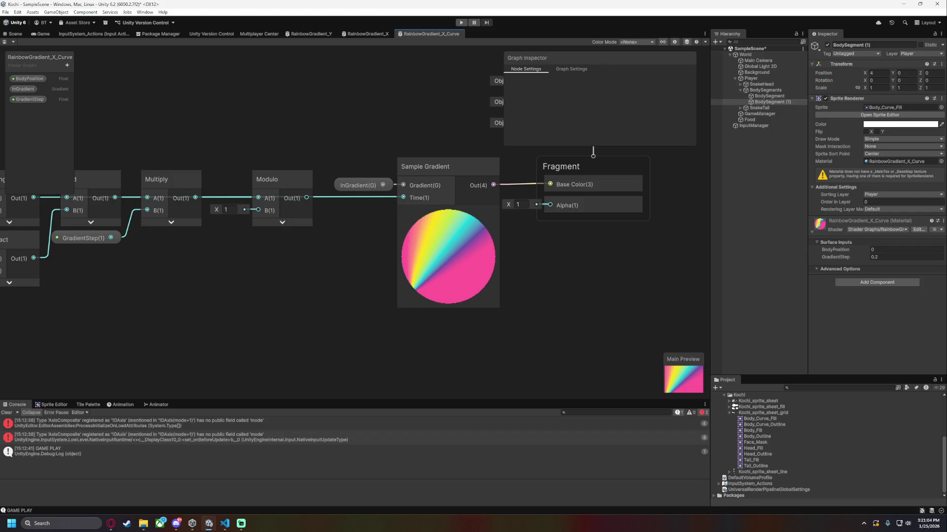
left_click_drag(228, 299, 405, 301)
left_click_drag(34, 315, 323, 320)
left_click(363, 269)
left_click(321, 318)
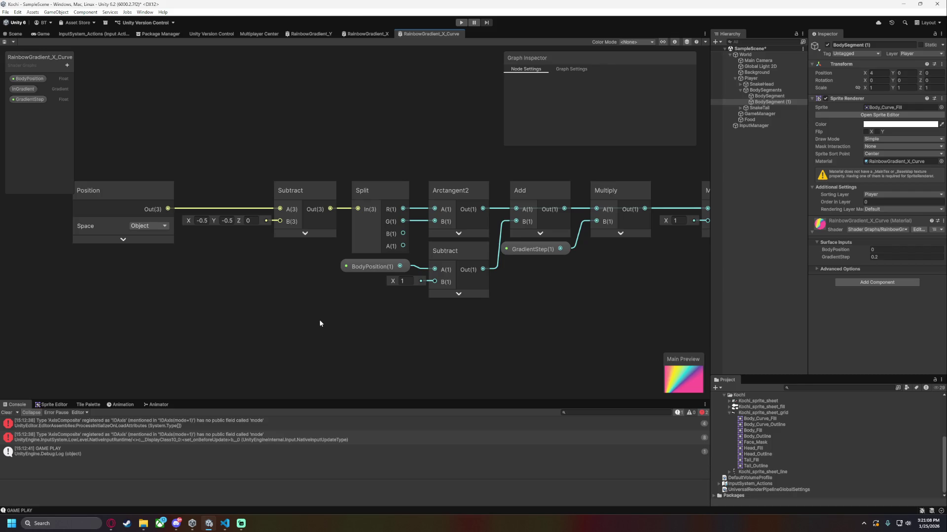
left_click_drag(362, 320, 225, 338)
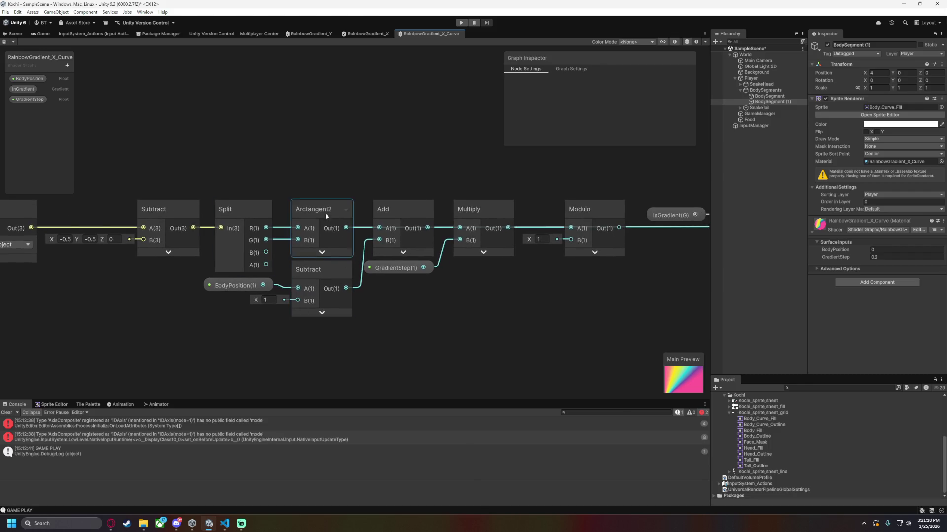
key("alt+Tab")
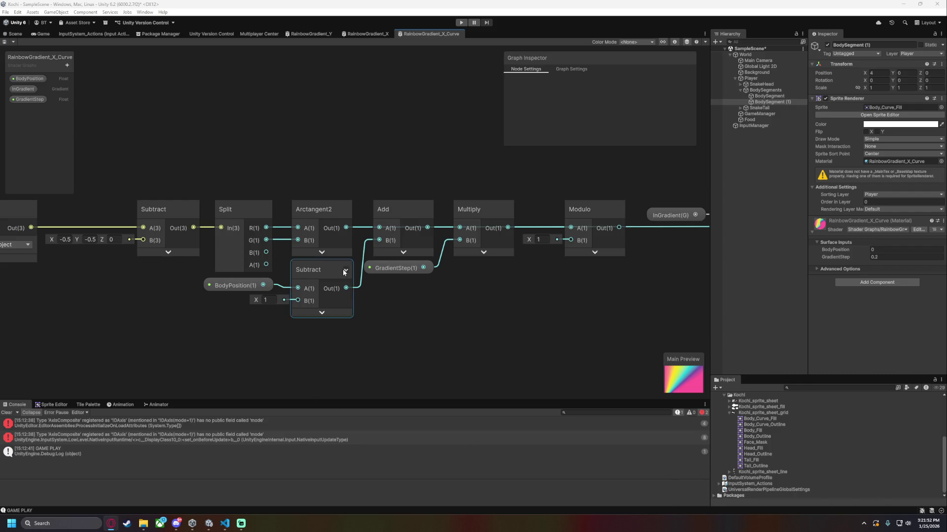
left_click_drag(345, 228, 503, 367)
Add a Divide node fed by Arctangent2's output and place it below the chain.
type("divide")
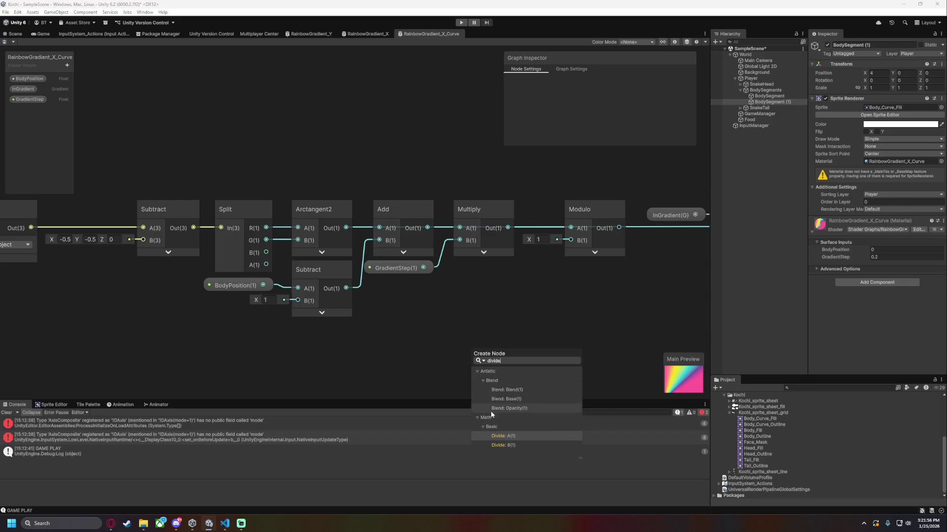
left_click(509, 436)
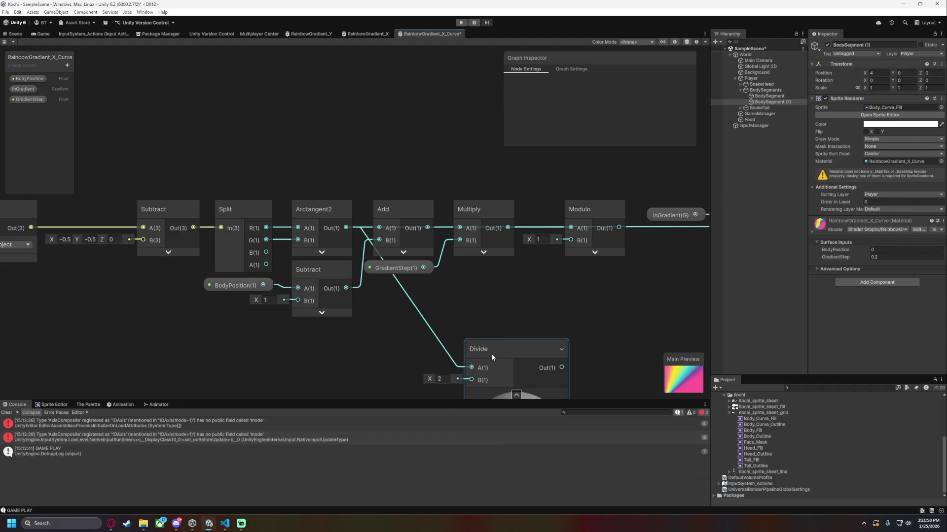
left_click(462, 338)
left_click_drag(296, 375, 388, 306)
left_click(326, 318)
Add a PI Constant node at the lower left.
key("space")
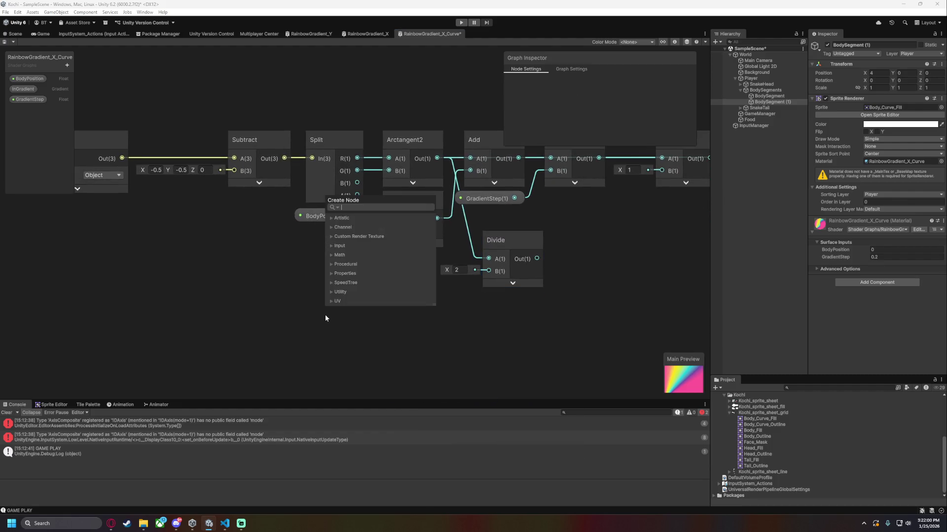
type("pi")
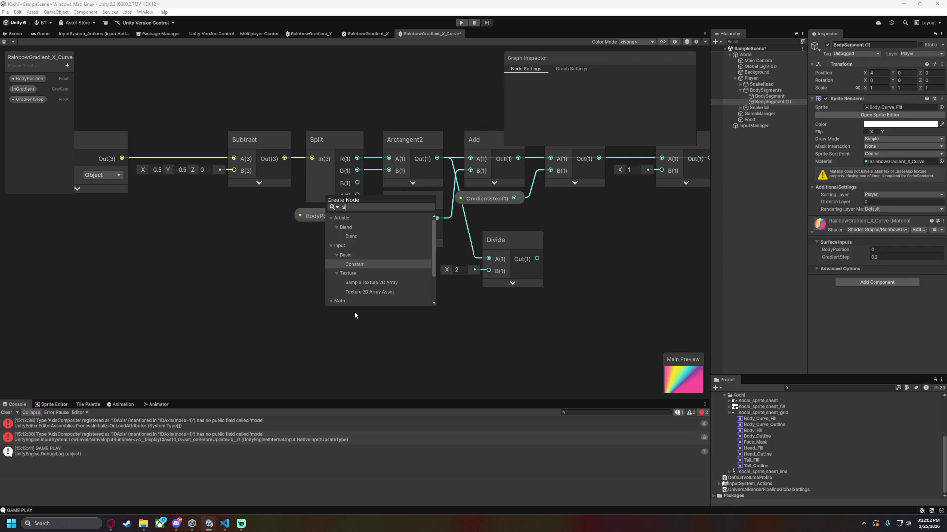
double_click(355, 264)
left_click(344, 335)
left_click_drag(340, 300, 279, 280)
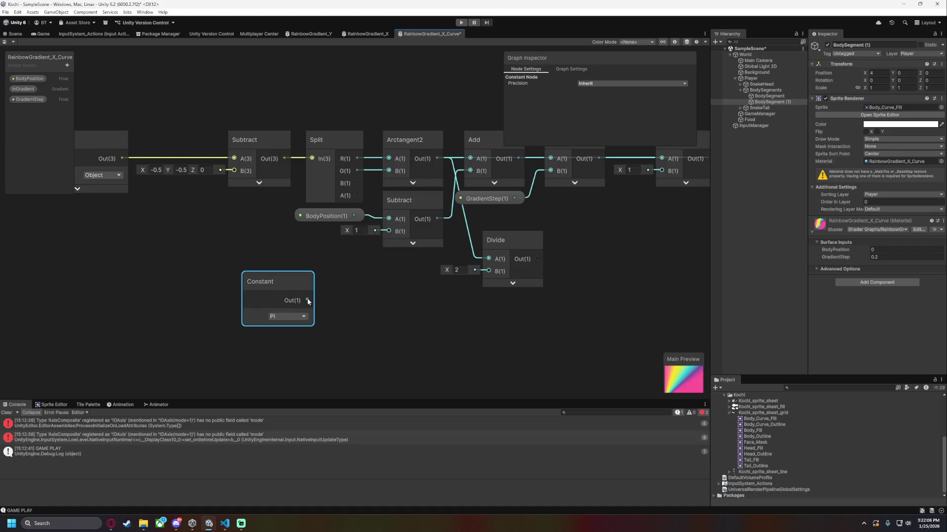
Add a Multiply node fed by the Constant to form PI times 2.
key("space")
type("mu")
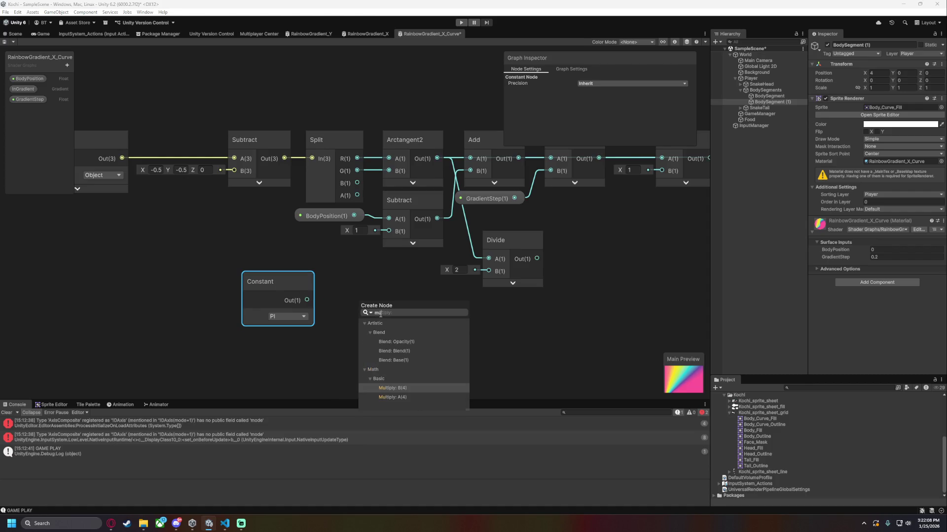
key("Down")
key("Return")
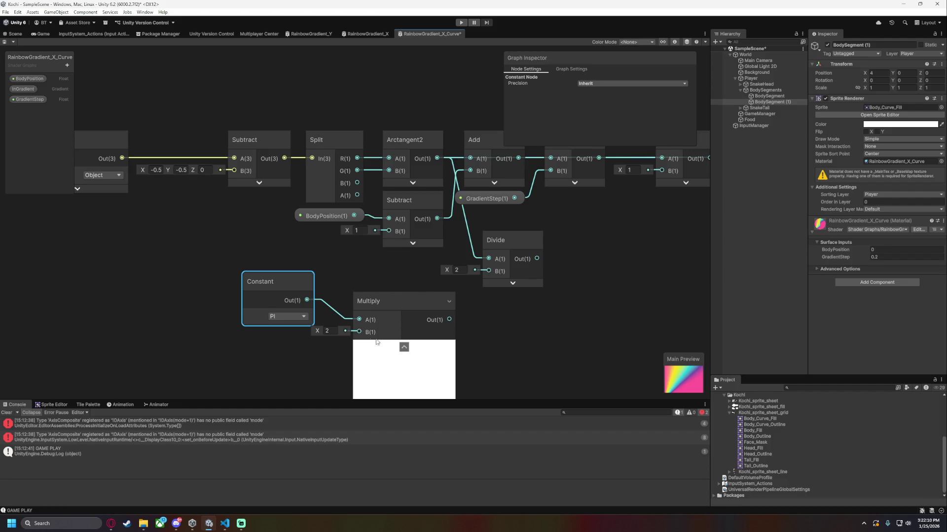
left_click(403, 347)
mouse_move(393, 301)
left_mouse_down()
mouse_move(379, 280)
mouse_move(488, 271)
left_mouse_up()
Connect Divide's output to Sample Gradient's Time input.
left_click_drag(555, 311, 276, 339)
scroll(276, 339, "down", 1)
left_click_drag(236, 296, 466, 209)
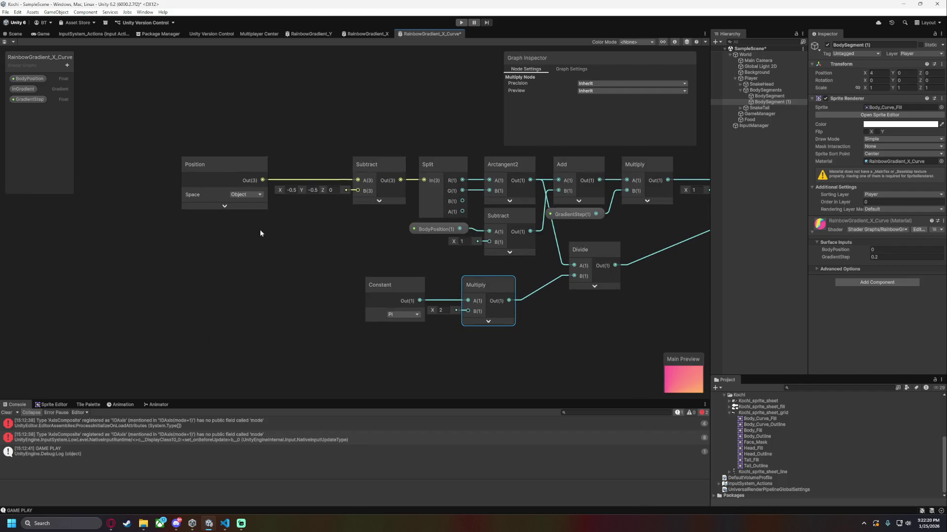
Reset the Subtract offset to 0, 0, save, and view the Scene.
left_click(365, 195)
left_click(313, 190)
type("0")
left_click(294, 190)
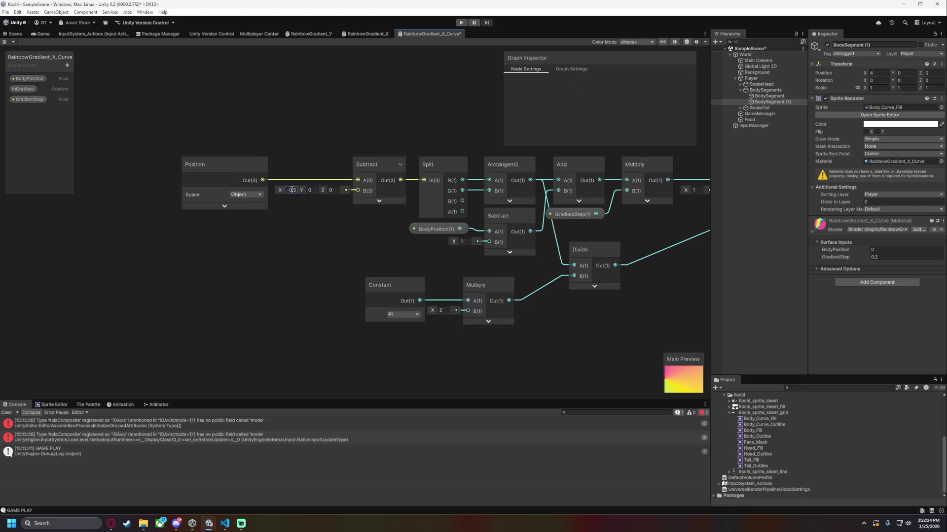
type("0")
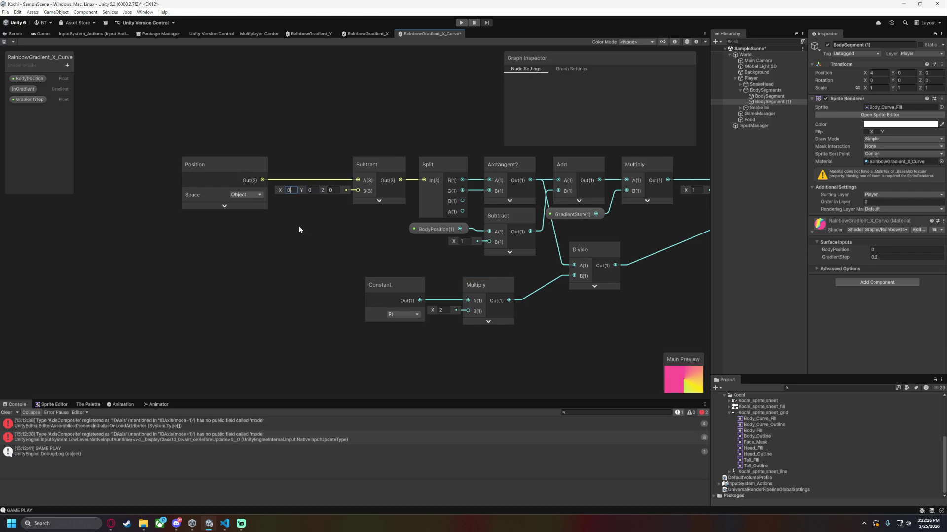
key("ctrl+s")
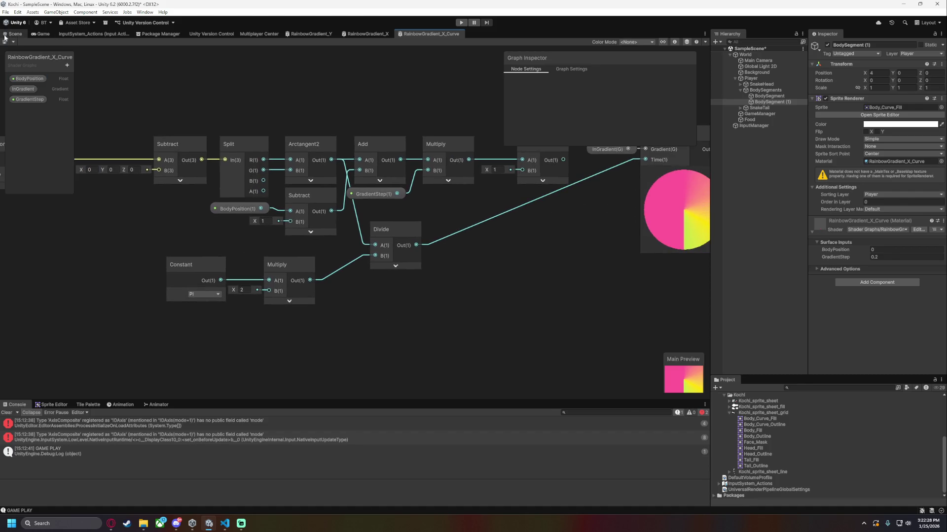
left_click(22, 34)
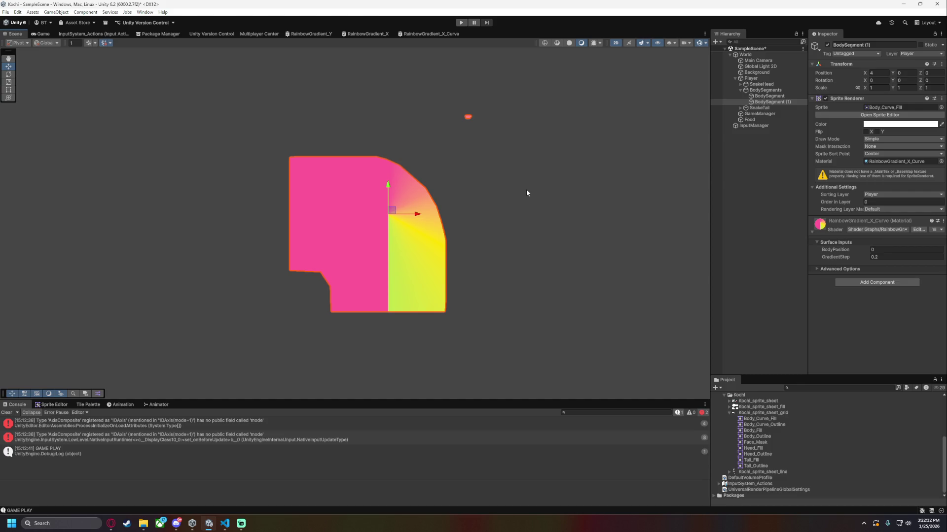
Insert a reroute point on the wire from Arctangent2 into Add.
left_click(421, 35)
mouse_move(339, 102)
left_mouse_down()
mouse_move(158, 125)
mouse_move(176, 126)
left_mouse_up()
left_click(245, 176)
left_click(239, 175)
double_click(239, 174)
mouse_move(255, 135)
left_mouse_down()
mouse_move(301, 157)
mouse_move(274, 111)
left_mouse_up()
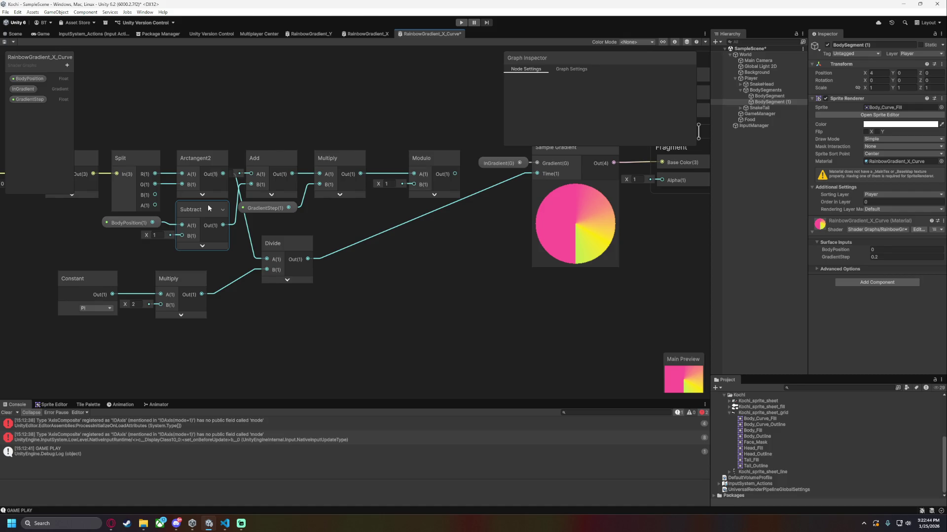
Delete the Subtract node, move BodyPosition beside Arctangent2, and wire Divide into Add's A.
mouse_move(152, 222)
left_mouse_down()
mouse_move(234, 196)
mouse_move(244, 210)
left_mouse_up()
left_click(192, 217)
key("Delete")
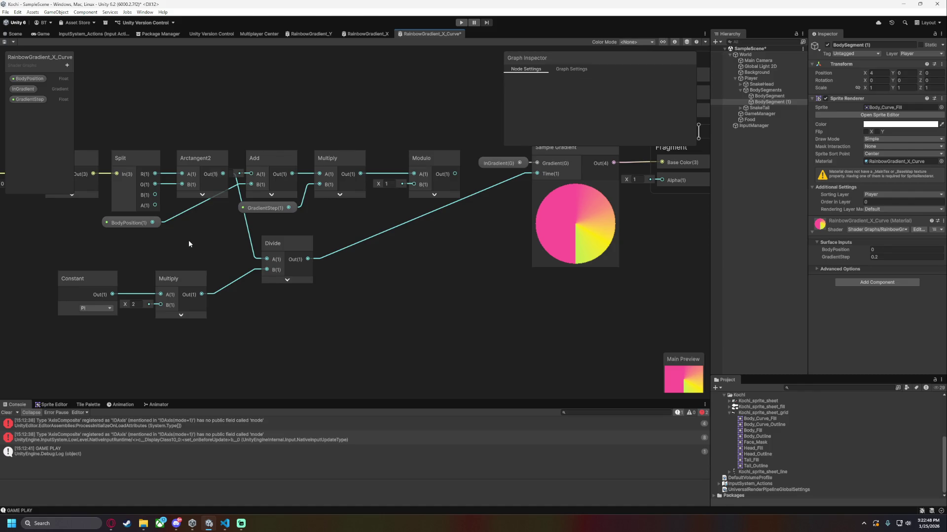
left_click_drag(131, 223, 198, 207)
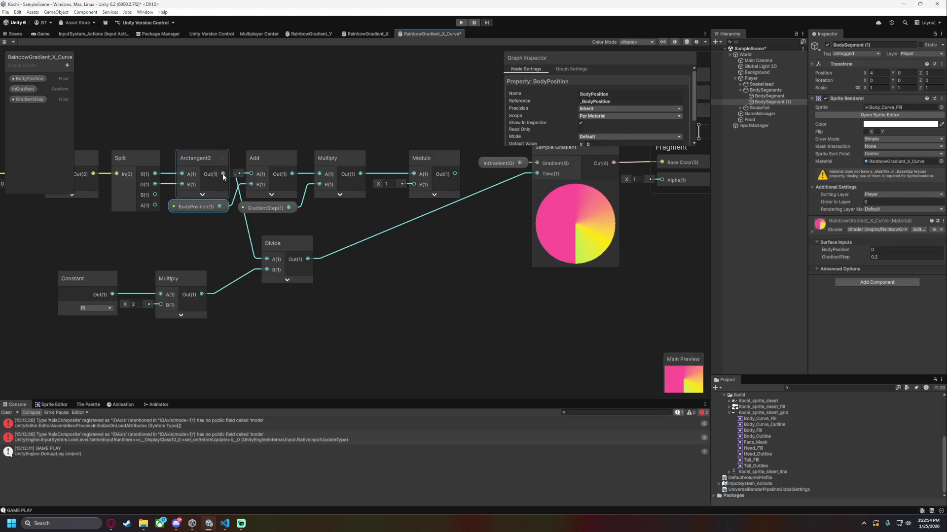
left_click_drag(307, 260, 250, 175)
Rewire Modulo's output, check the Scene, then set Subtract's B offset to -1, -1.
left_click_drag(454, 174, 536, 173)
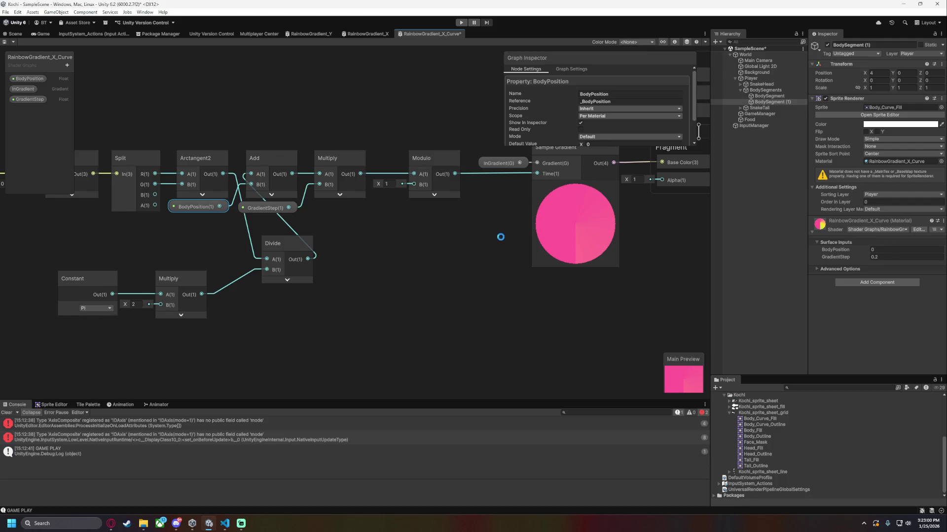
left_click(15, 34)
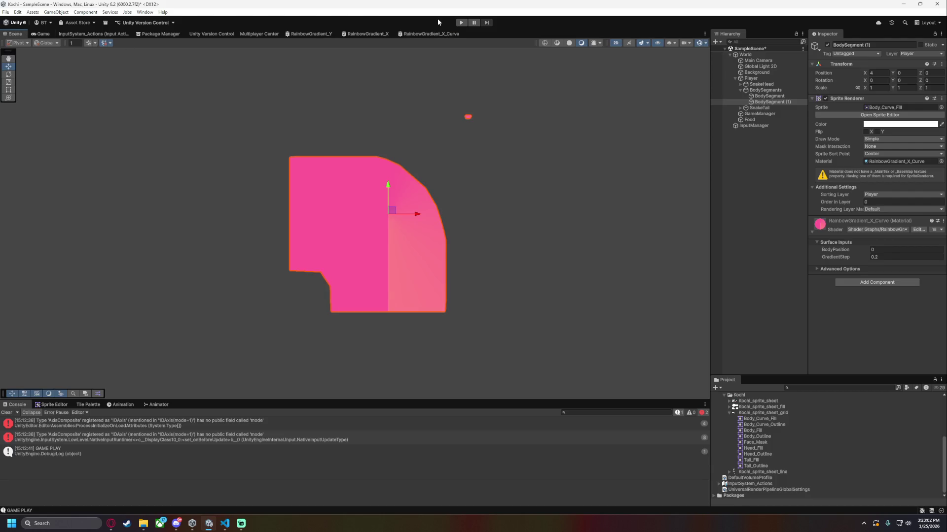
left_click(425, 33)
left_click_drag(375, 241, 611, 237)
left_click(219, 180)
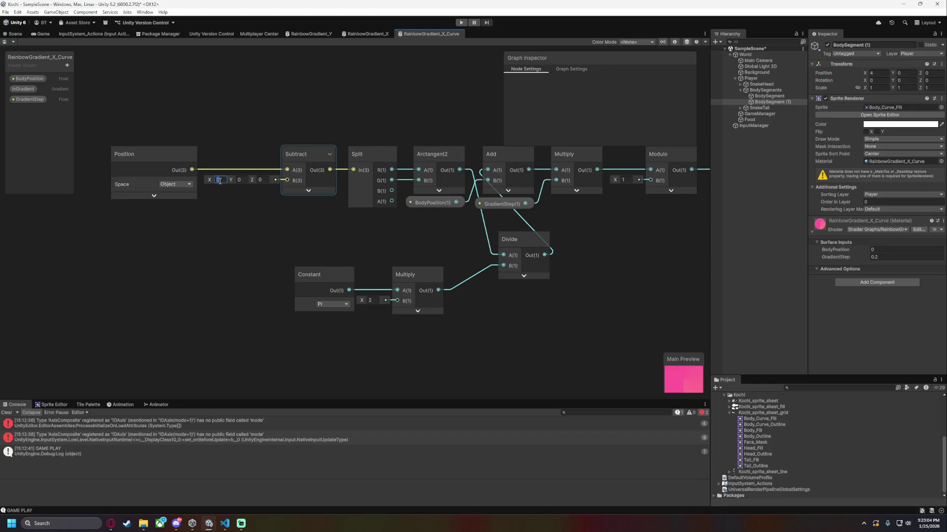
type("-1")
key("Tab")
type("-1")
key("Return")
Feed Divide into the gradient's Time, save, and set the material's GradientStep to 1.
left_click_drag(622, 310, 458, 312)
left_click_drag(379, 257, 608, 171)
key("ctrl+s")
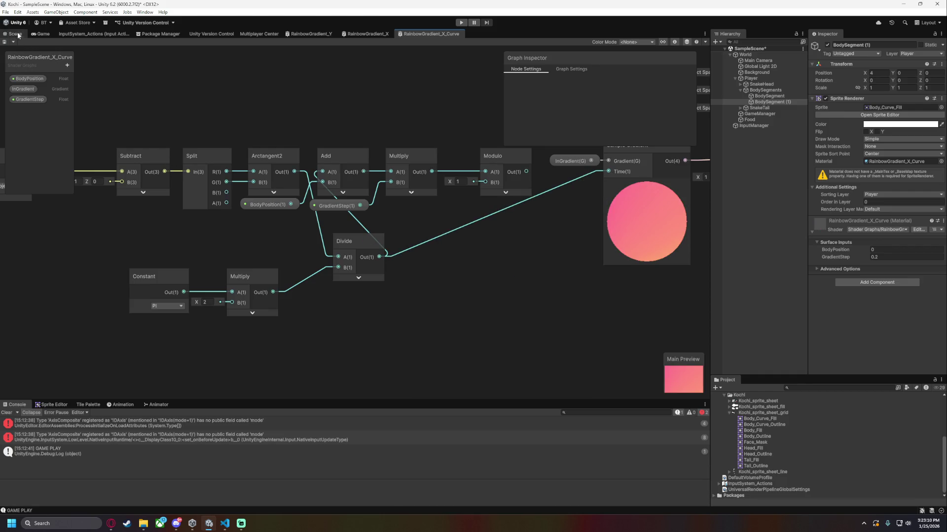
left_click(16, 34)
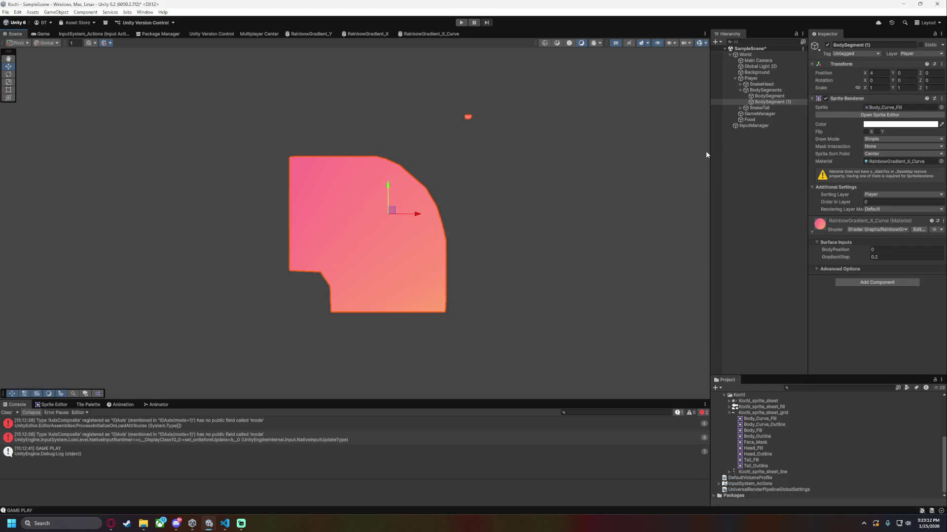
left_click(893, 258)
type("1")
Reconnect Modulo's output to the gradient's Time and view the Scene.
left_click(430, 34)
left_click_drag(526, 171, 604, 174)
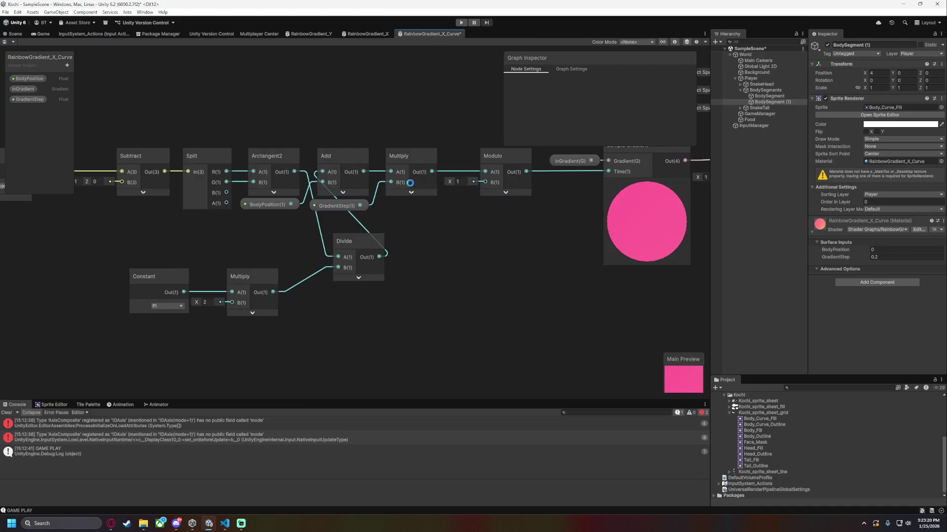
left_click(16, 35)
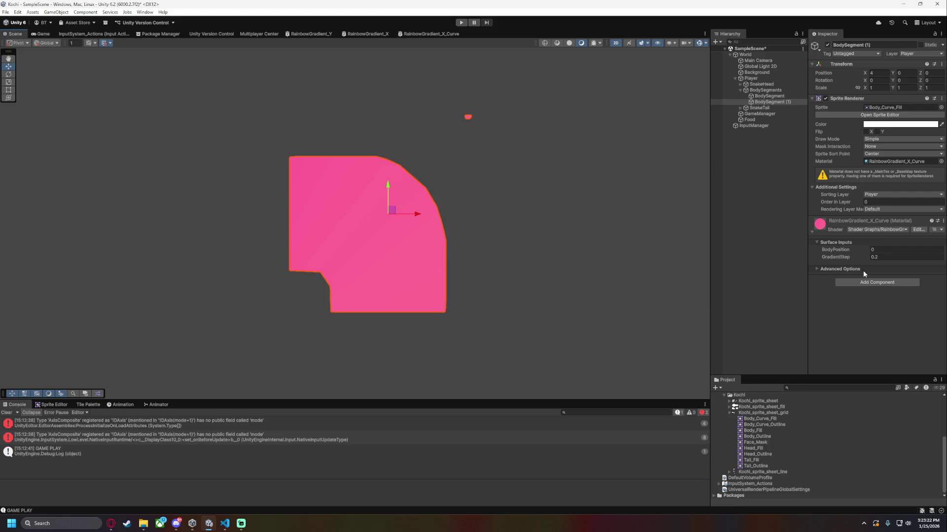
Try GradientStep values 1000, 0.2 and 150, settling on 50.
type("1")
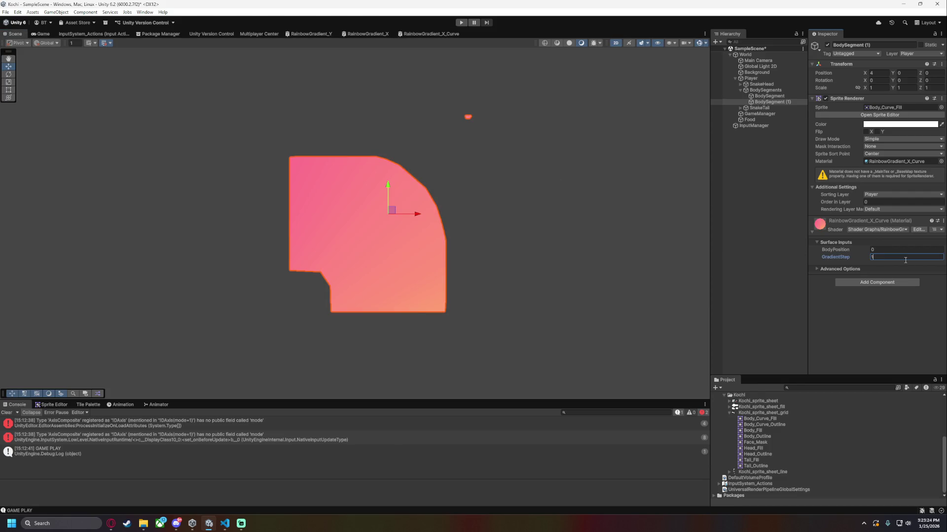
type("0")
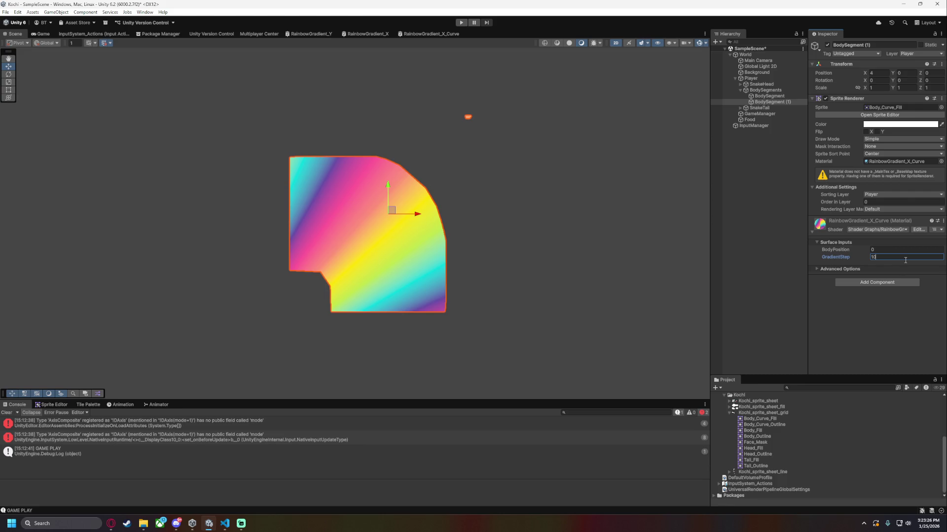
type("00")
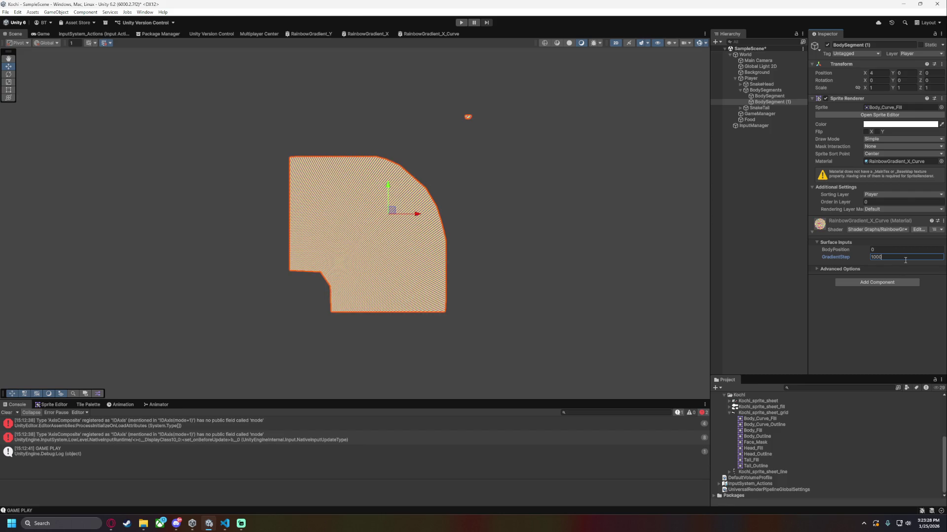
key("ctrl+a")
type("0.2")
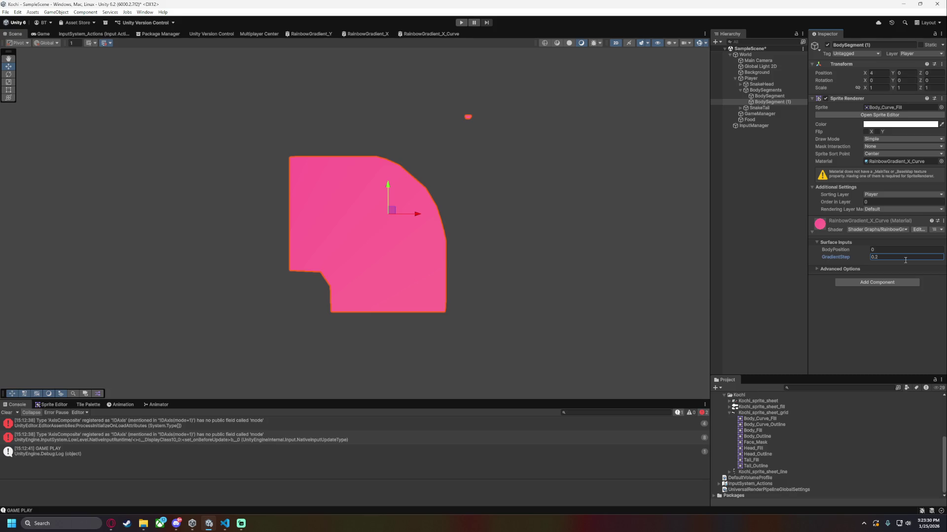
type("150")
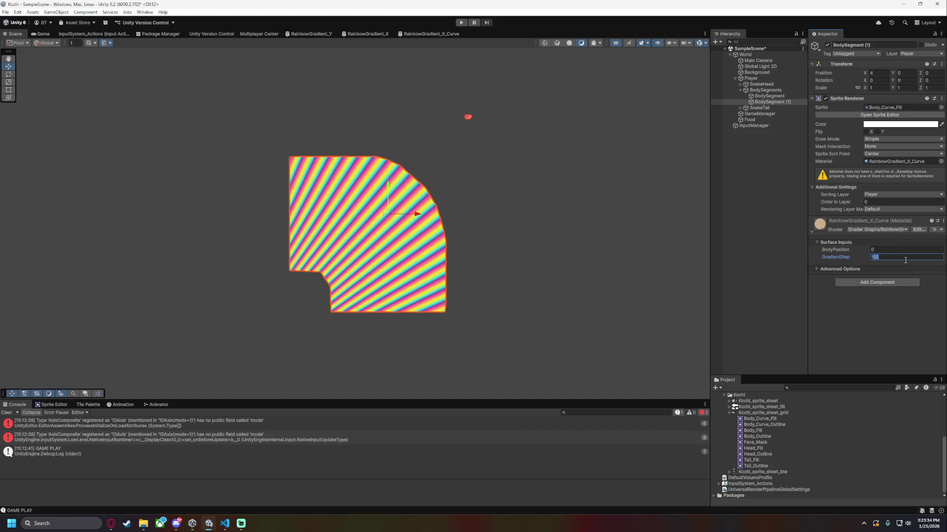
key("BackSpace")
type("50")
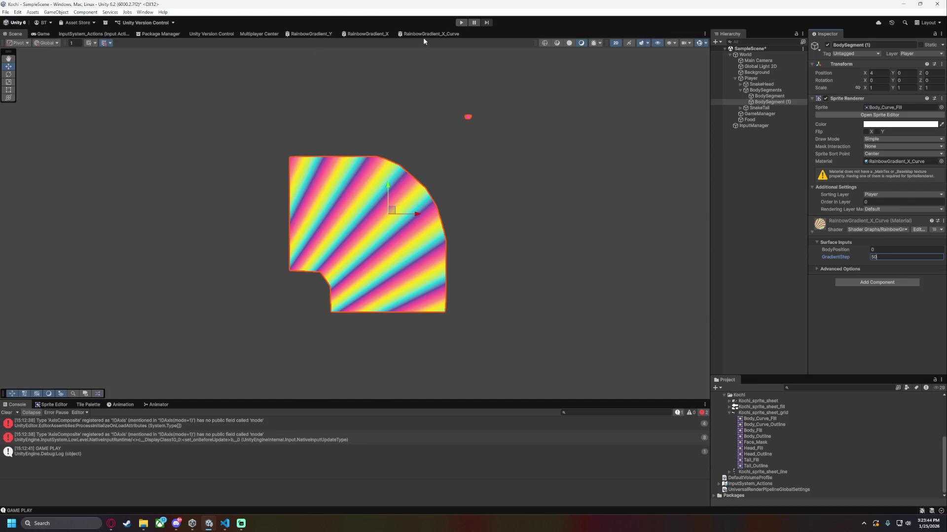
left_click(409, 34)
Set the Subtract offset to -0.5, -0.5, save, and check the Scene.
left_click(195, 183)
key("Tab")
type("-0.5")
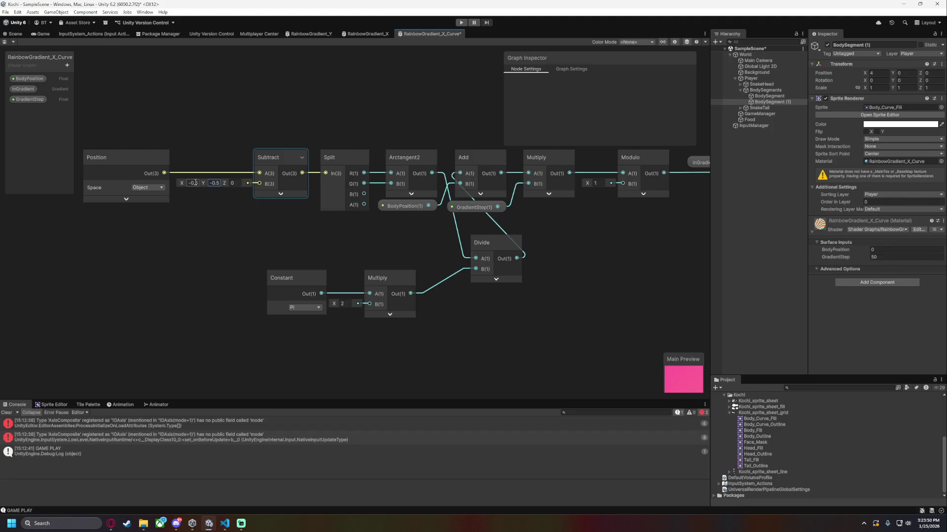
left_click(226, 125)
key("ctrl+s")
key("ctrl+1")
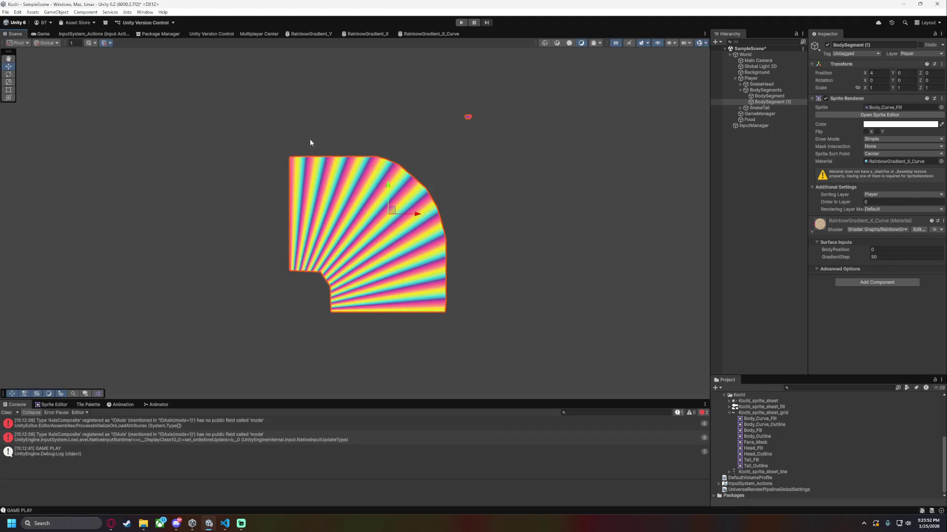
left_click(445, 34)
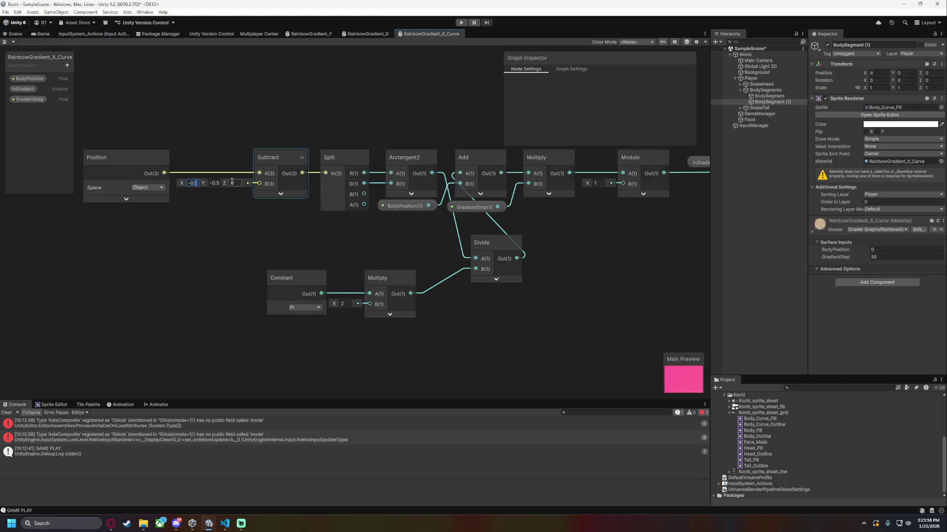
Try an X offset of -0.2, restore -0.5, save, and recheck the segment in the Scene.
type("-0.2")
key("Tab")
key("ctrl+s")
left_click(15, 34)
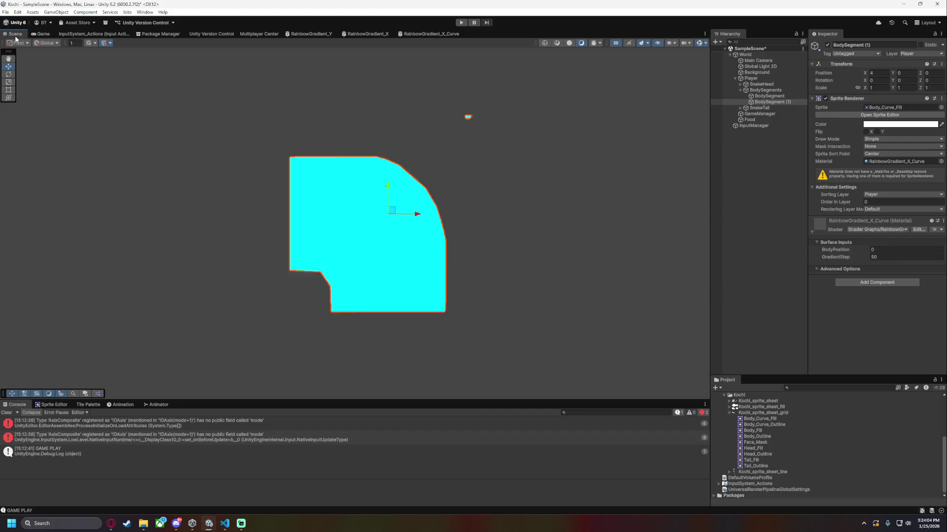
left_click(417, 33)
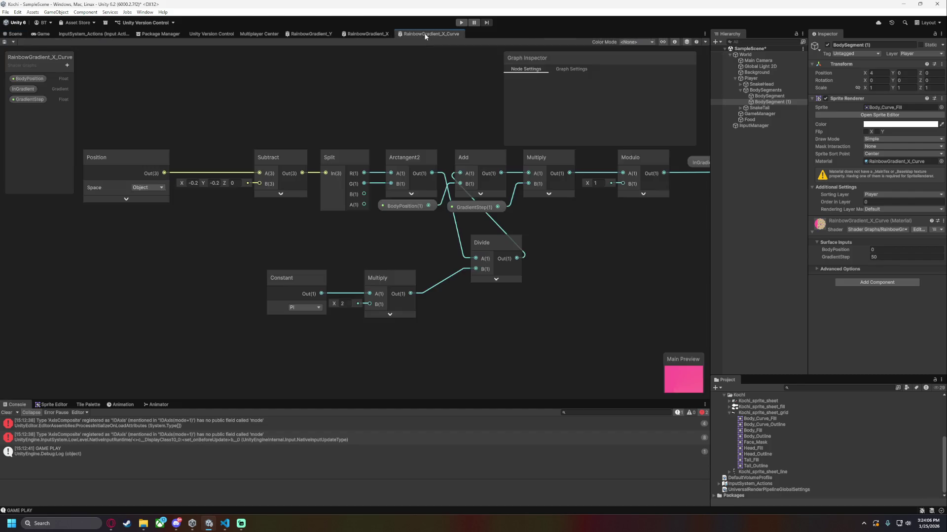
key("ctrl+s")
left_click(16, 35)
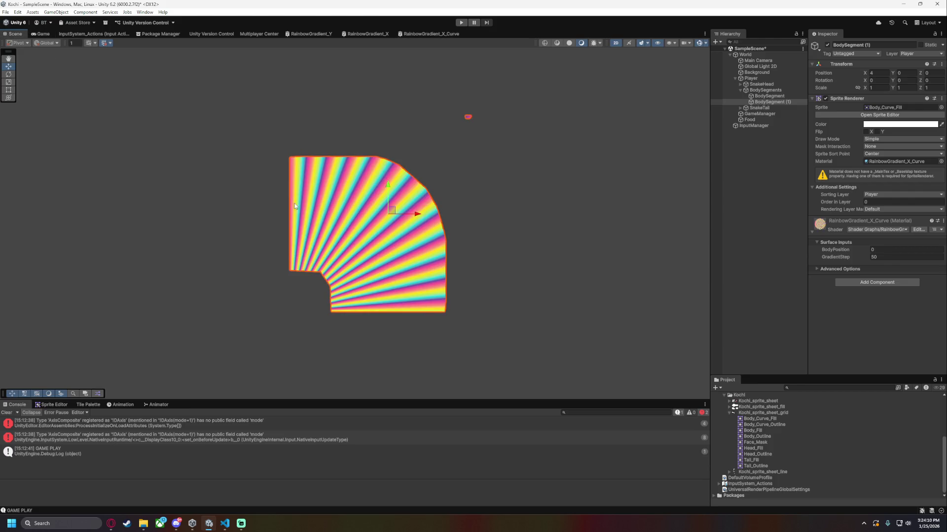
left_click(897, 257)
In the RainbowGradient_X_Curve graph, shift the Position-to-Arctangent2 node group left to make room.
type("0.2")
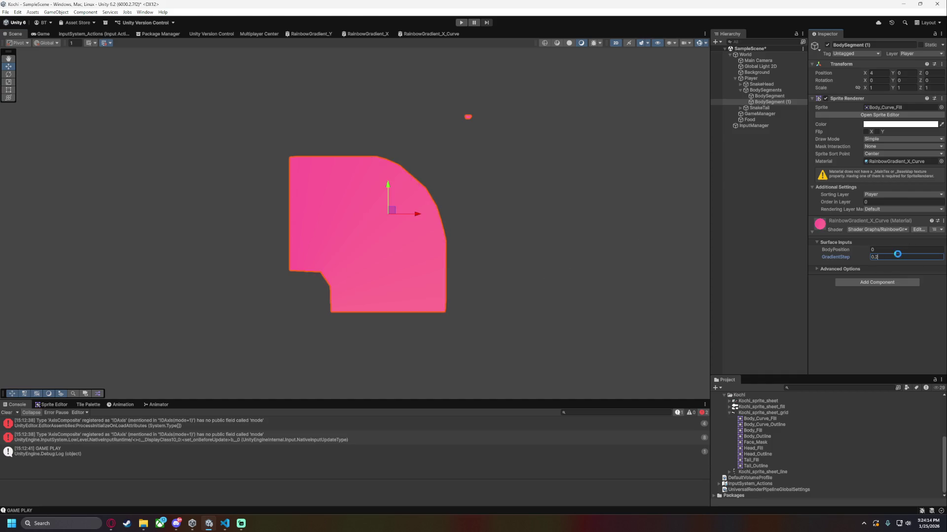
left_click(421, 33)
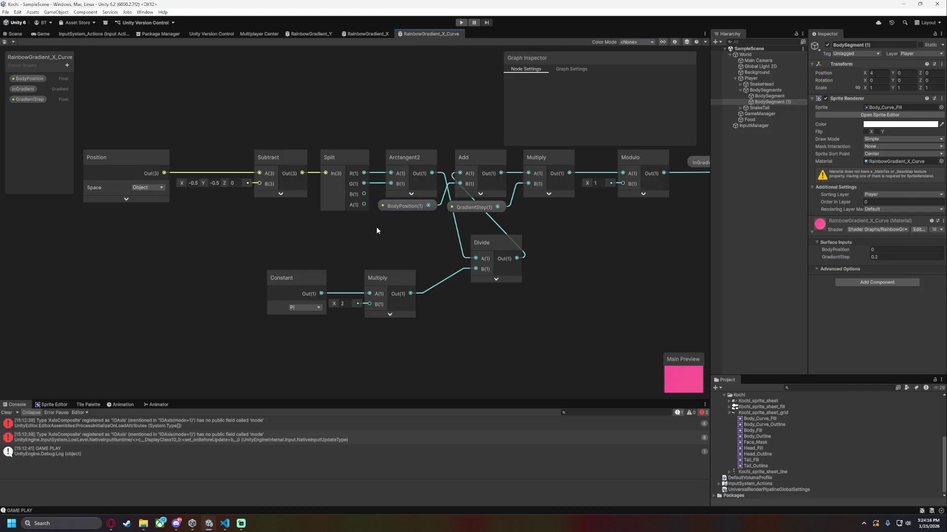
left_click_drag(208, 263, 387, 271)
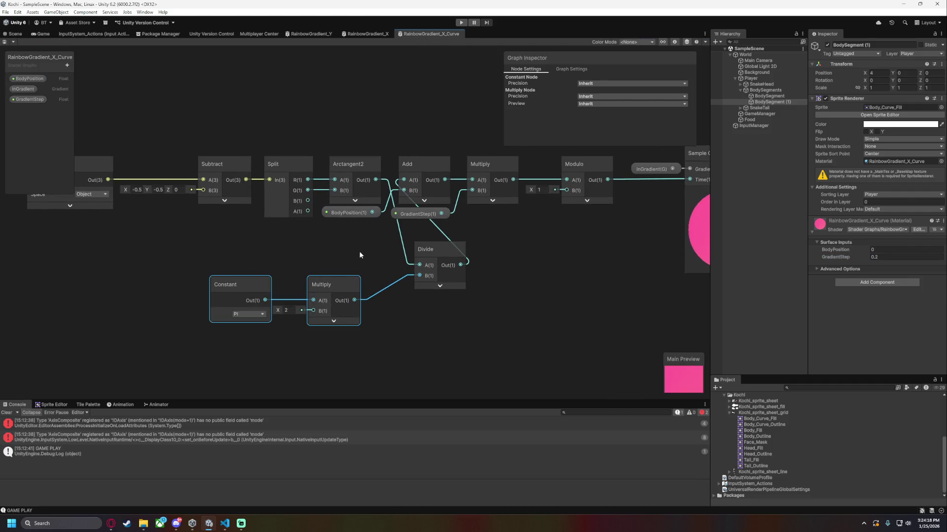
scroll(420, 158, "down", 1)
left_click_drag(291, 161, 567, 235)
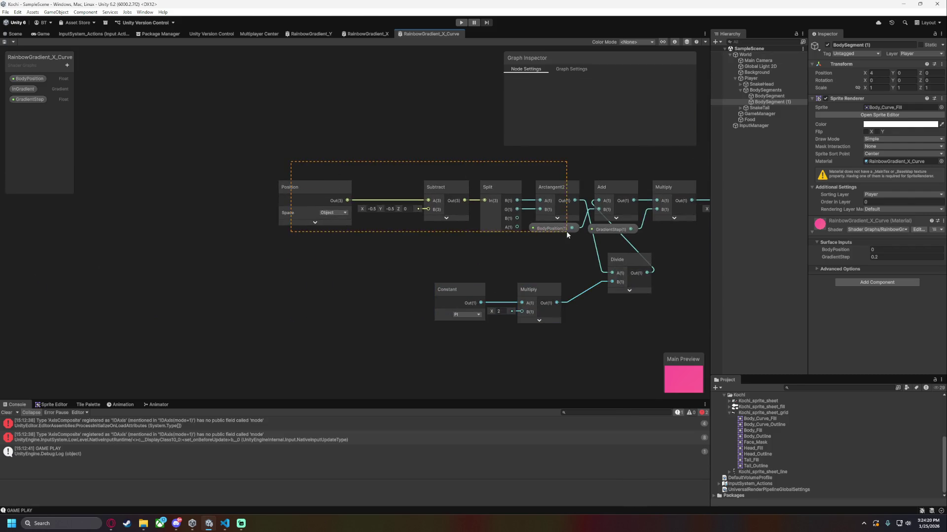
left_click_drag(558, 182, 340, 183)
left_click(435, 250)
Move Divide up into the main row after Arctangent2, with Constant and Multiply beneath it.
left_click_drag(664, 332, 663, 334)
mouse_move(615, 257)
left_mouse_down()
mouse_move(592, 251)
mouse_move(525, 184)
mouse_move(546, 181)
left_mouse_up()
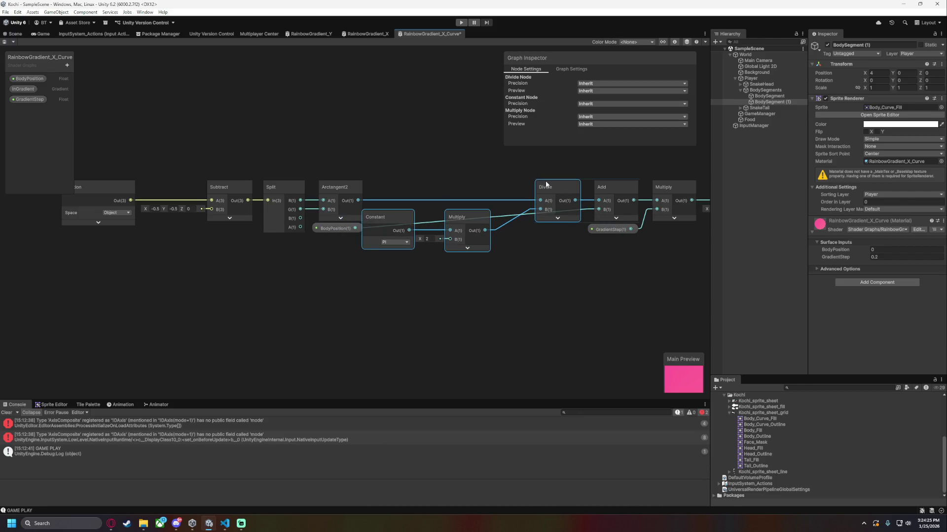
left_click(536, 278)
mouse_move(384, 205)
left_mouse_down()
mouse_move(473, 218)
mouse_move(486, 271)
mouse_move(505, 246)
left_mouse_up()
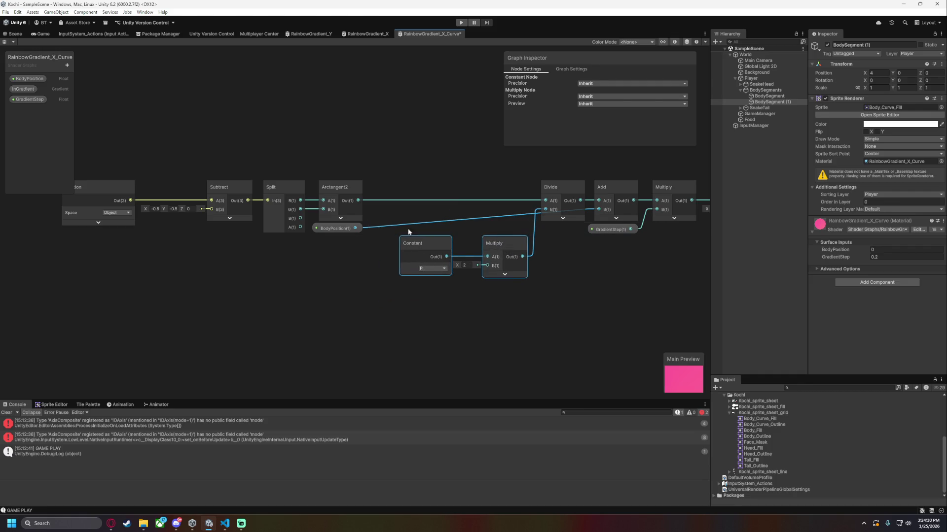
left_click(420, 235)
key("f")
Tidy the layout: shift the left group right, put BodyPosition under Divide, nudge everything left.
left_click_drag(168, 166, 449, 262)
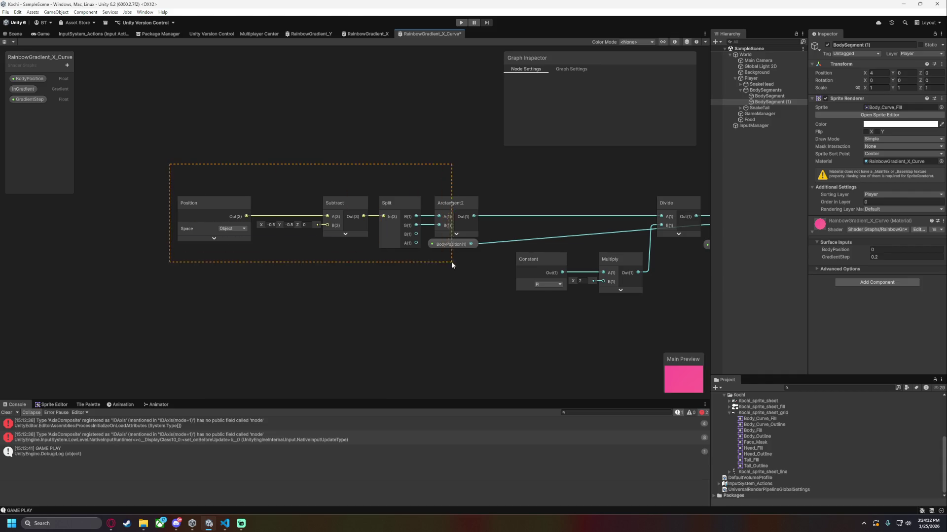
left_click_drag(297, 190, 458, 191)
left_click(468, 238)
left_click_drag(460, 236, 525, 237)
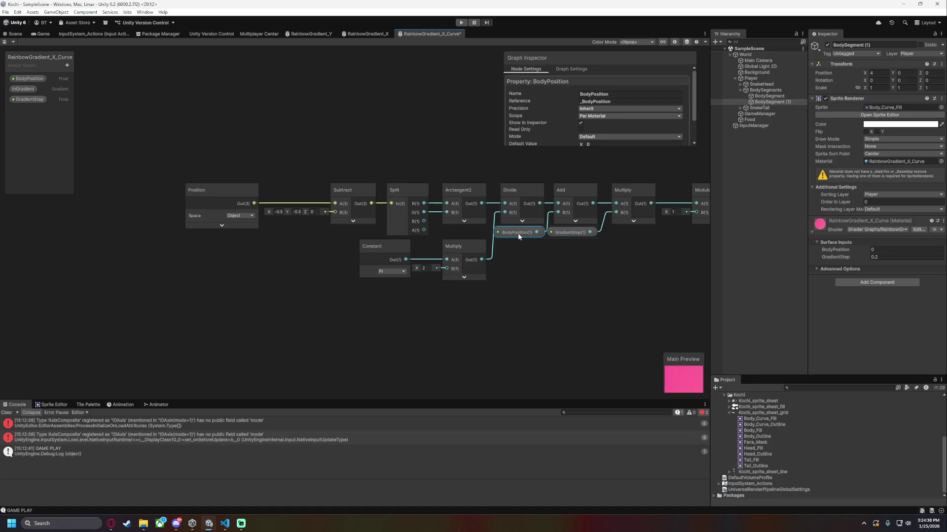
mouse_move(212, 155)
left_mouse_down()
mouse_move(472, 283)
mouse_move(502, 282)
left_mouse_up()
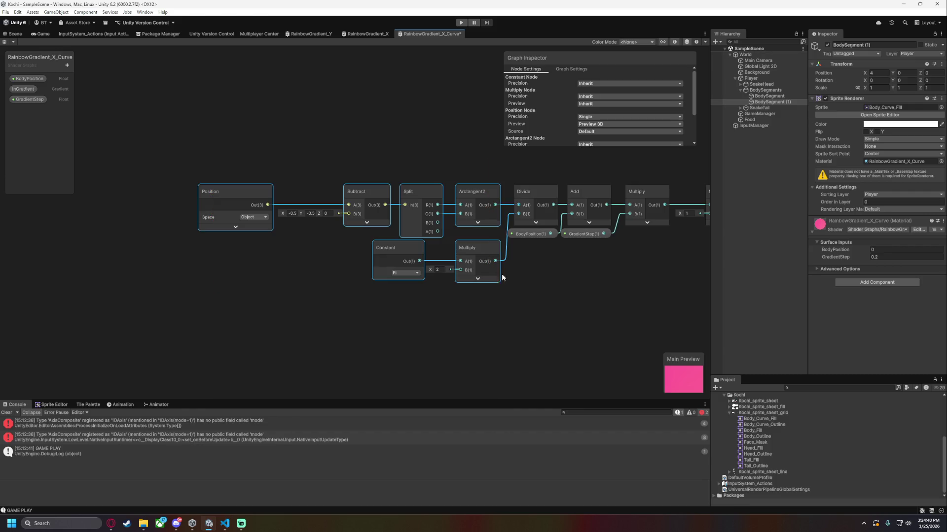
left_click_drag(468, 195, 462, 195)
mouse_move(186, 150)
left_mouse_down()
mouse_move(484, 283)
mouse_move(534, 221)
mouse_move(518, 192)
left_mouse_up()
left_click(552, 289)
Save the rearranged graph and view the now solid-pink curve segment in the Scene.
scroll(501, 290, "down", 2)
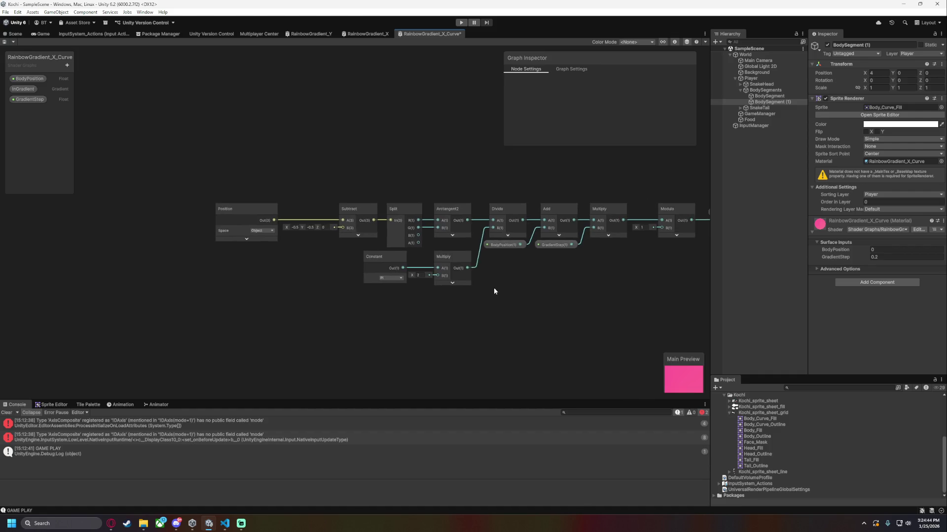
scroll(502, 290, "up", 3)
key("ctrl+s")
scroll(503, 278, "down", 3)
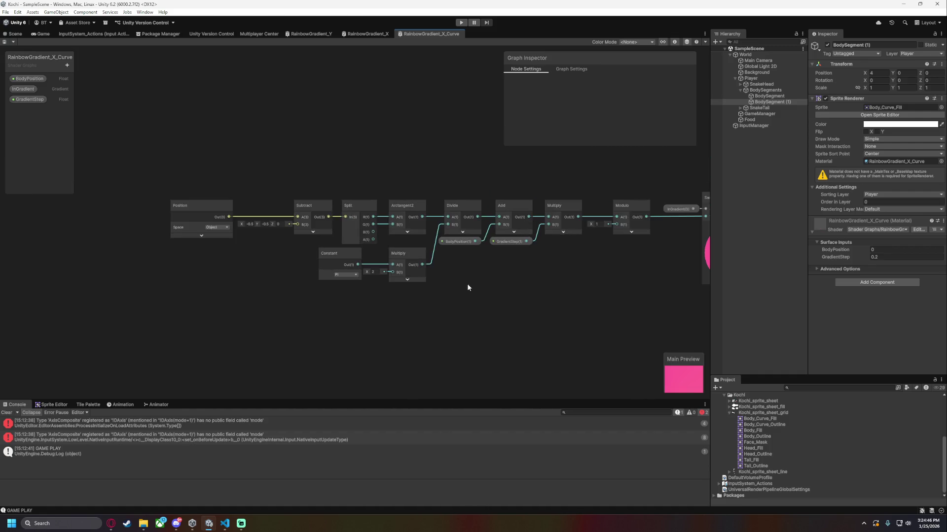
scroll(535, 276, "up", 2)
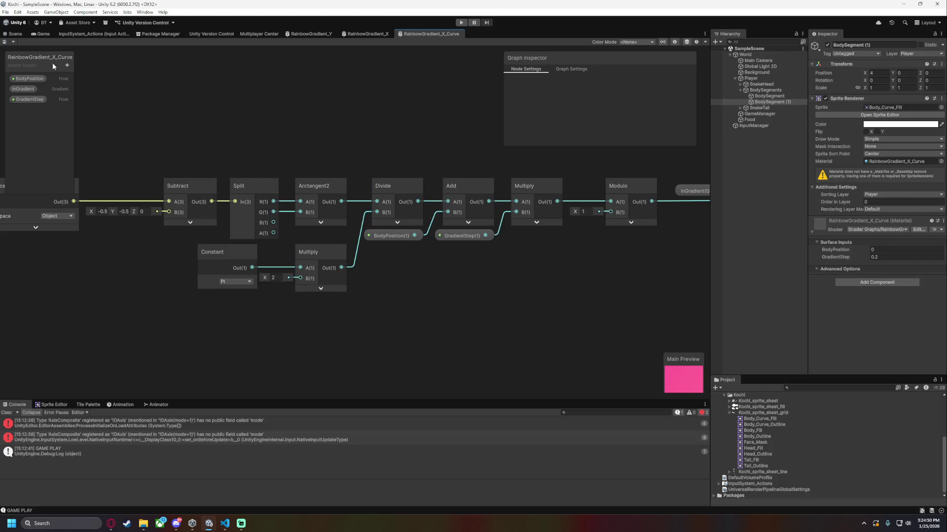
left_click(15, 33)
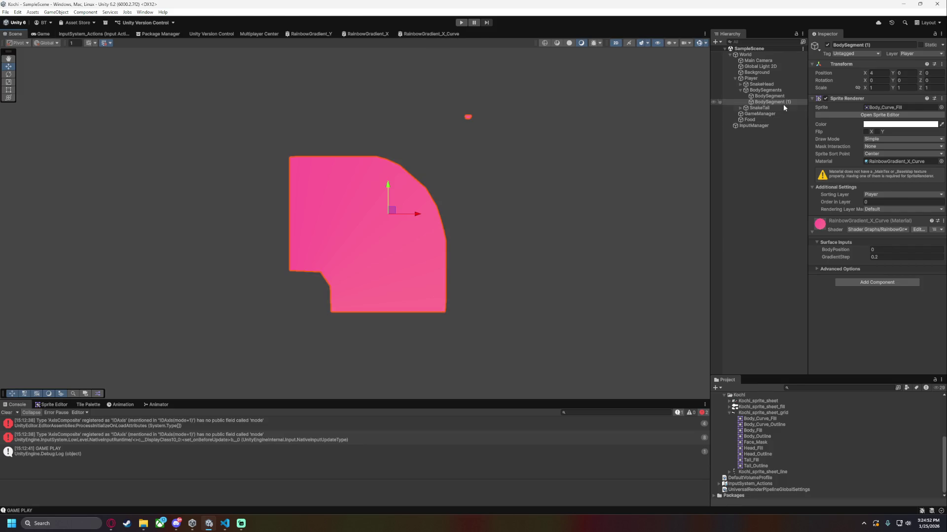
Delete the extra BodySegment (1), enter play mode, and steer the snake to eat the pizza.
key("Delete")
key("ctrl+p")
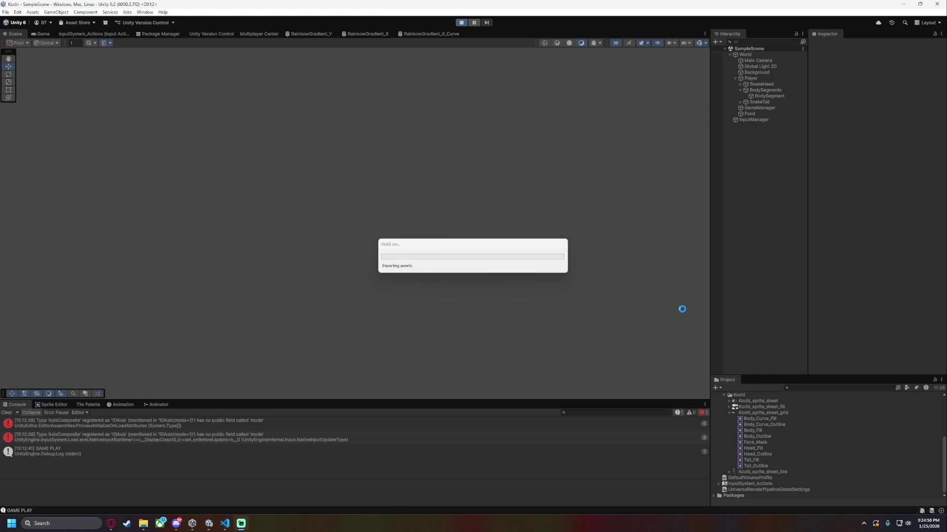
key("Right")
key("Up")
key("Right")
key("Up")
key("Right")
key("Up")
key("Right")
key("Up")
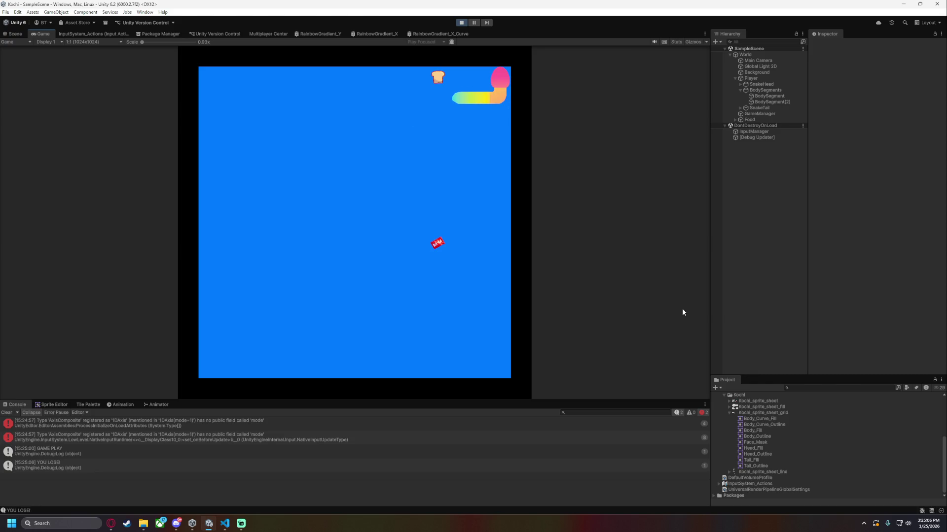
Steer the respawned snake around the board, eating the S, top, red and purple pickups.
key("Right")
key("Up")
key("Right")
key("Up")
key("Right")
key("Down")
key("Left")
key("Up")
key("Left")
key("Up")
key("Right")
key("Down")
key("Left")
key("Up")
key("Left")
key("Down")
key("Right")
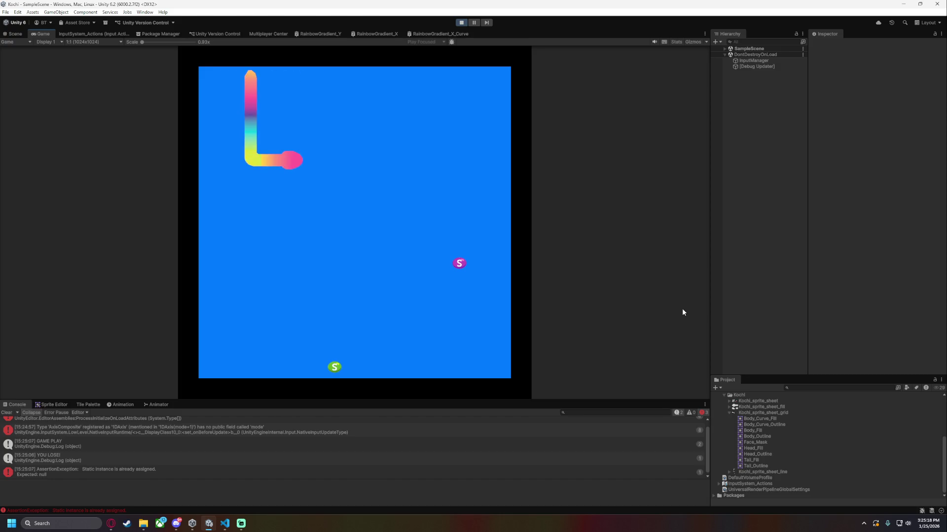
key("Down")
key("Right")
key("Down")
key("Left")
key("Down")
key("Left")
Keep growing the snake on the cone, red and bread pickups until it hits itself, then pause.
key("Up")
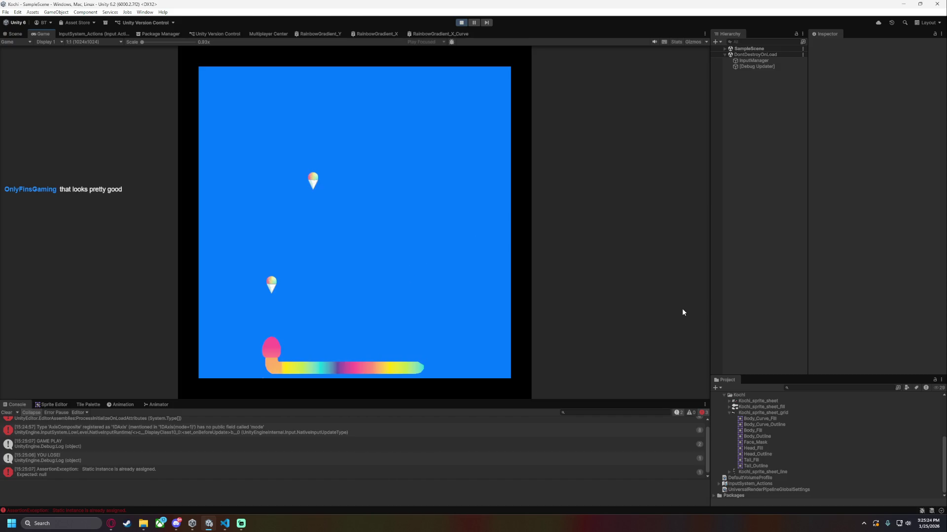
key("Right")
key("Up")
key("Right")
key("Down")
key("Right")
key("Up")
key("Left")
key("Down")
key("Left")
key("Down")
key("Right")
key("Up")
key("Right")
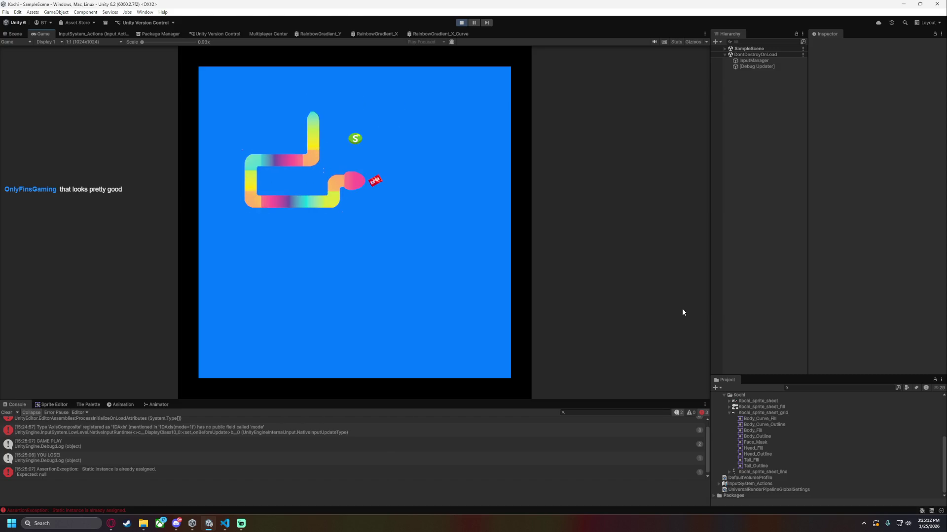
key("Up")
key("Left")
key("Up")
key("Right")
key("Down")
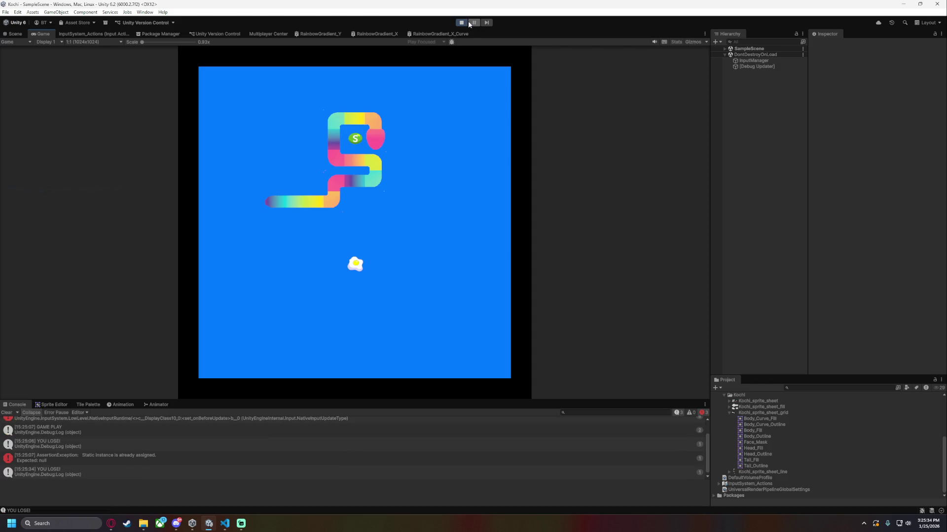
left_click(468, 21)
Zoom and pan the Scene view onto the paused snake's lower body segments near the green S pickup.
scroll(326, 246, "down", 3)
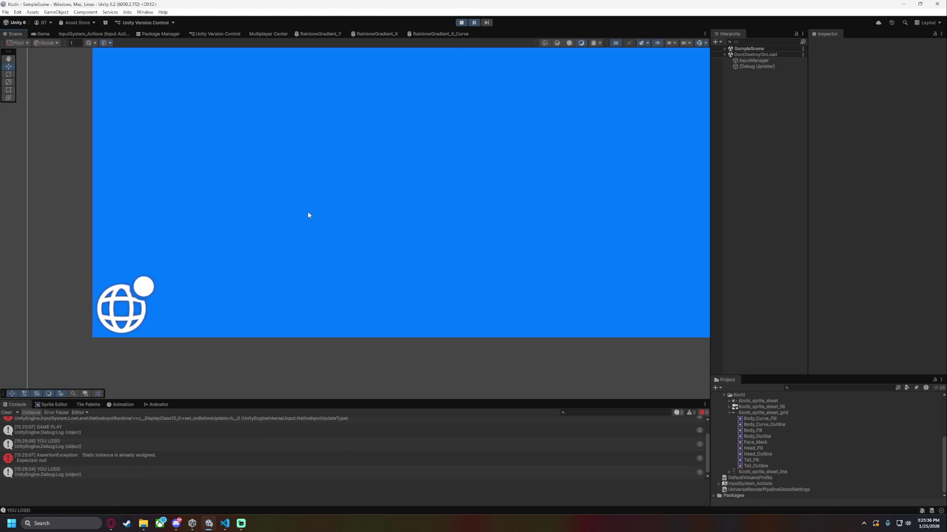
scroll(389, 218, "up", 5)
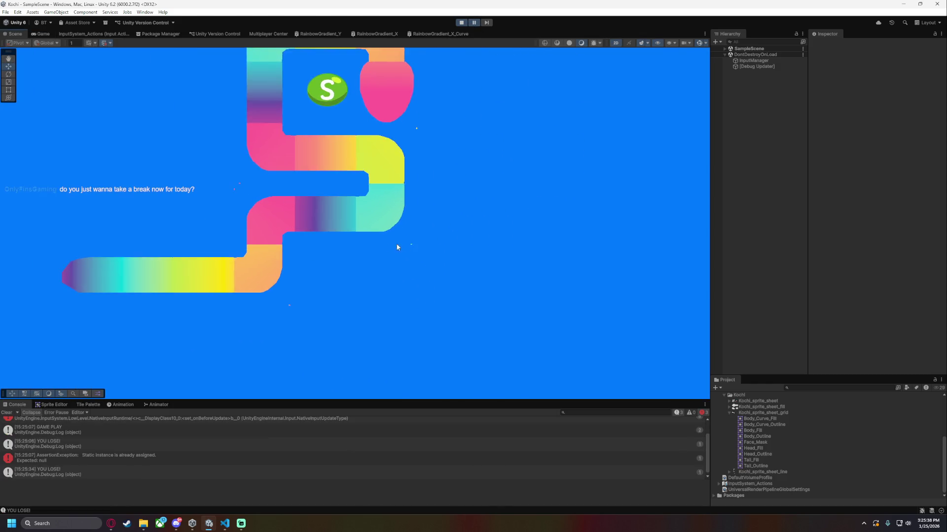
scroll(377, 245, "up", 3)
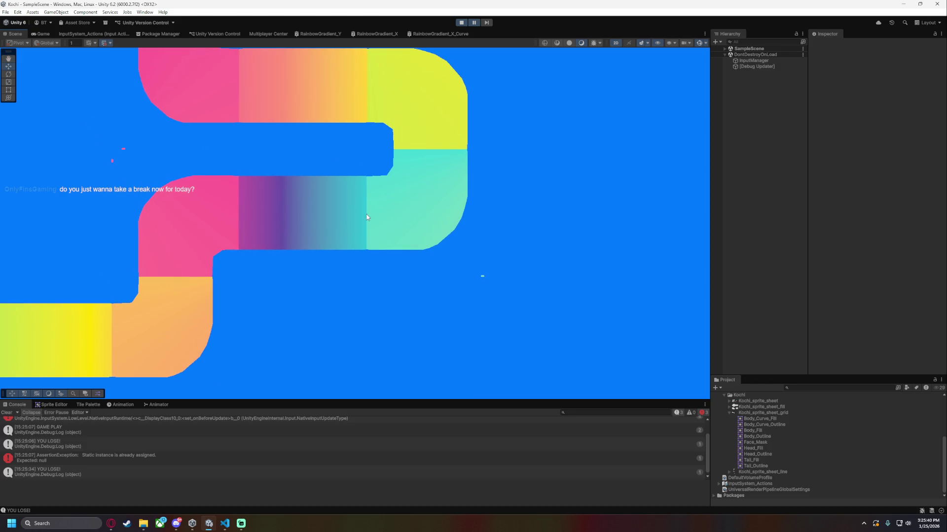
left_click_drag(421, 202, 431, 233)
left_click_drag(393, 192, 427, 281)
mouse_move(296, 266)
left_mouse_down()
mouse_move(314, 161)
mouse_move(398, 117)
left_mouse_up()
left_click_drag(333, 330, 387, 288)
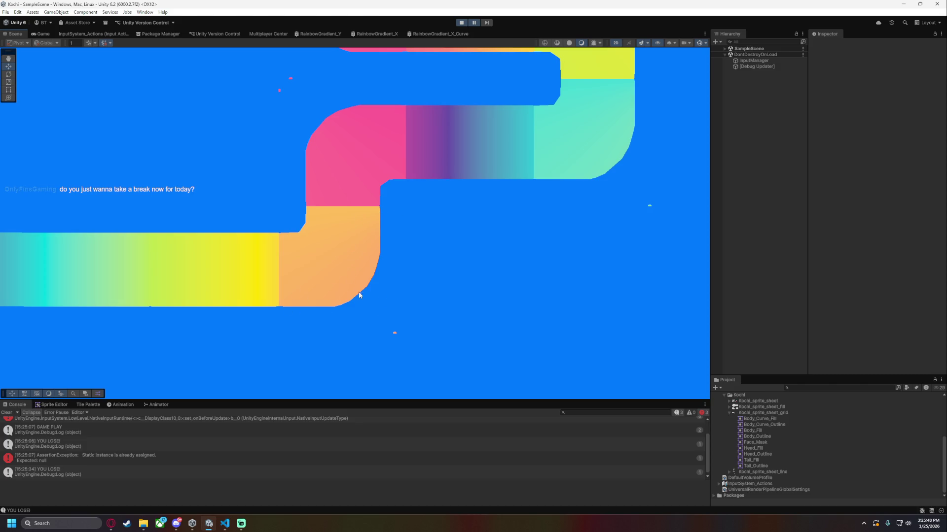
scroll(443, 244, "down", 1)
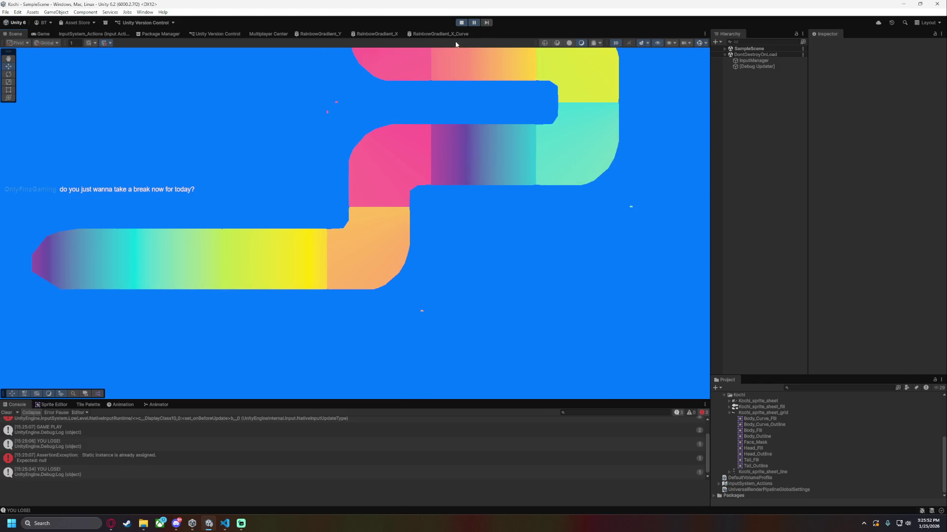
In the RainbowGradient_X_Curve graph, inspect GradientStep and the Multiply node after Add, including its preview.
left_click(444, 32)
scroll(309, 277, "up", 5)
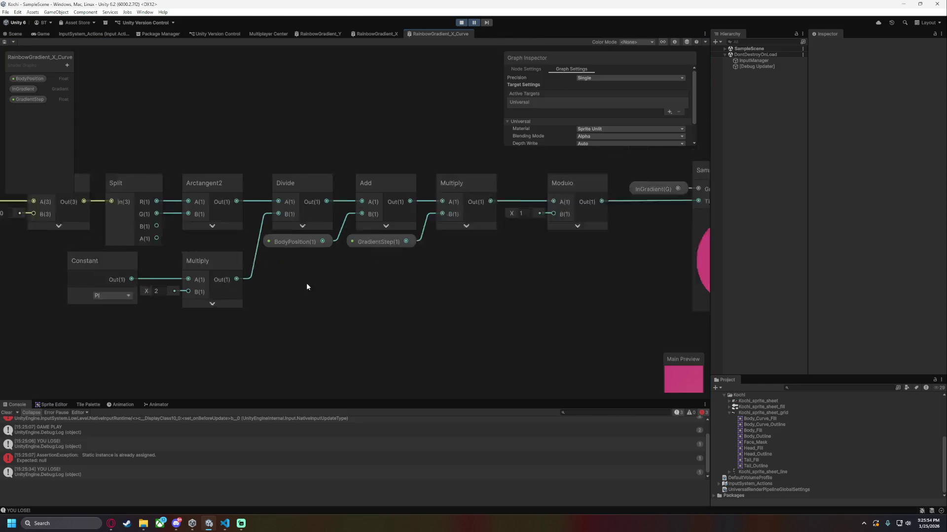
scroll(309, 281, "down", 2)
left_click(393, 233)
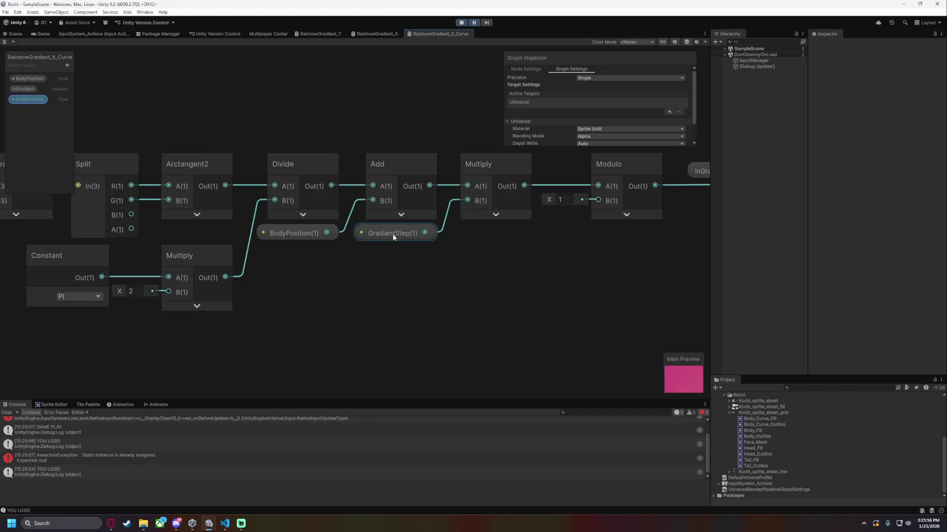
left_click(478, 202)
left_click(494, 215)
left_click(520, 207)
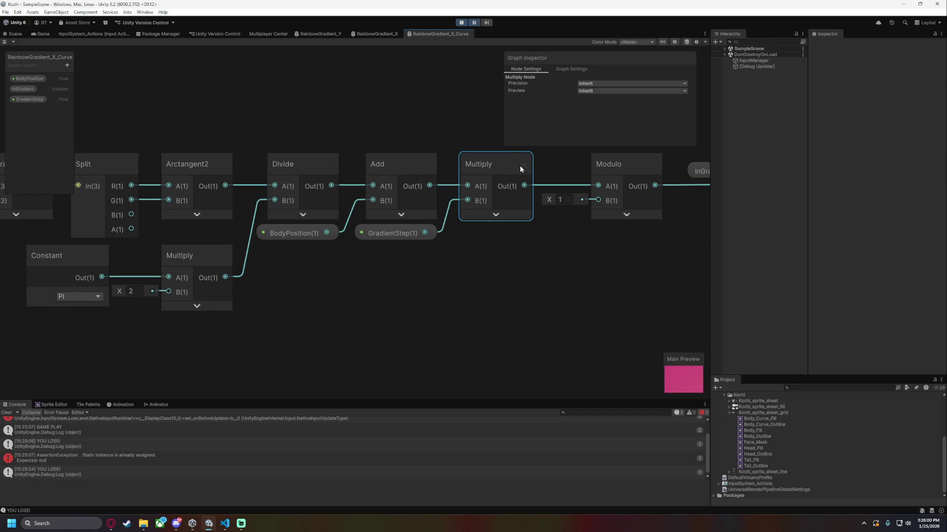
Feed GradientStep through a new Multiply (B = 2) into the main Multiply's B input and save.
left_click(405, 233)
mouse_move(405, 233)
left_mouse_down()
mouse_move(290, 253)
mouse_move(421, 293)
left_mouse_up()
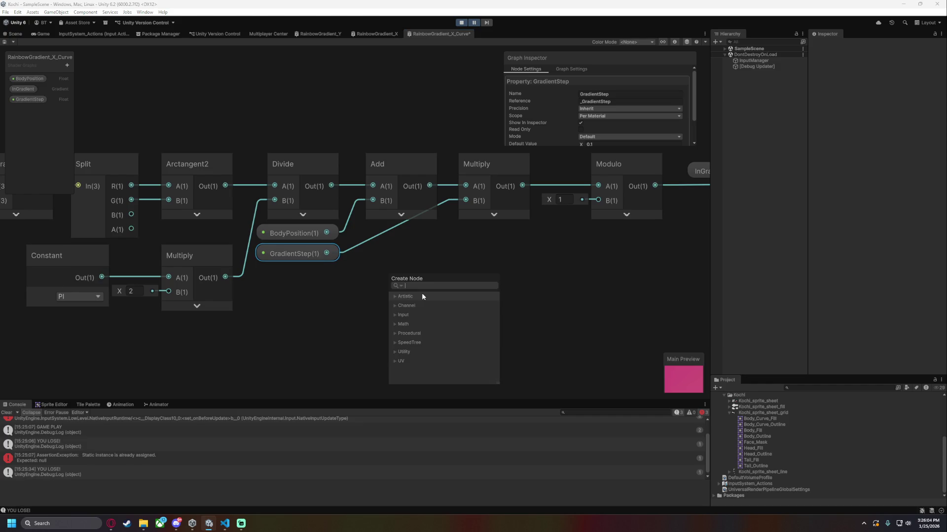
type("mul")
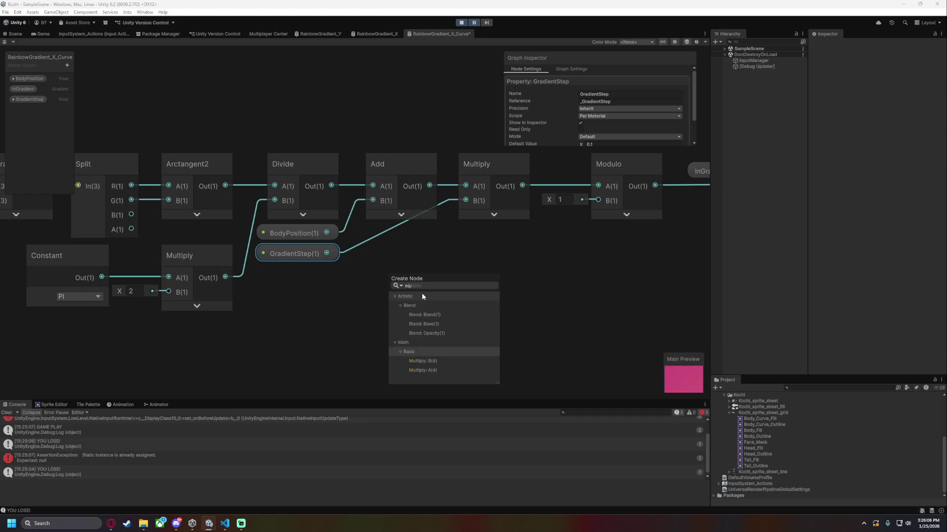
key("Down")
key("Return")
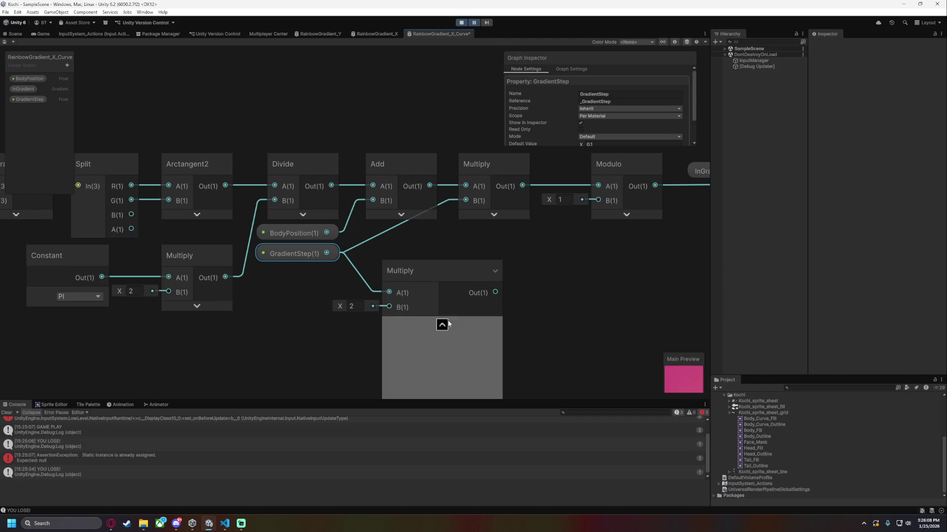
left_click(442, 325)
mouse_move(419, 268)
left_mouse_down()
mouse_move(400, 231)
mouse_move(473, 205)
left_mouse_up()
key("ctrl+s")
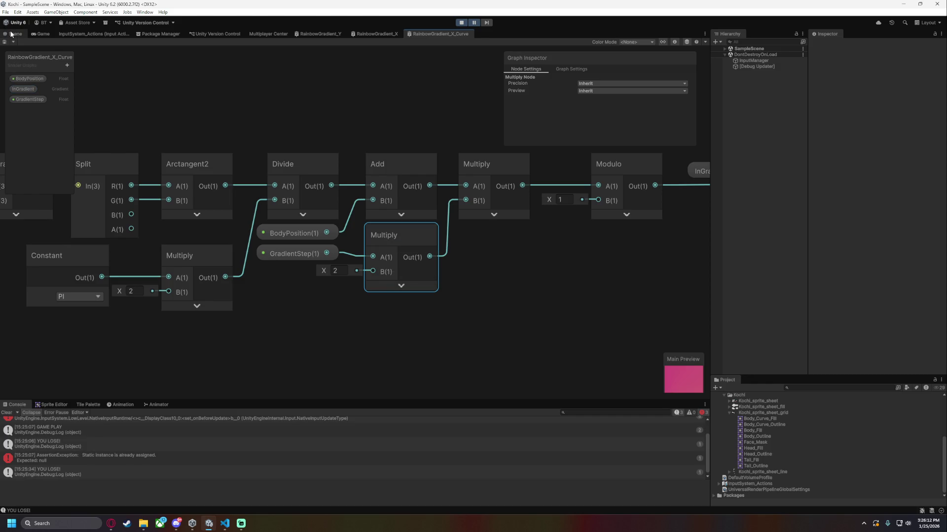
Return to the Scene and bring the snake's upper body into view to check the recolouring.
left_click(15, 33)
scroll(426, 238, "down", 2)
mouse_move(427, 227)
left_mouse_down()
mouse_move(406, 295)
mouse_move(418, 309)
left_mouse_up()
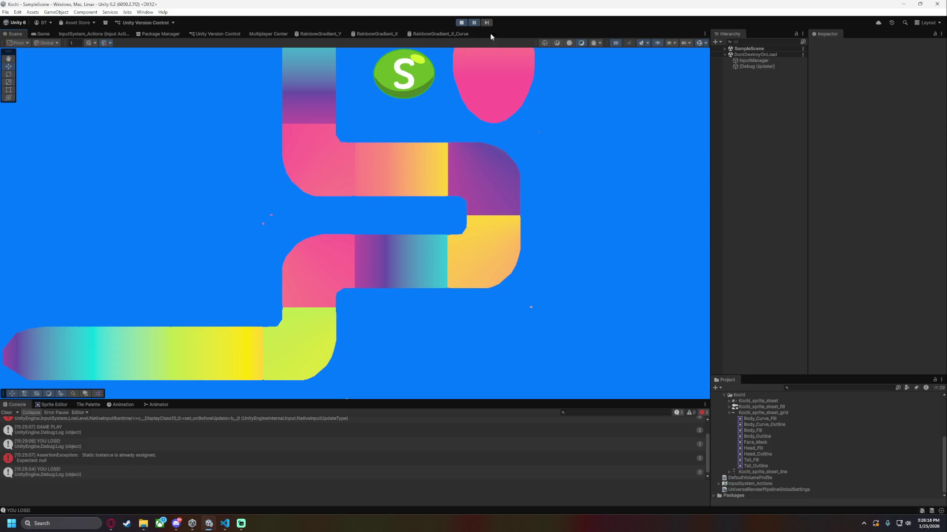
Undo the GradientStep doubling Multiply node and move BodyPosition down to make room.
left_click(439, 34)
key("ctrl+z")
key("ctrl+z")
key("ctrl+z")
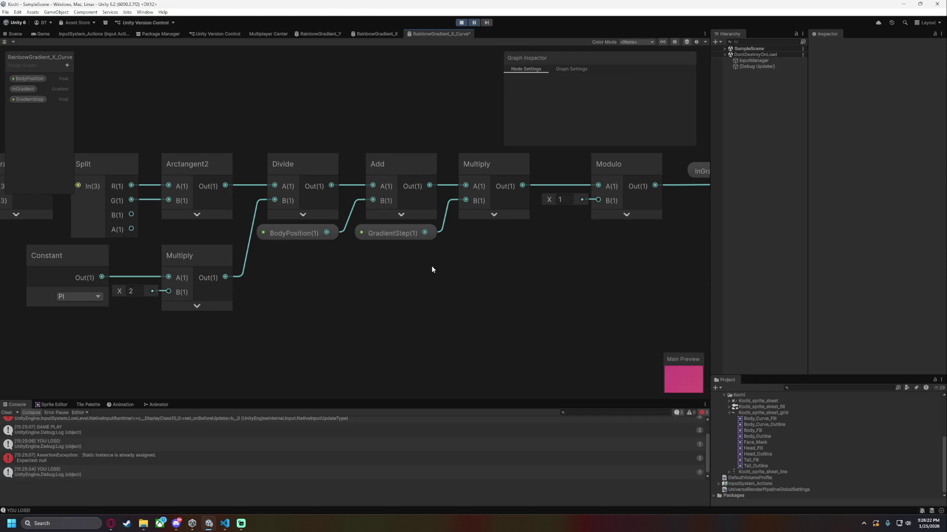
mouse_move(291, 231)
left_mouse_down()
mouse_move(285, 296)
mouse_move(187, 323)
mouse_move(317, 289)
left_mouse_up()
Add 1 to BodyPosition with a new Add node (B = 1) feeding the main Add, then save.
type("add")
key("Return")
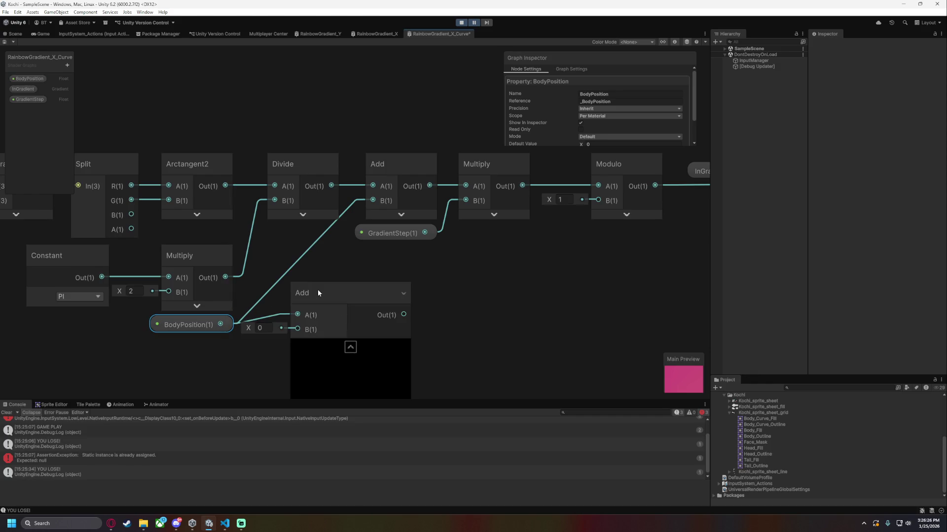
left_click(264, 328)
type("1")
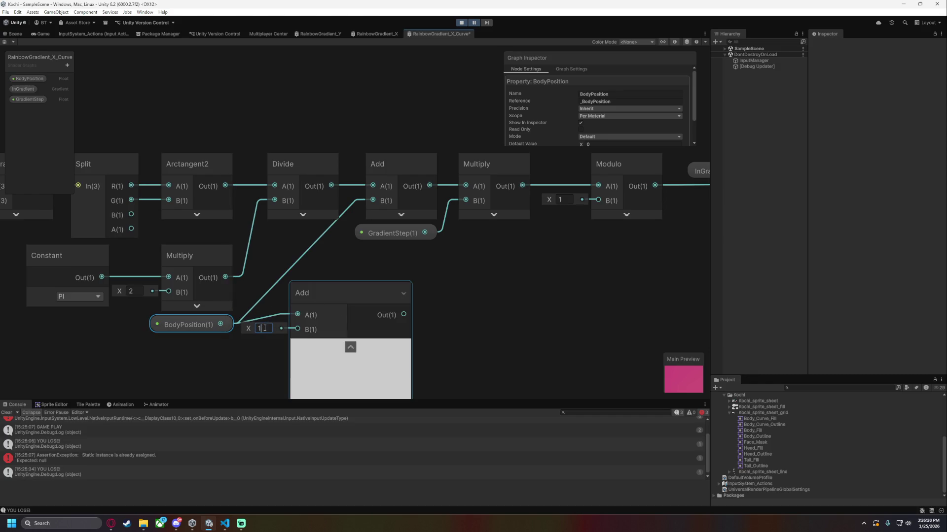
left_click(351, 347)
mouse_move(330, 291)
left_mouse_down()
mouse_move(303, 233)
mouse_move(373, 201)
left_mouse_up()
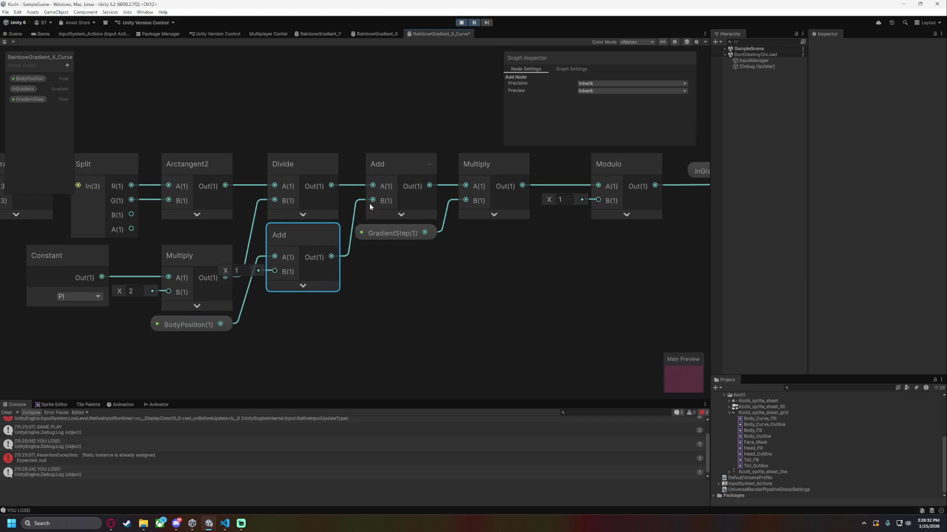
key("ctrl+s")
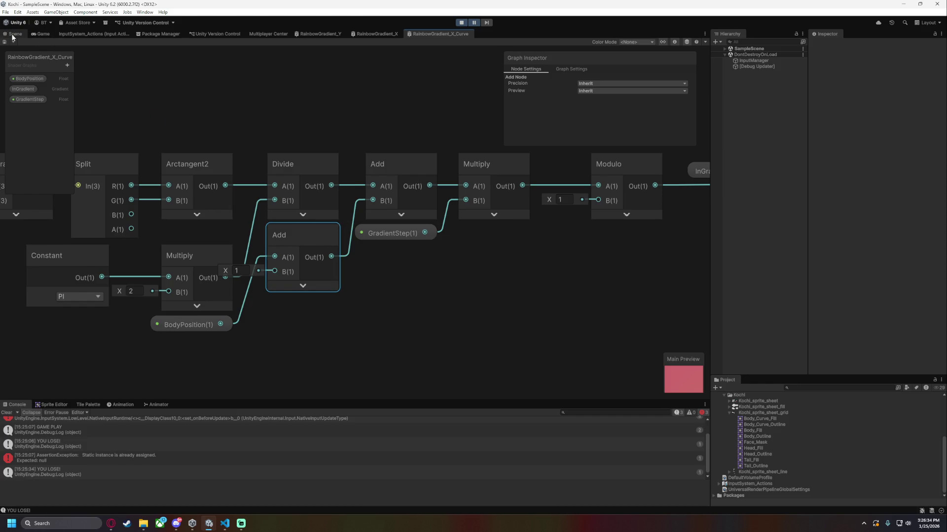
left_click(13, 34)
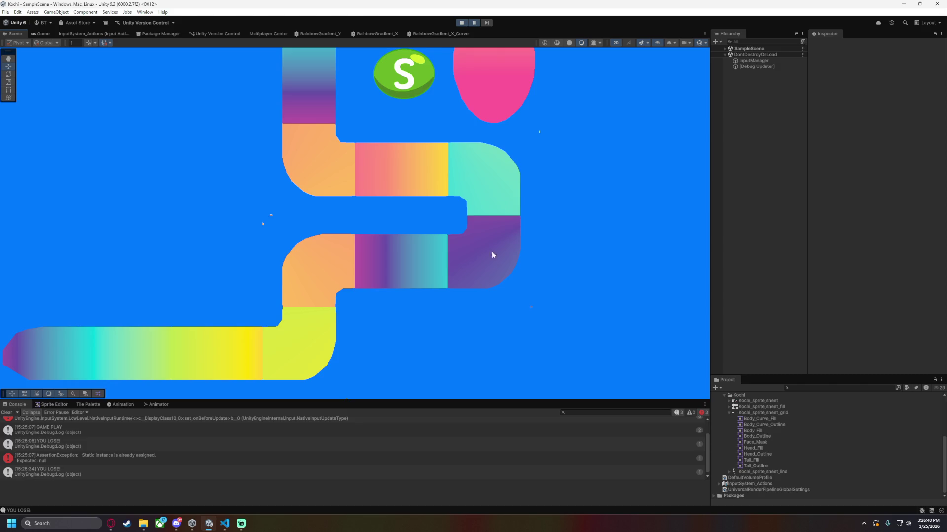
Select the first BodySegment under World > Player > BodySegments and expand its material's surface inputs.
left_click_drag(472, 173, 279, 252)
scroll(202, 183, "up", 1)
scroll(202, 182, "up", 1)
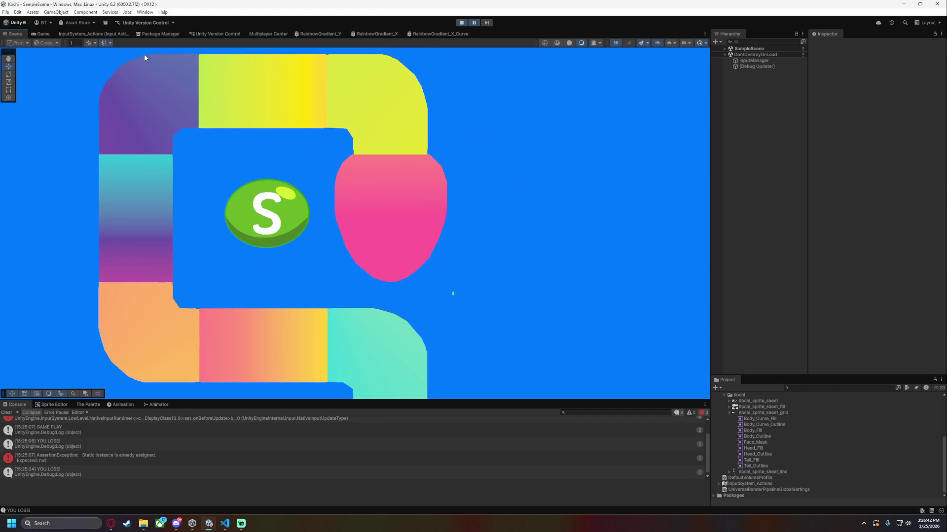
left_click(724, 49)
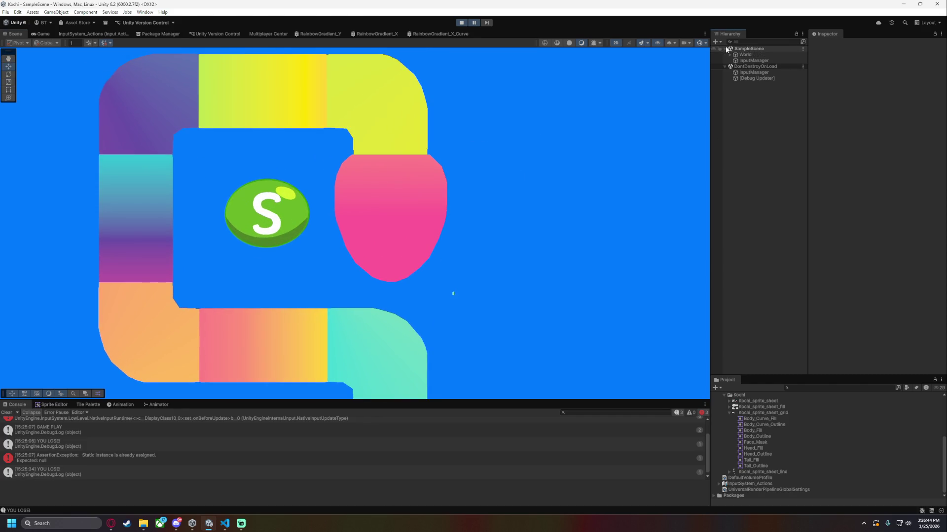
left_click(730, 54)
left_click(735, 78)
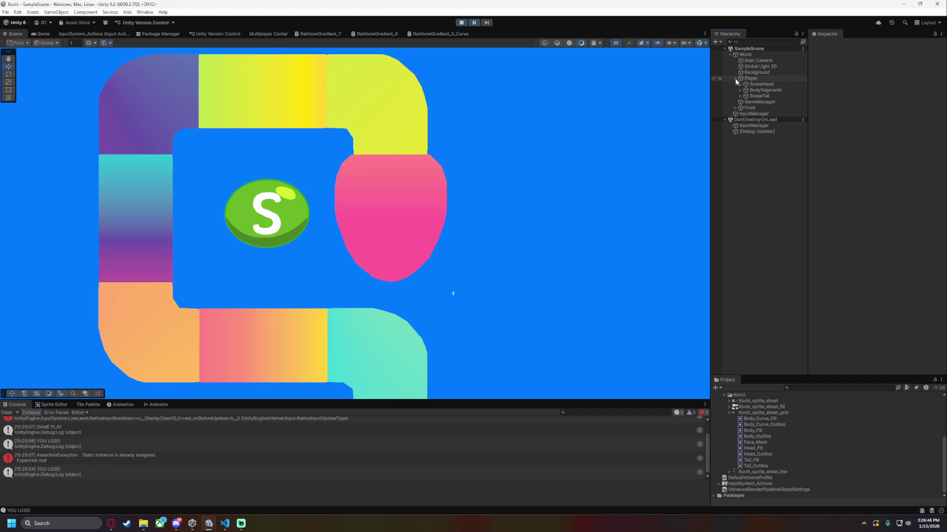
left_click(737, 91)
left_click(740, 90)
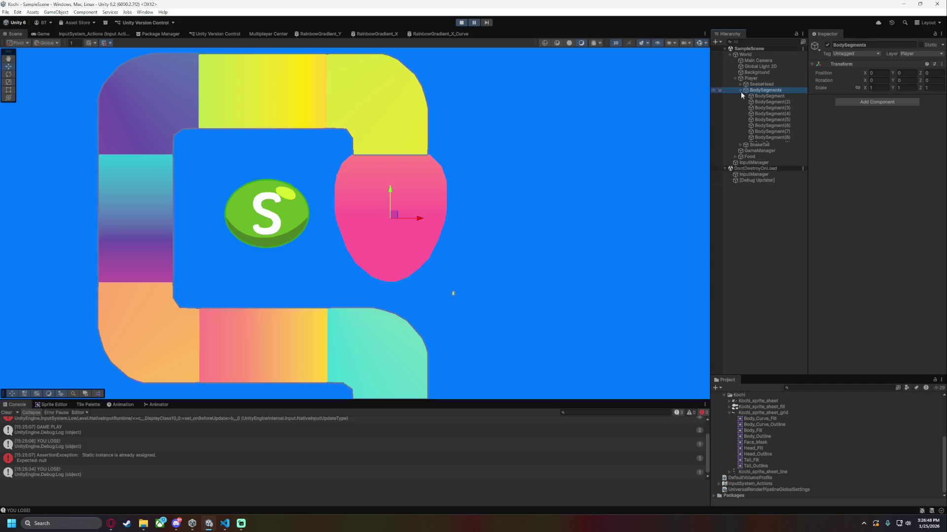
left_click(765, 101)
left_click(768, 96)
left_click(827, 233)
Try GradientStep values 1 and 2.1 on the segment material, then deselect the segment.
left_click(885, 257)
type("1")
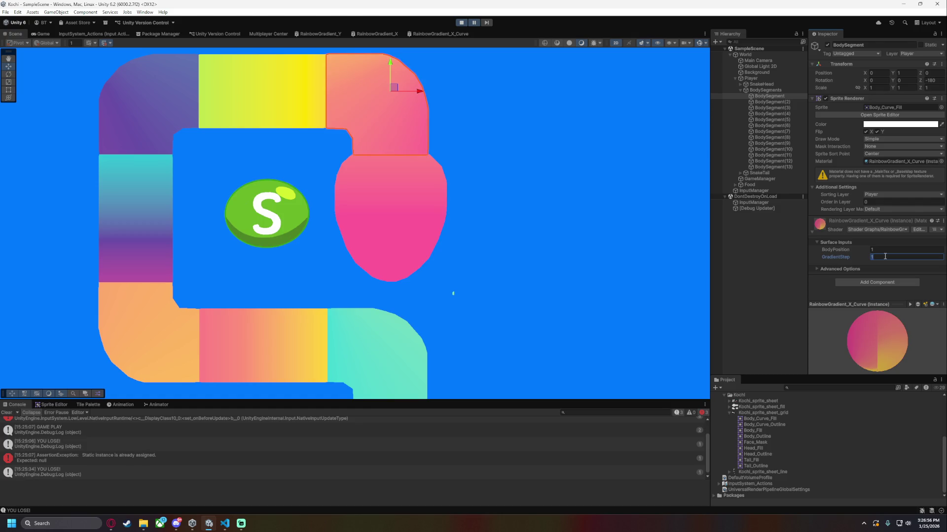
key("BackSpace")
type("2")
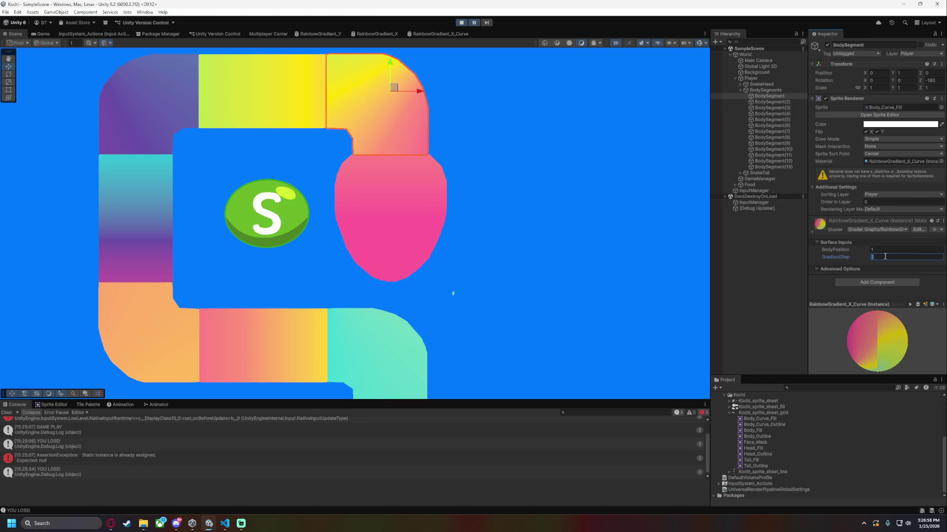
type("3")
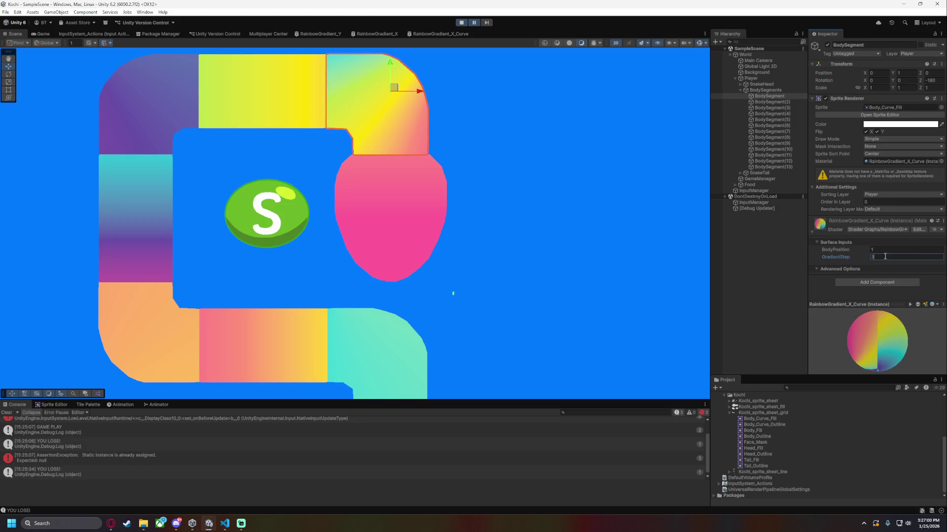
type("2")
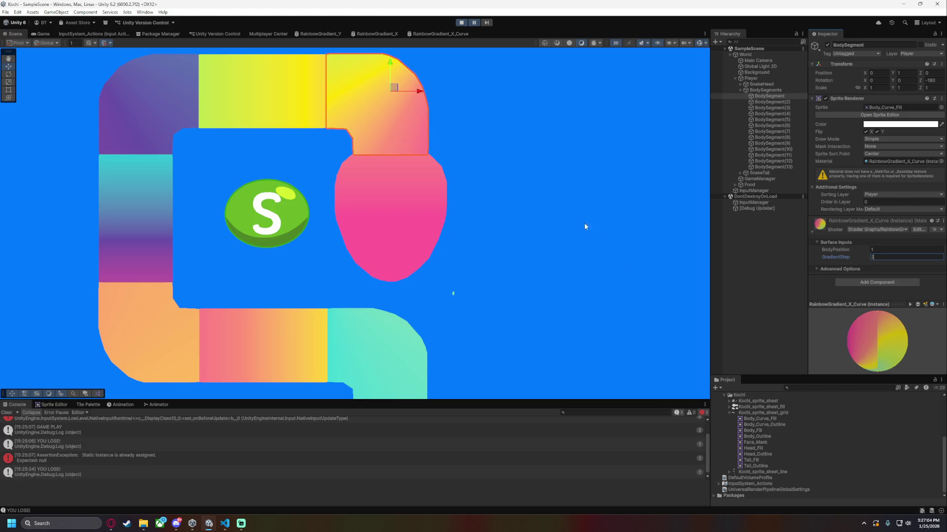
left_click(771, 245)
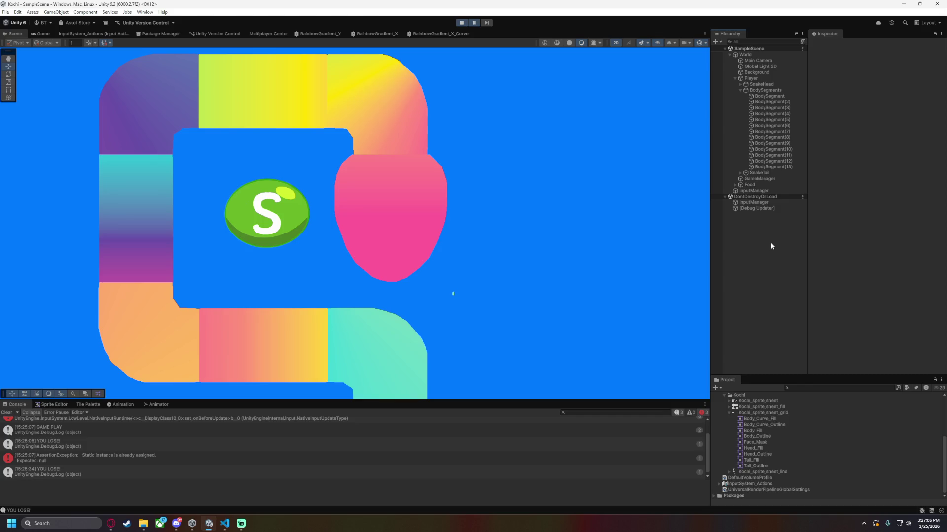
Reselect the first BodySegment and refine its GradientStep from 1.8 to 1.99.
left_click(768, 102)
left_click(769, 96)
left_click(877, 256)
type("1")
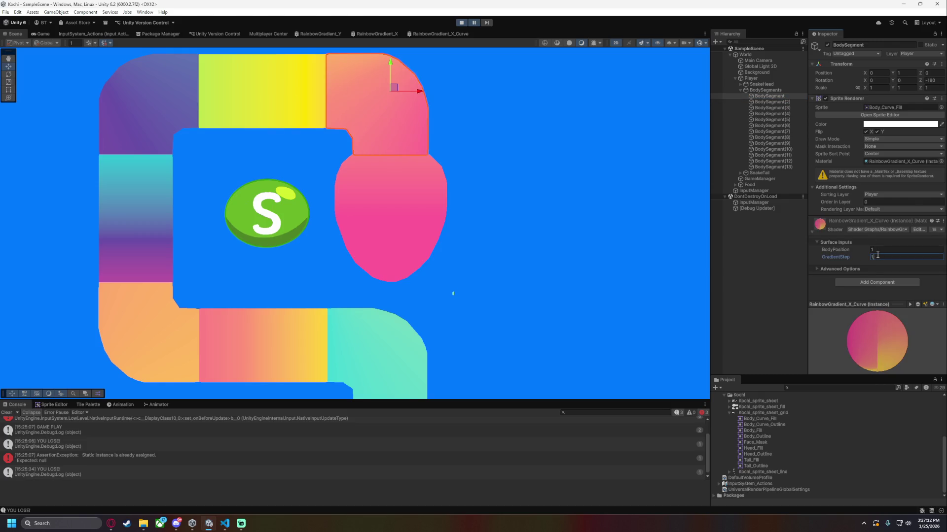
type(".8")
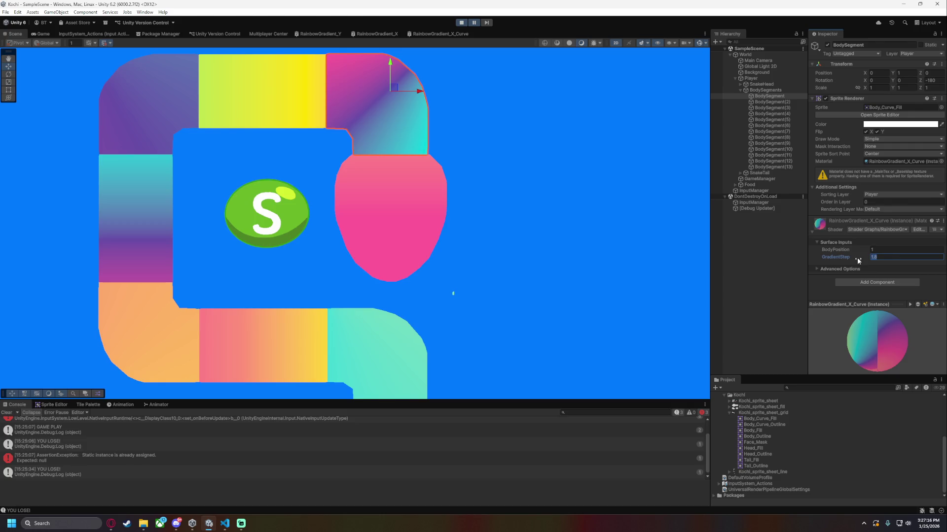
type("2")
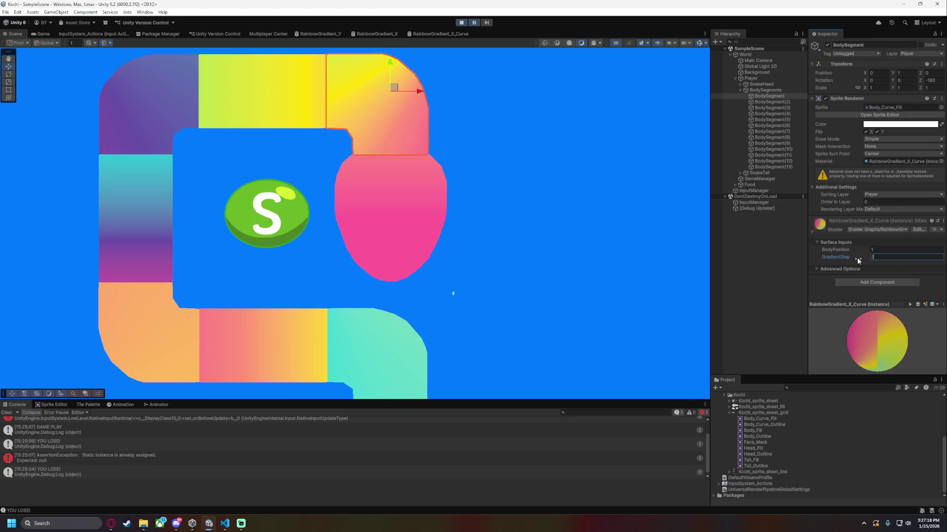
type(".1")
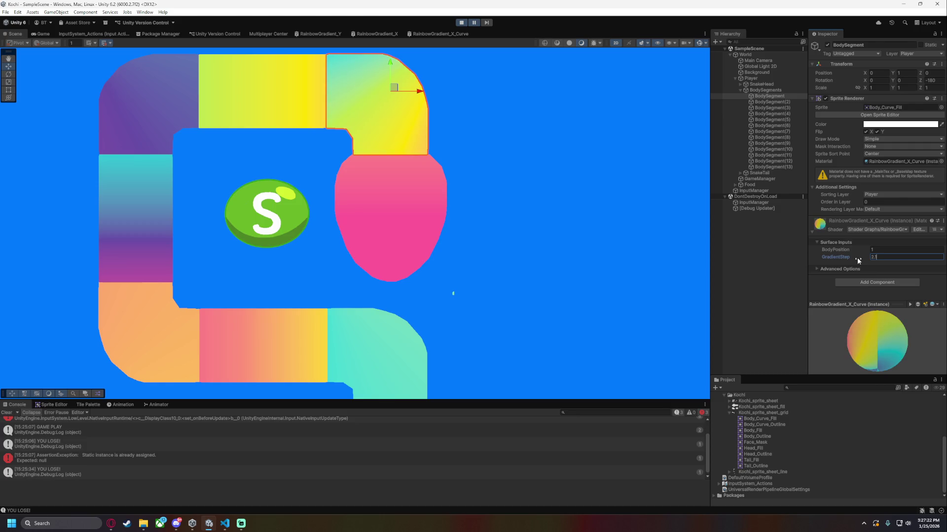
key("ctrl+z")
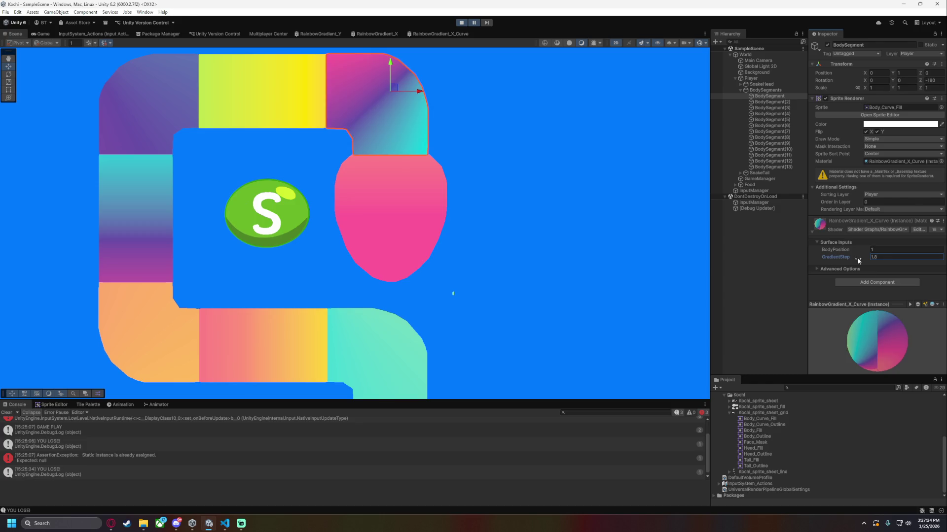
left_click(912, 257)
type("1.9")
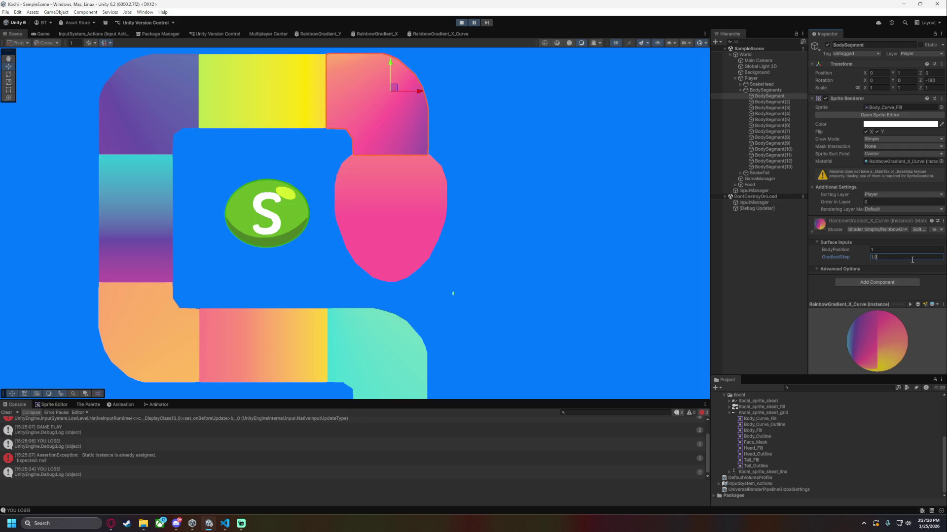
type("9")
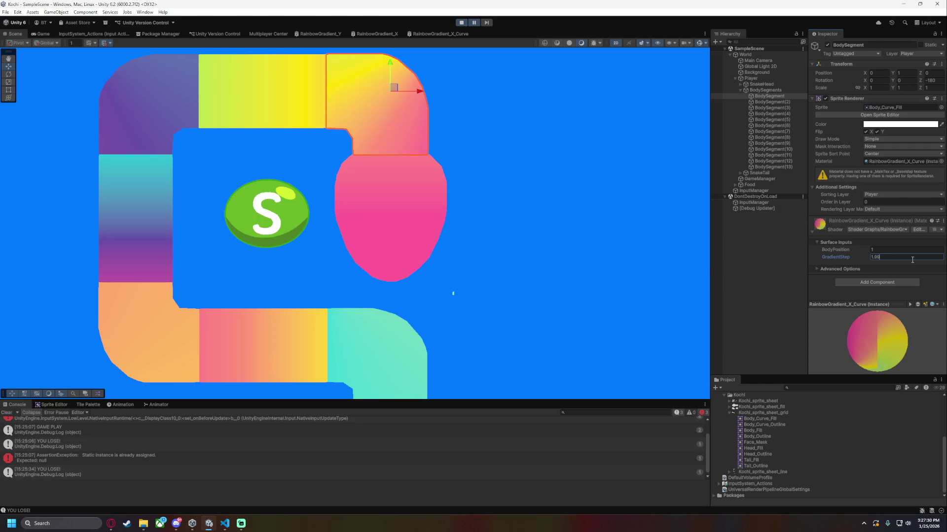
left_click(767, 333)
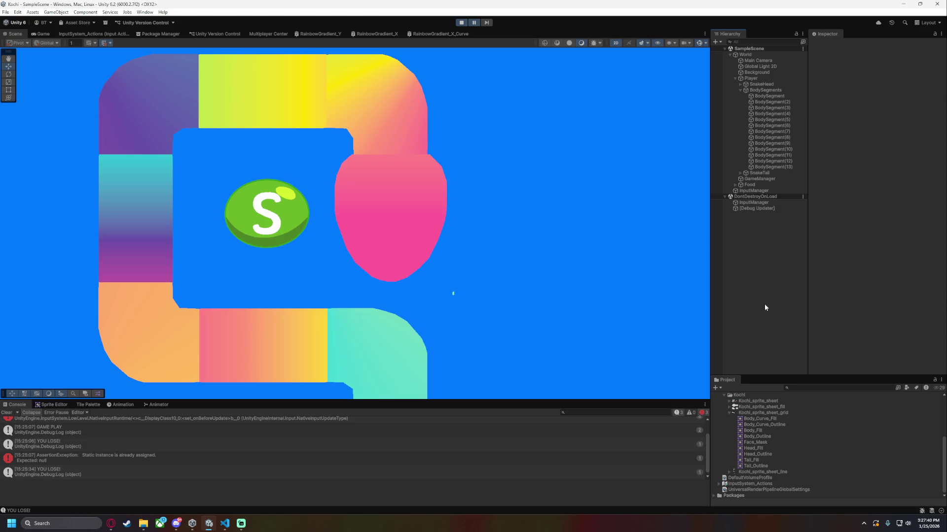
left_click(428, 34)
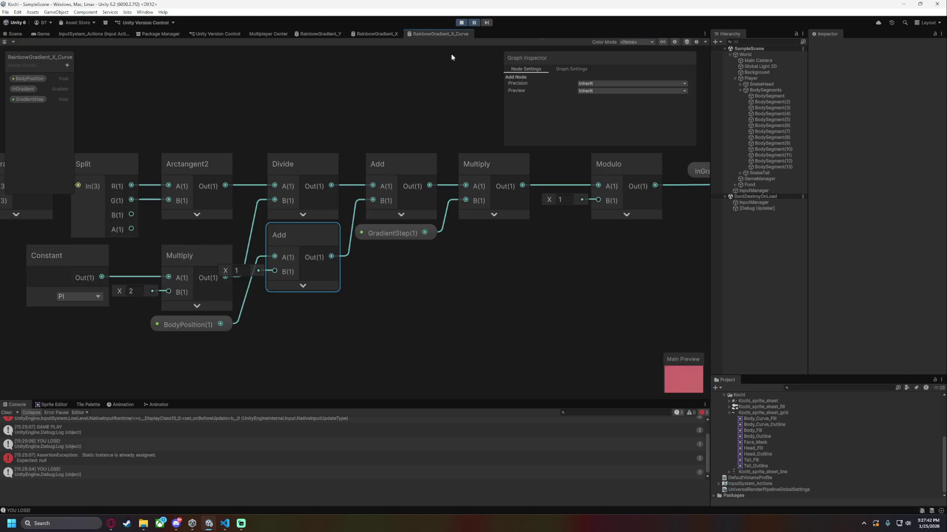
Set the Subtract node's X and Y offsets on Position to -0.3 and check the snake in the Scene.
scroll(324, 352, "down", 4)
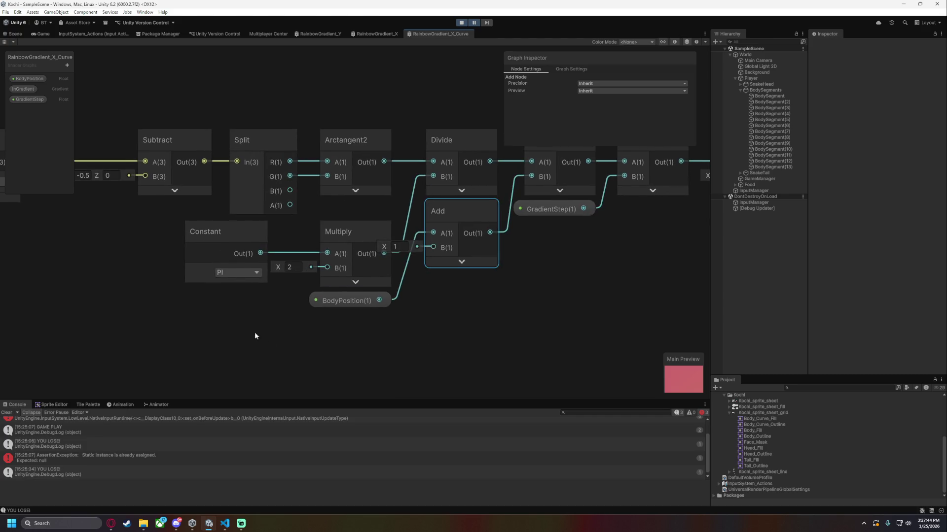
scroll(263, 295, "up", 3)
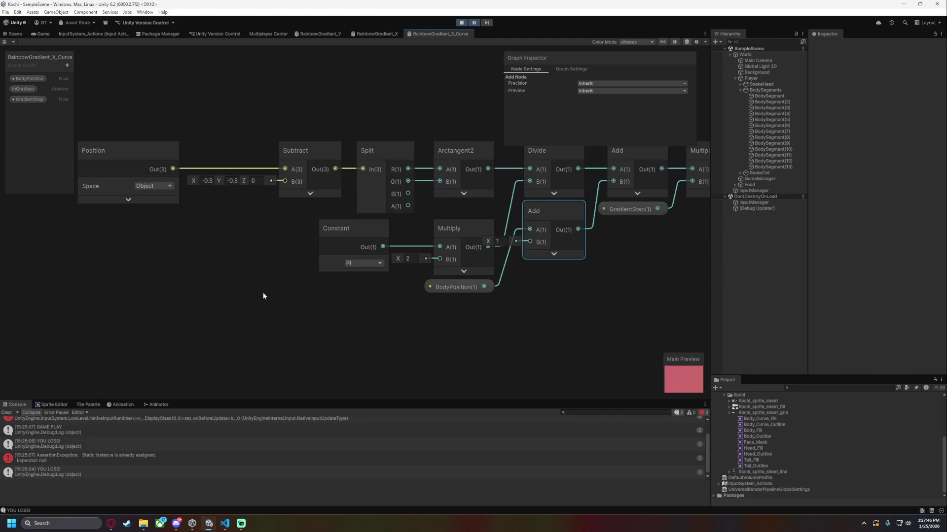
left_click(258, 219)
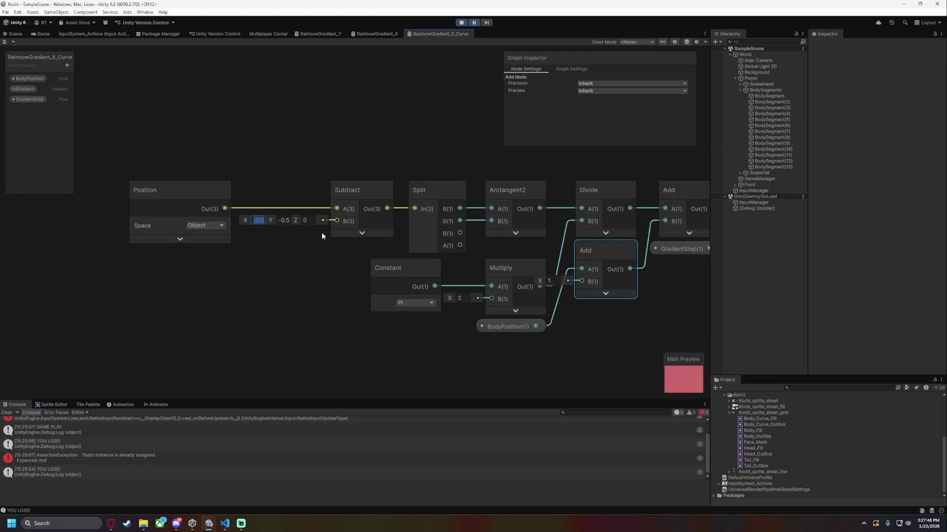
type("3")
key("Tab")
type("2")
left_click(14, 35)
scroll(262, 102, "down", 2)
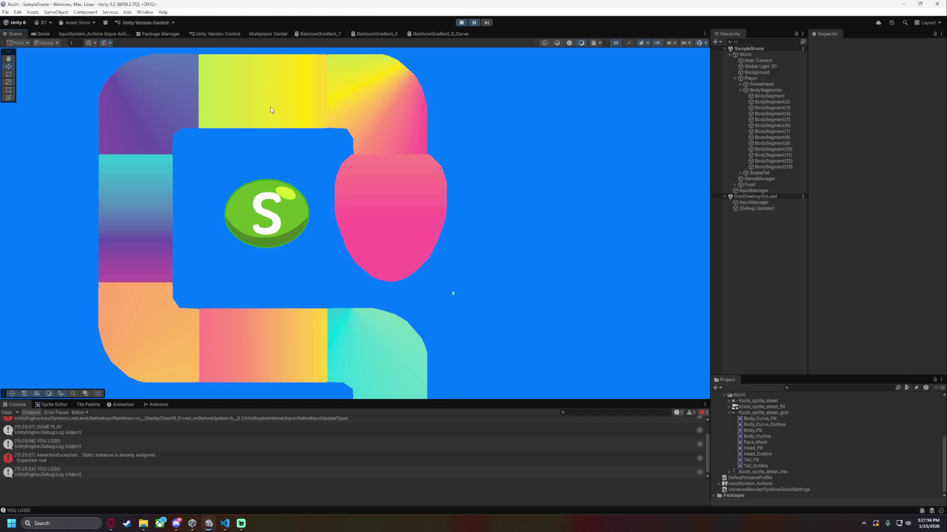
Inspect the rainbow snake in the Game and Scene views with the first BodySegment selected.
scroll(378, 232, "up", 5)
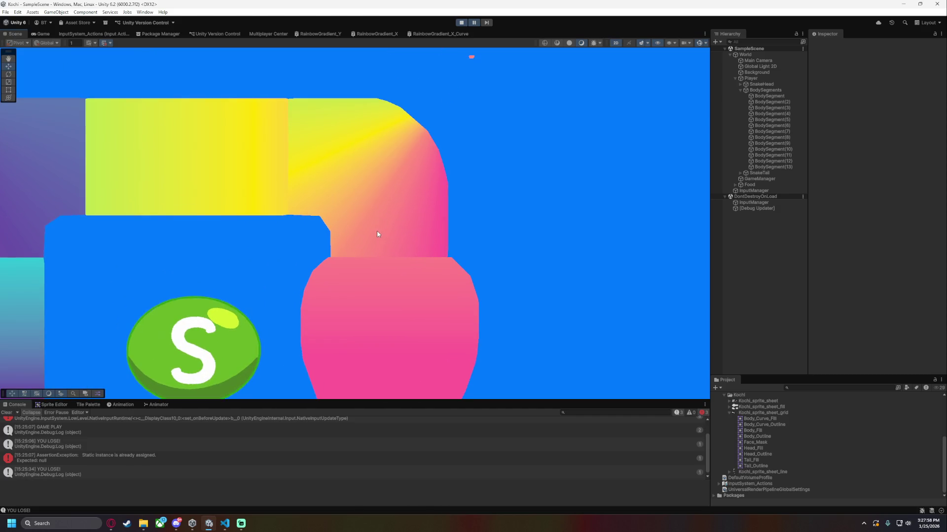
left_click(44, 34)
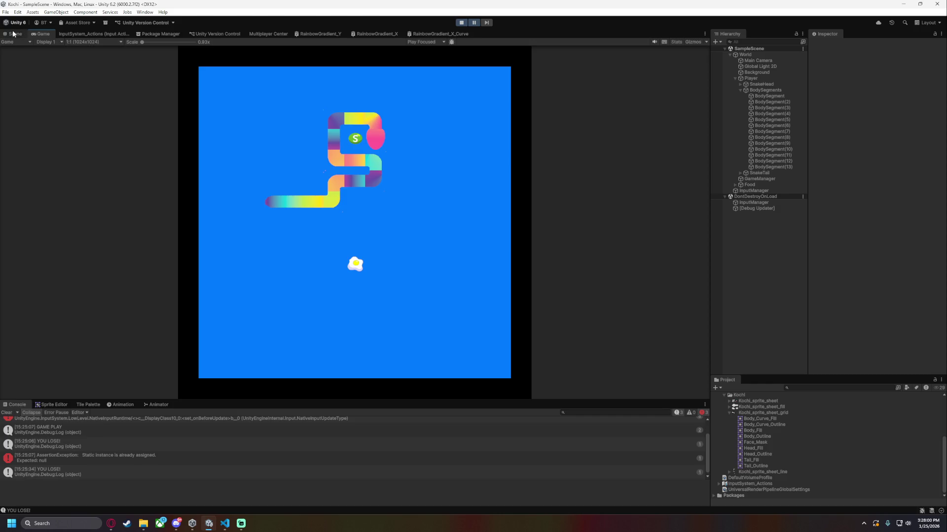
left_click(14, 33)
scroll(385, 234, "up", 3)
scroll(398, 248, "up", 1)
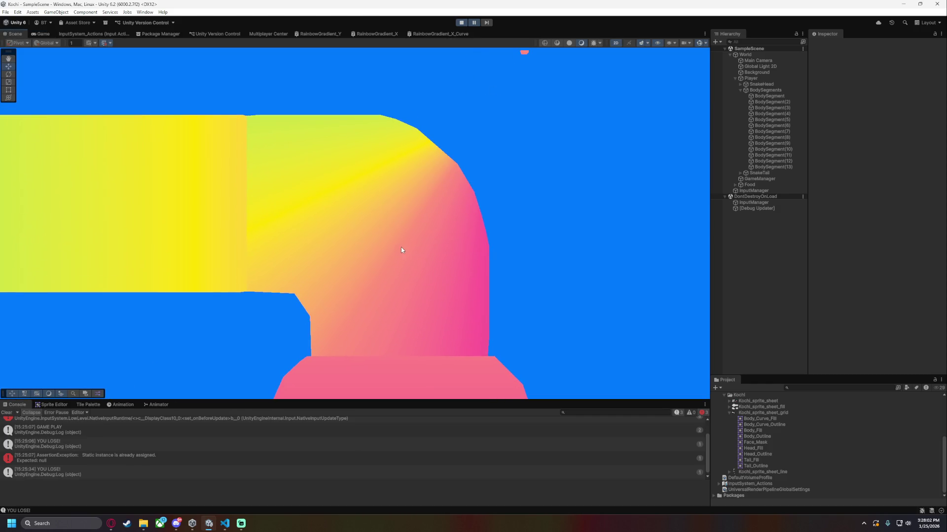
scroll(417, 247, "down", 2)
left_click_drag(388, 239, 382, 200)
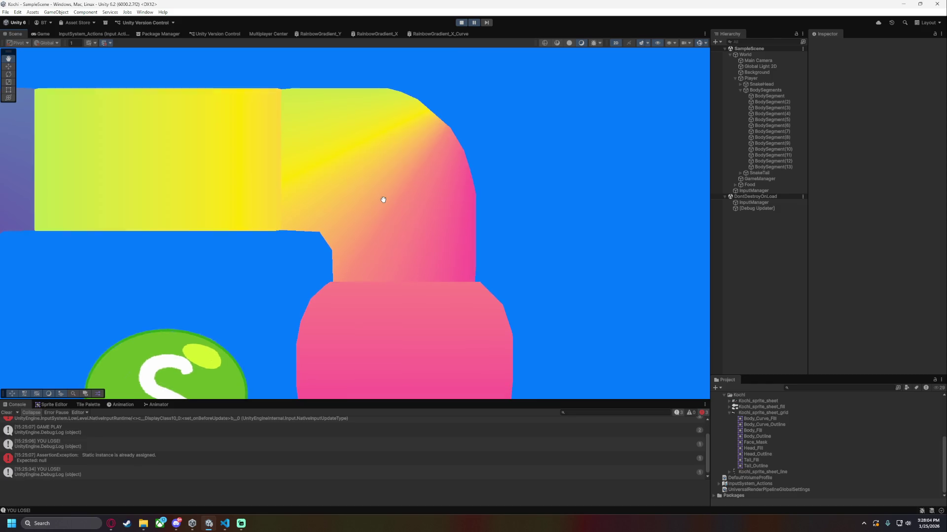
scroll(383, 200, "down", 2)
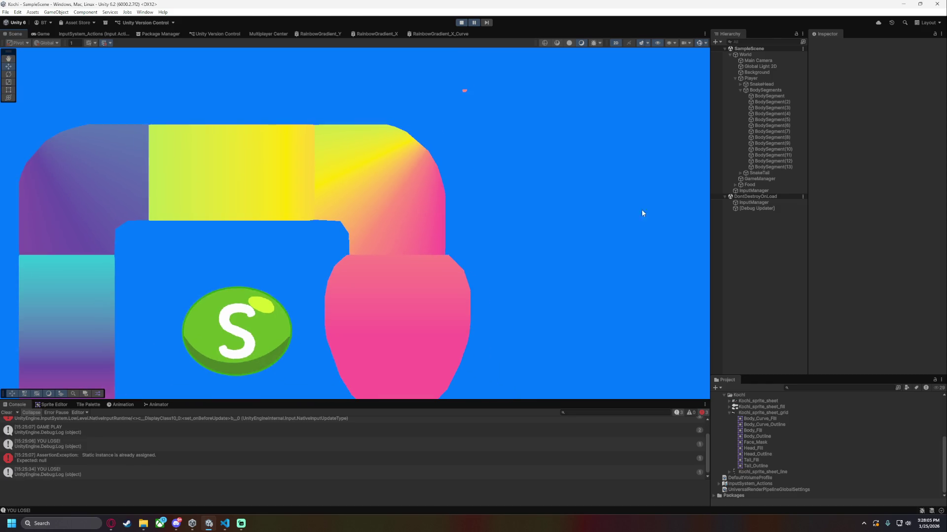
left_click(765, 97)
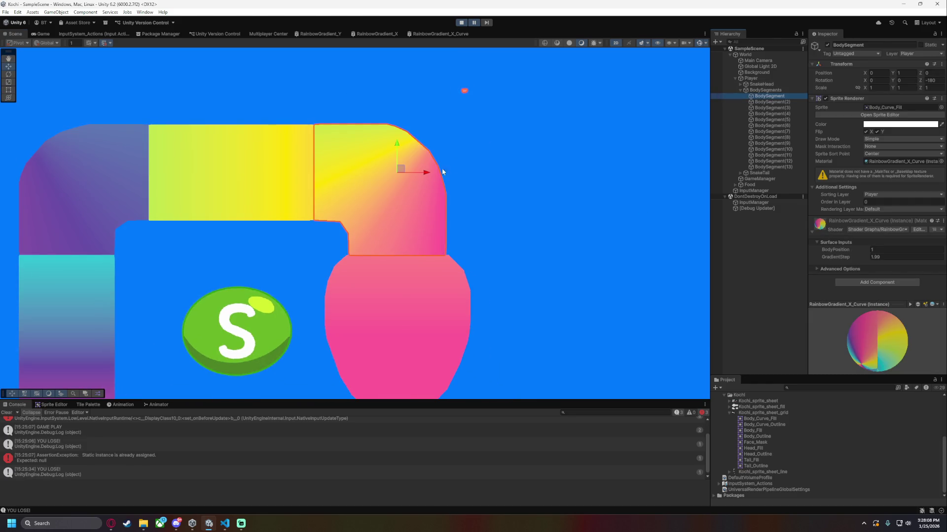
mouse_move(166, 273)
left_mouse_down()
mouse_move(290, 194)
mouse_move(389, 208)
mouse_move(401, 141)
mouse_move(321, 146)
left_mouse_up()
scroll(397, 194, "up", 1)
scroll(321, 146, "down", 2)
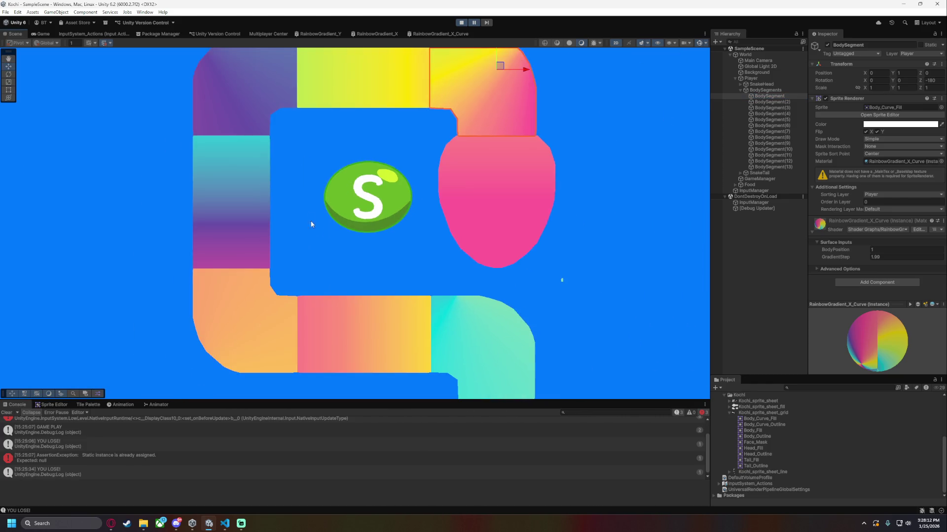
scroll(309, 221, "down", 2)
left_click_drag(359, 252, 389, 175)
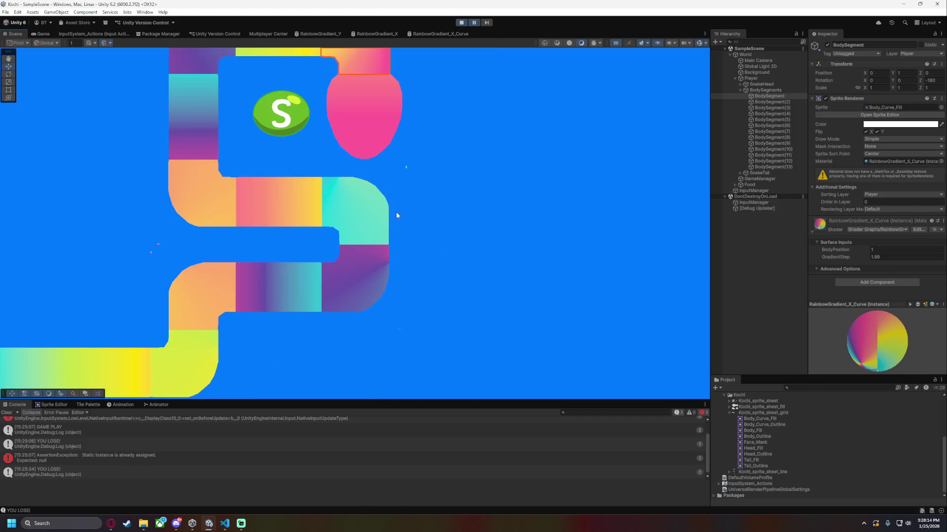
Delete the +1 Add node and place BodyPosition beside the Divide node in the graph.
left_click(436, 32)
scroll(414, 138, "up", 1)
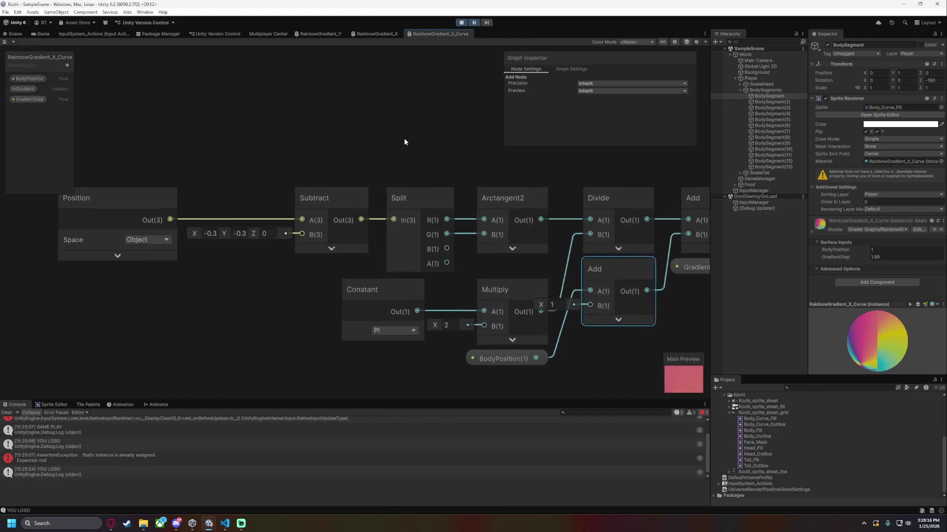
left_click_drag(413, 138, 223, 159)
key("Delete")
mouse_move(288, 327)
left_mouse_down()
mouse_move(318, 318)
mouse_move(384, 227)
mouse_move(393, 235)
mouse_move(473, 204)
left_mouse_up()
Set the curved body segment's GradientStep to 2 and attempt to save with Ctrl+S.
left_click(2, 35)
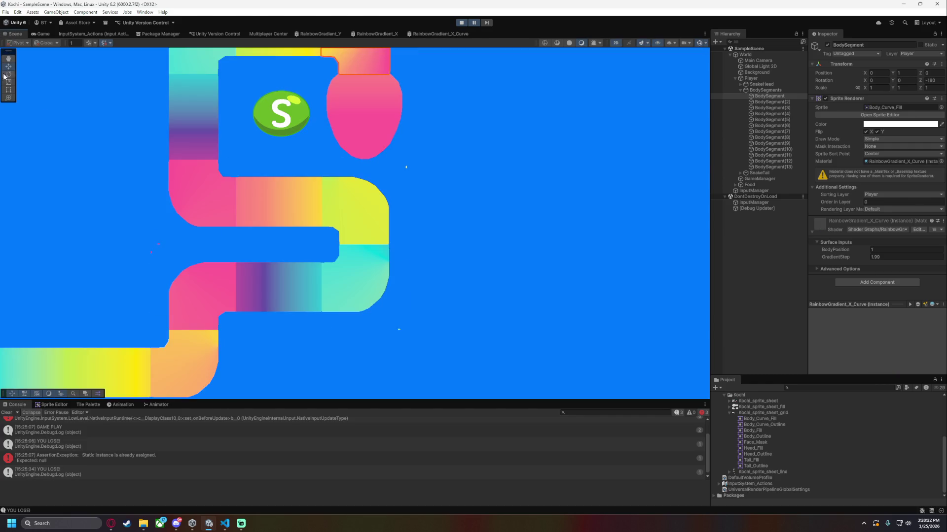
scroll(366, 257, "up", 1)
left_click_drag(235, 103, 312, 223)
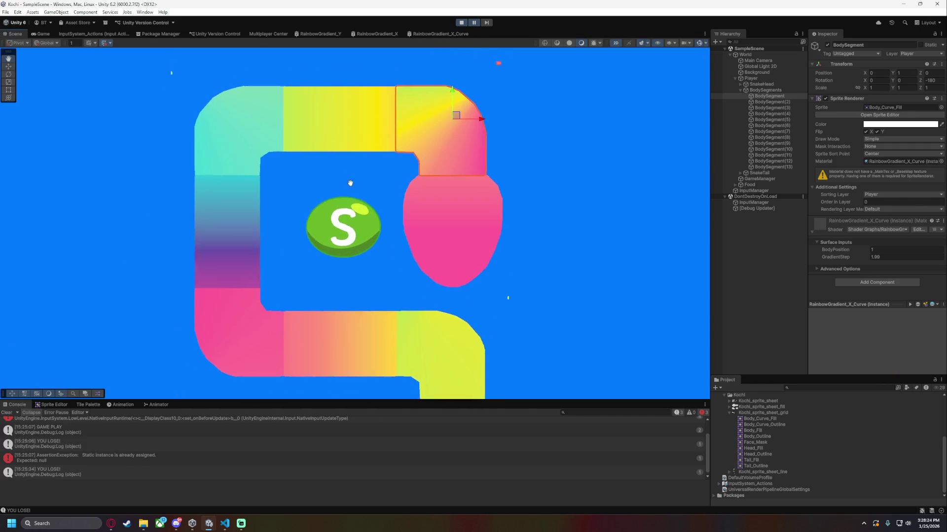
scroll(353, 174, "up", 3)
left_click(288, 262)
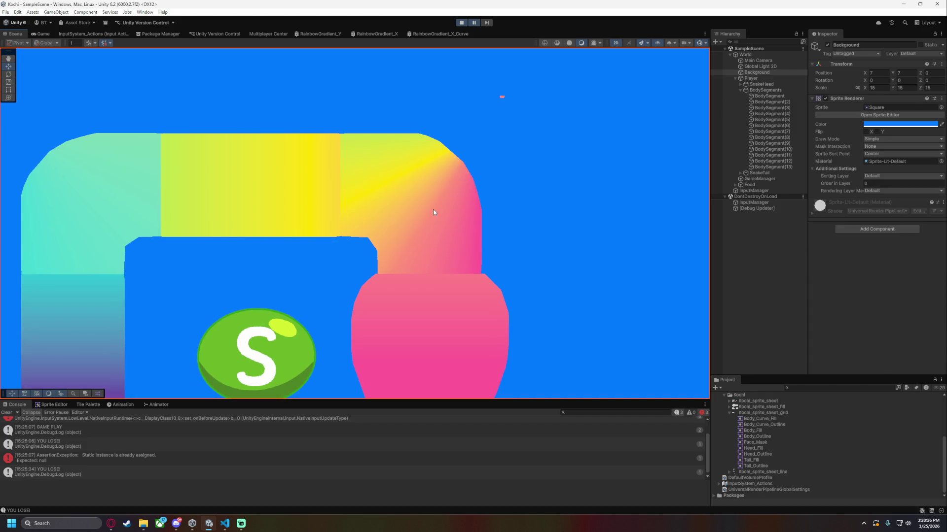
left_click(432, 210)
left_click(889, 257)
type("2")
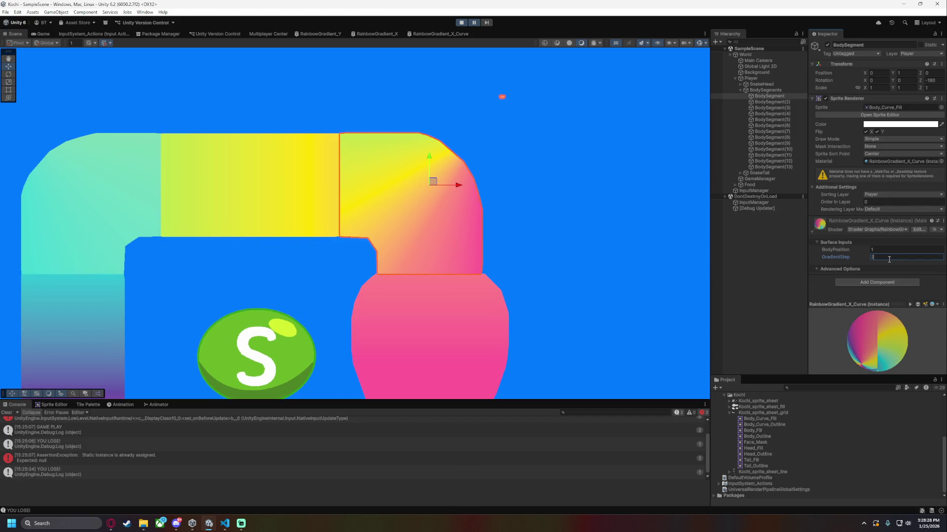
left_click(561, 228)
key("ctrl+s")
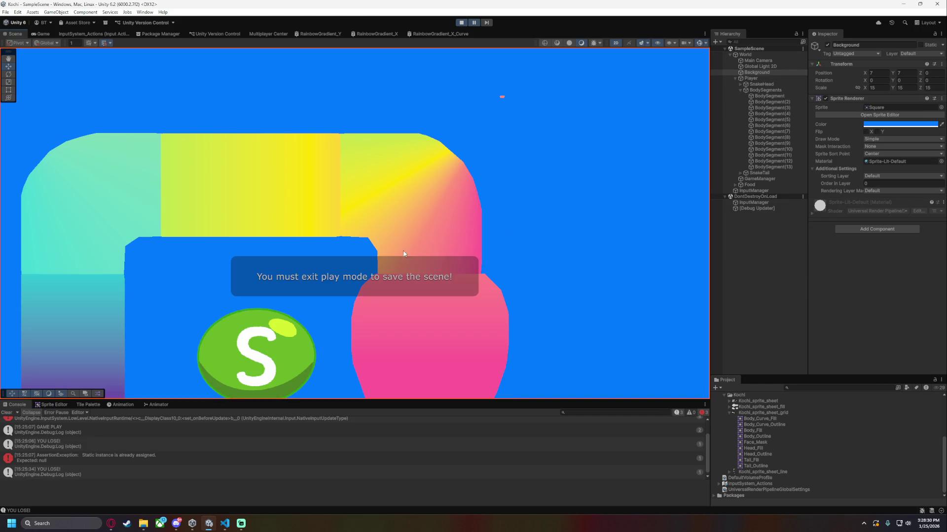
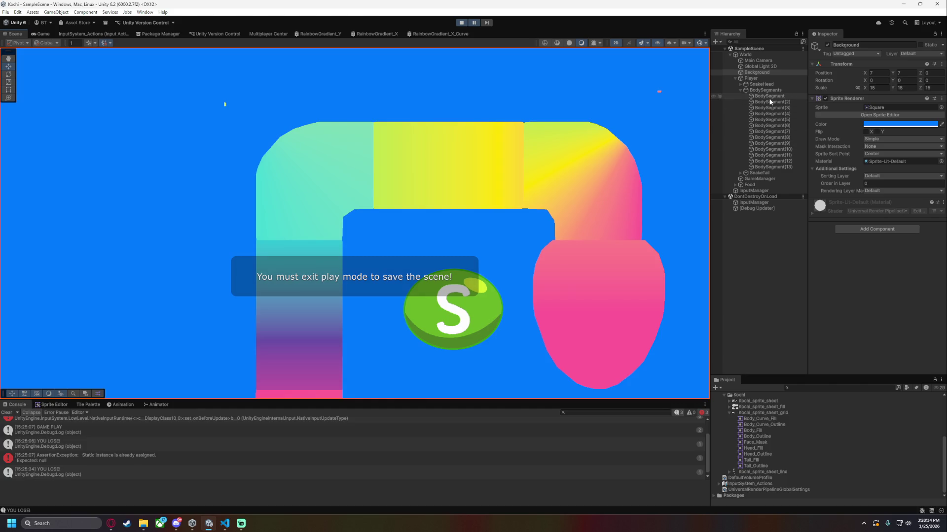
Try feeding Split's R channel into Arctangent2's B input, compare the snake, then undo it.
scroll(527, 218, "up", 3)
scroll(444, 215, "down", 1)
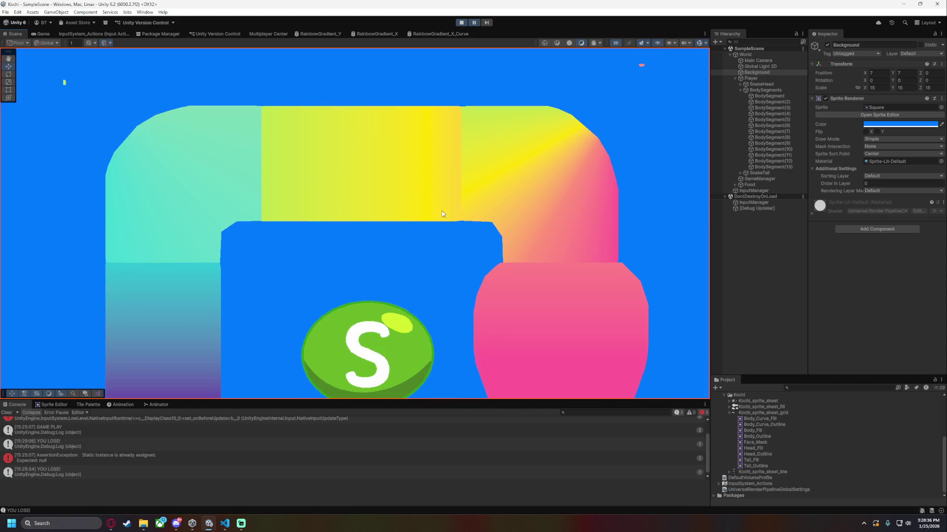
left_click(426, 33)
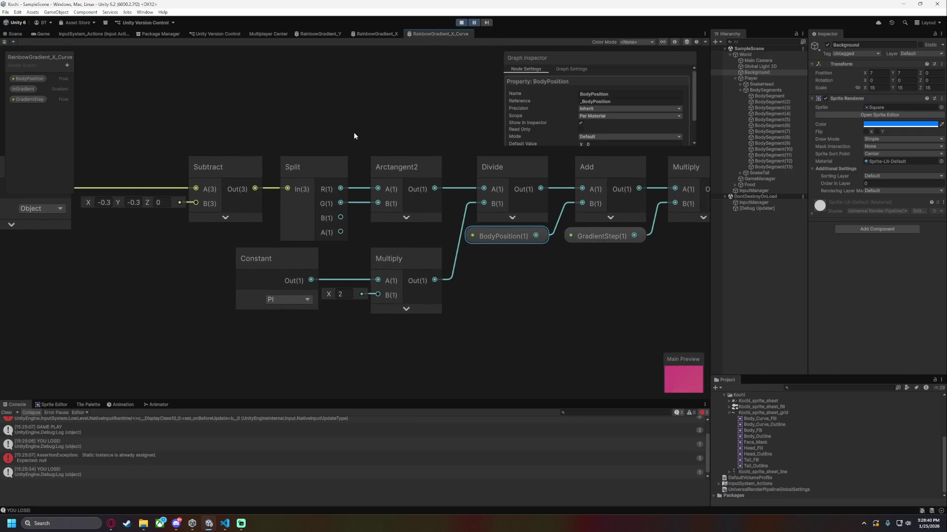
mouse_move(340, 189)
left_mouse_down()
mouse_move(376, 204)
mouse_move(378, 189)
left_mouse_up()
left_click(14, 34)
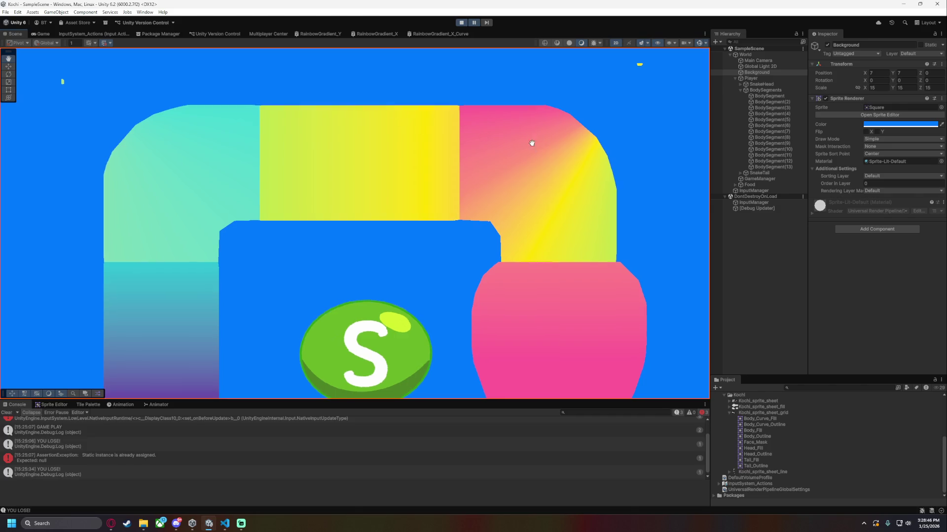
left_click(454, 33)
key("ctrl+z")
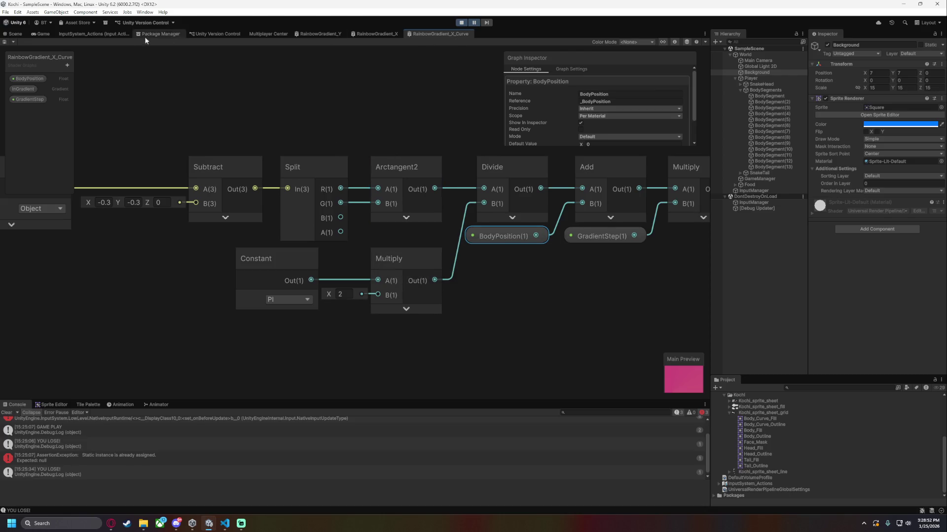
left_click(15, 33)
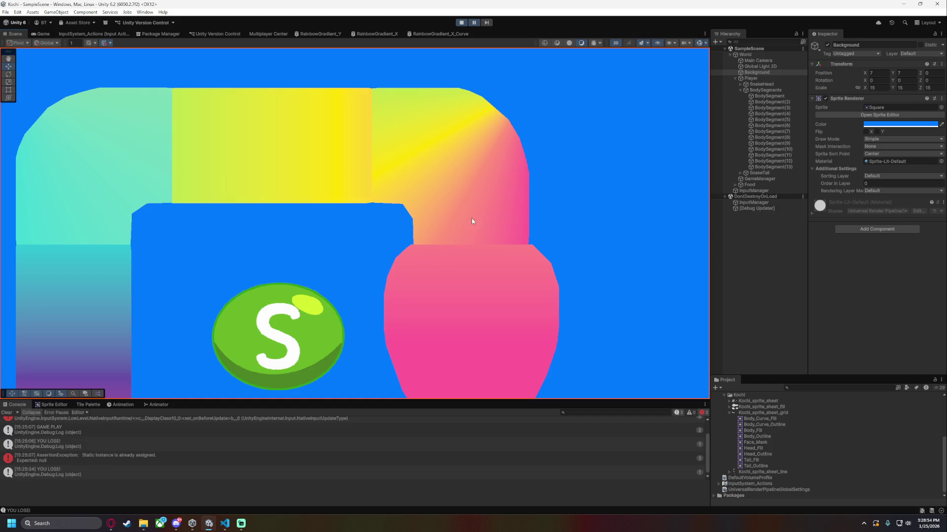
scroll(602, 227, "down", 3)
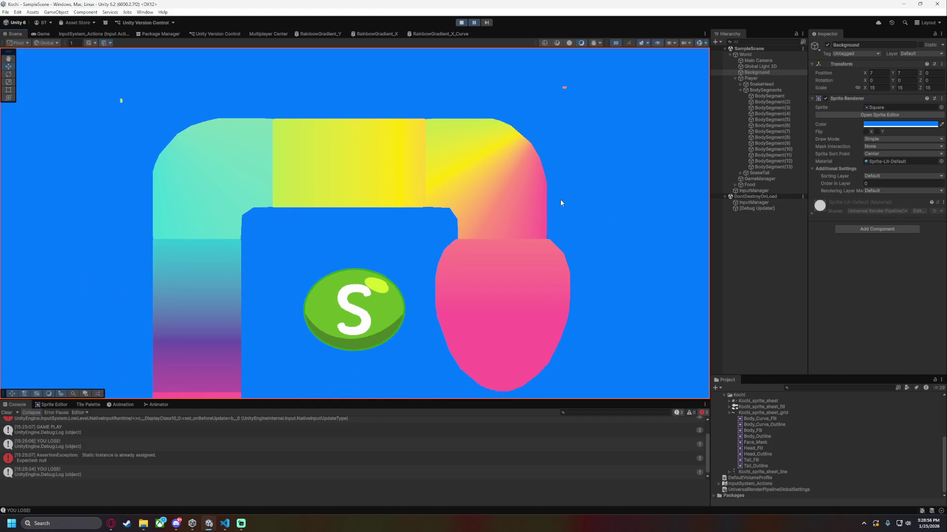
scroll(567, 69, "up", 5)
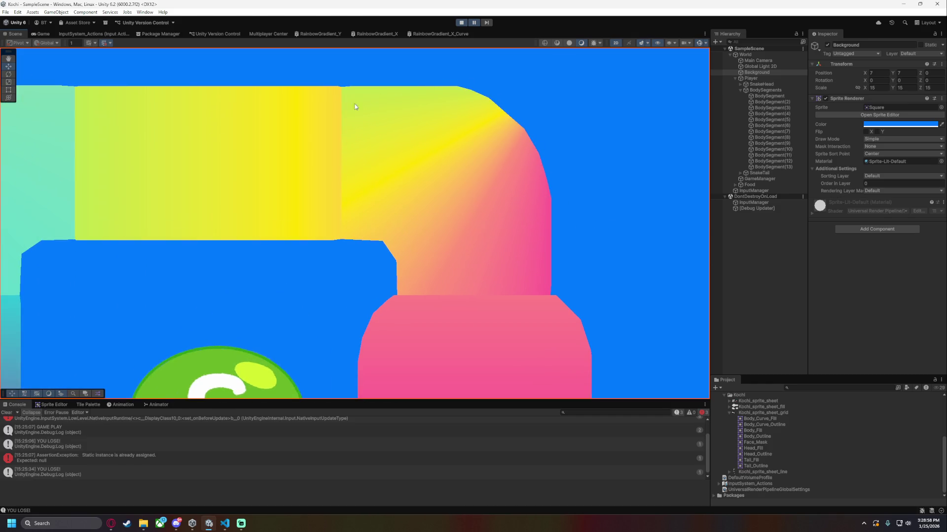
scroll(333, 201, "down", 2)
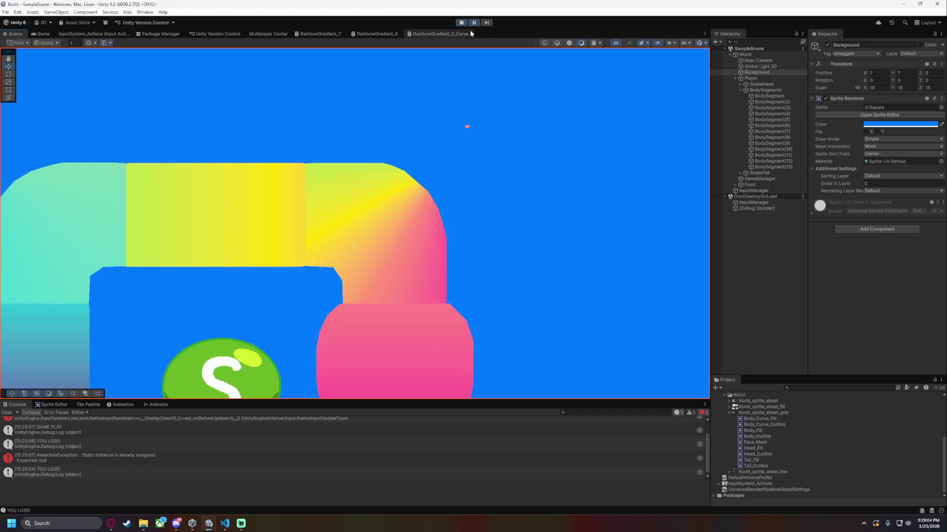
Start editing the Subtract node's Y and X offset values and check the scene.
left_click(434, 34)
left_click(240, 191)
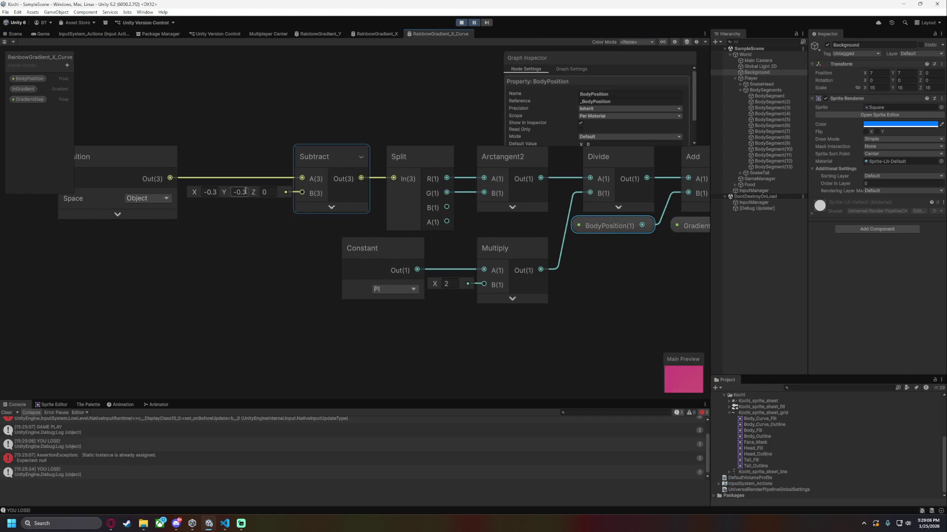
key("Delete")
left_click(207, 192)
left_click(10, 33)
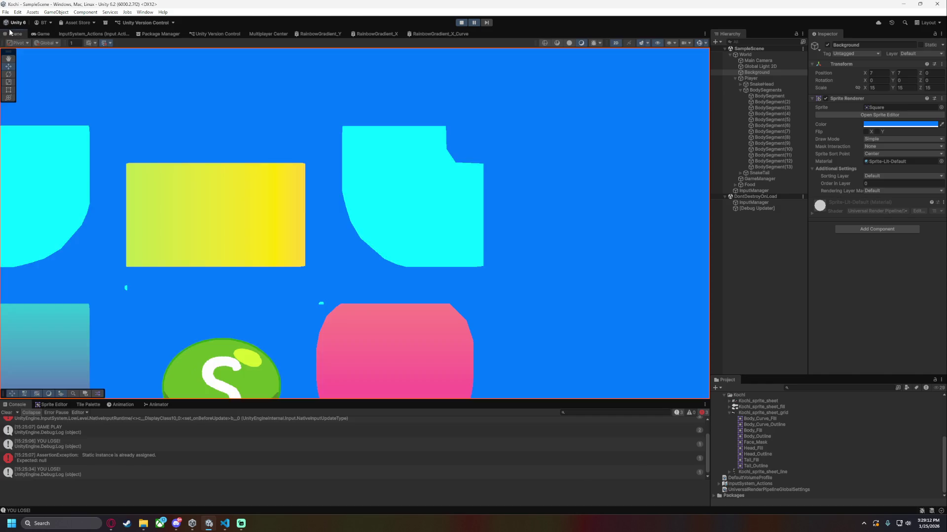
left_click_drag(457, 217, 502, 173)
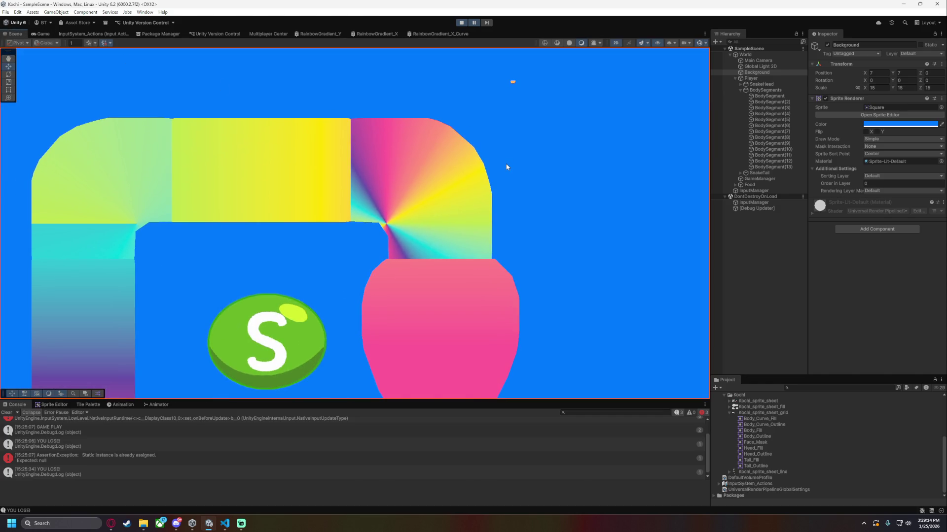
Set the Subtract offset to X 0.5, Y 0.5 and save the shader graph.
left_click(438, 34)
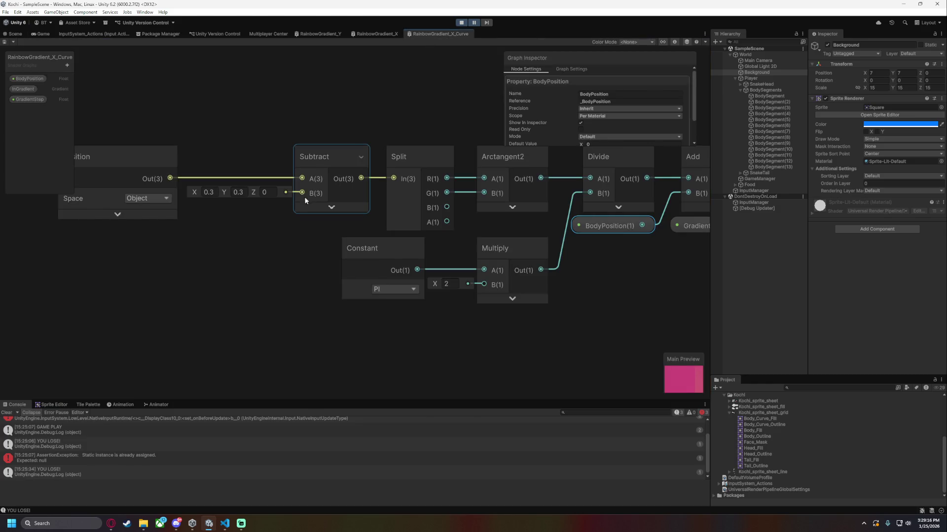
double_click(208, 192)
type("0.5")
key("Tab")
type("0.5")
key("ctrl+s")
left_click(15, 33)
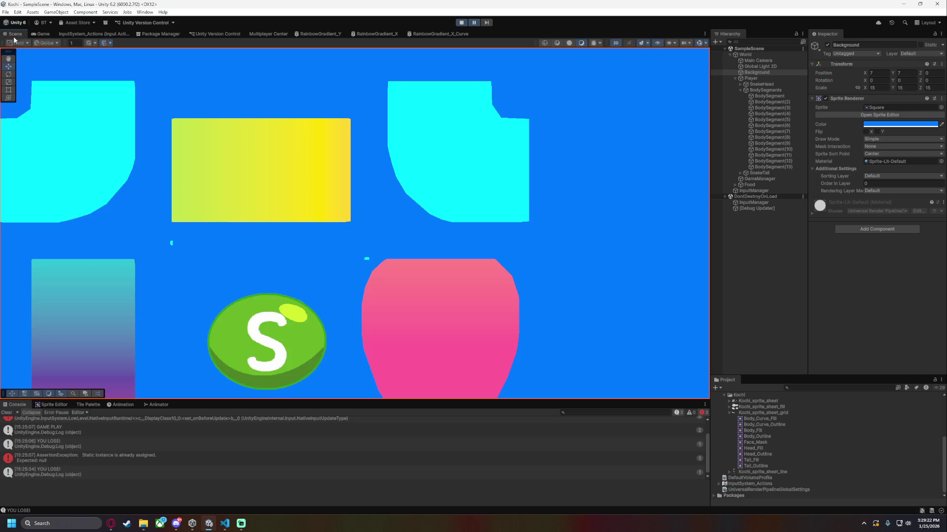
scroll(515, 123, "down", 2)
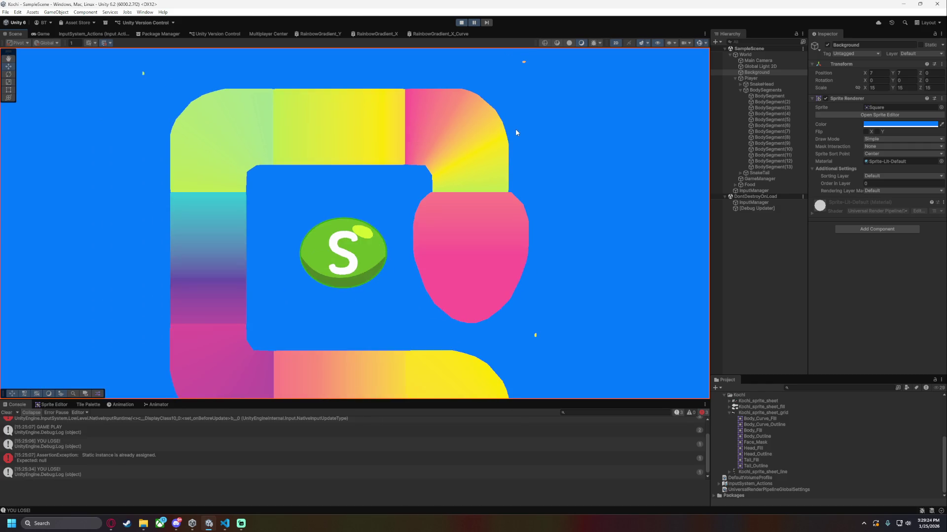
scroll(516, 139, "up", 4)
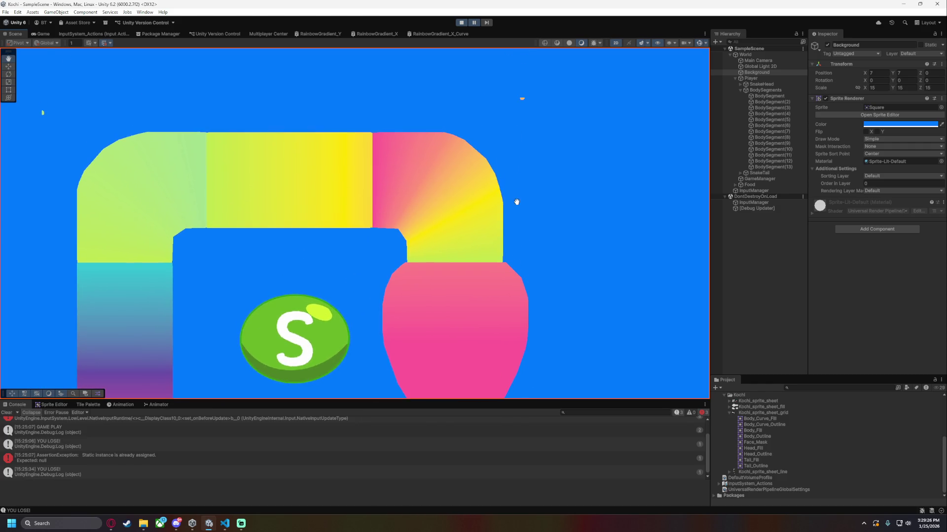
Wire Split R into Arctangent2 B and Split G into Arctangent2 A, then save.
left_click(439, 34)
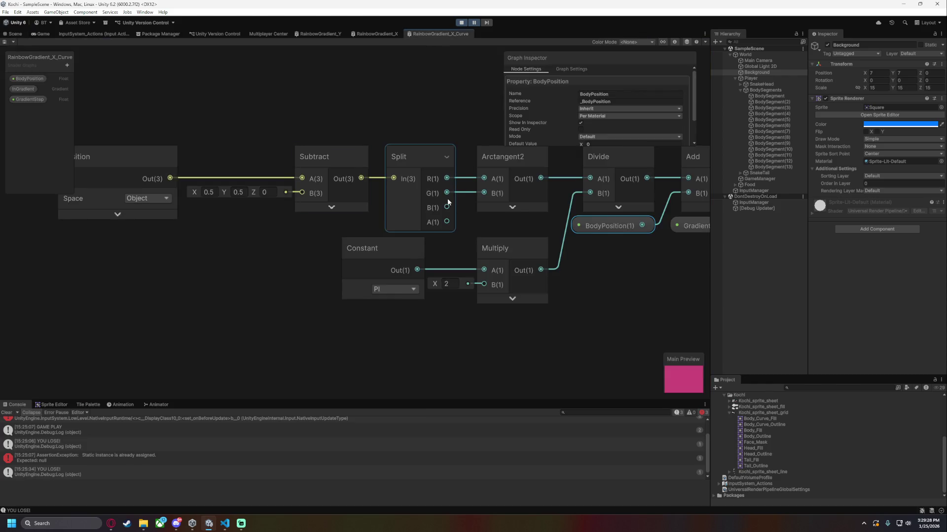
mouse_move(528, 209)
left_mouse_down()
mouse_move(431, 295)
mouse_move(608, 298)
left_mouse_up()
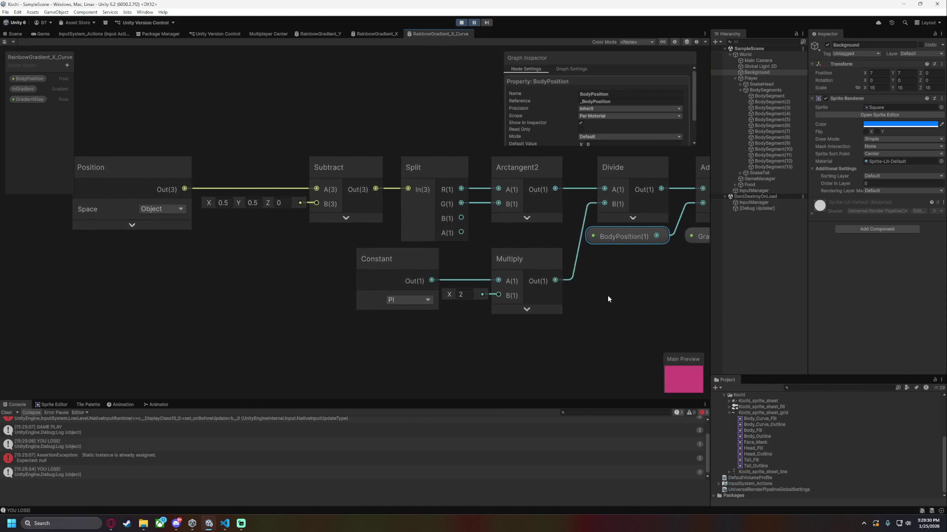
mouse_move(306, 243)
left_mouse_down()
mouse_move(360, 252)
mouse_move(250, 255)
mouse_move(504, 238)
left_mouse_up()
left_click(286, 253)
left_click(400, 211)
left_click_drag(277, 116, 360, 116)
mouse_move(397, 176)
left_mouse_down()
mouse_move(432, 163)
mouse_move(436, 182)
left_mouse_up()
key("ctrl+s")
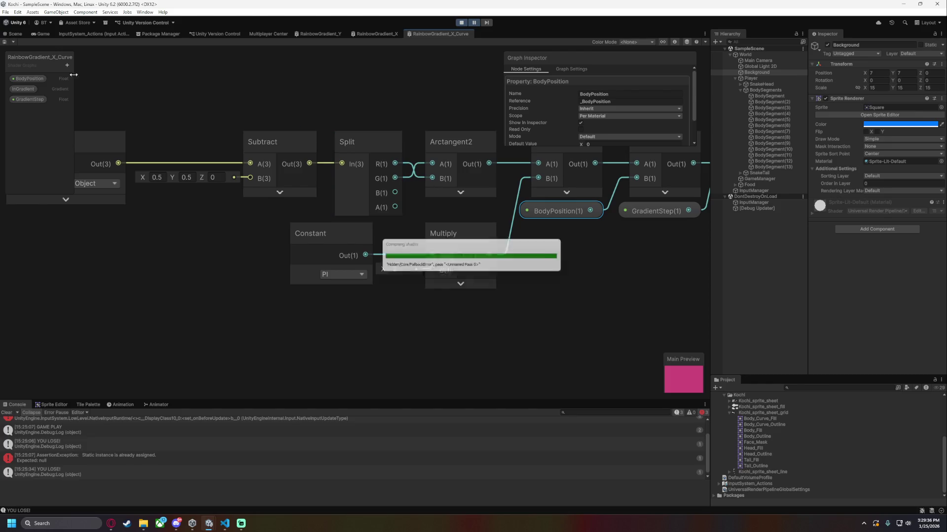
left_click(14, 33)
scroll(563, 201, "up", 1)
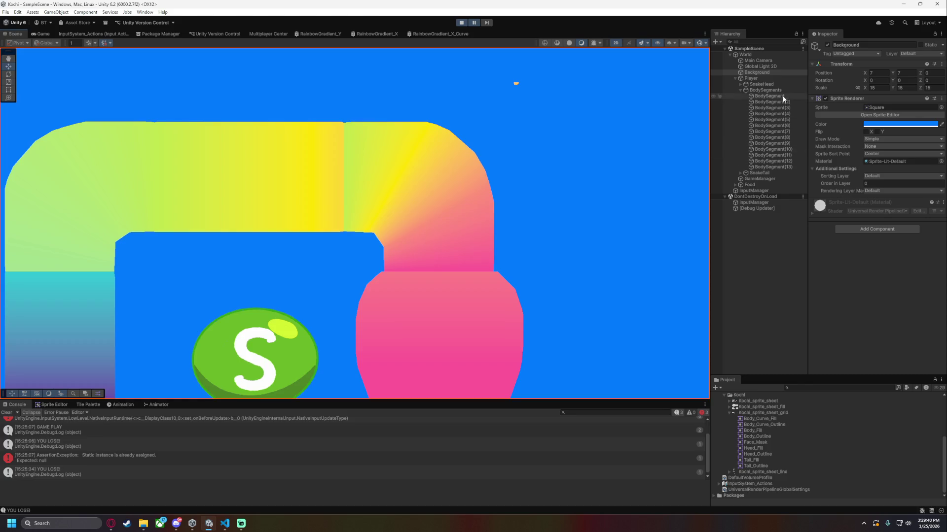
Try GradientStep values 1.5, 1.8, 1.9, 1.85 and 1.88 on the curved BodySegment.
left_click(772, 96)
left_click(884, 256)
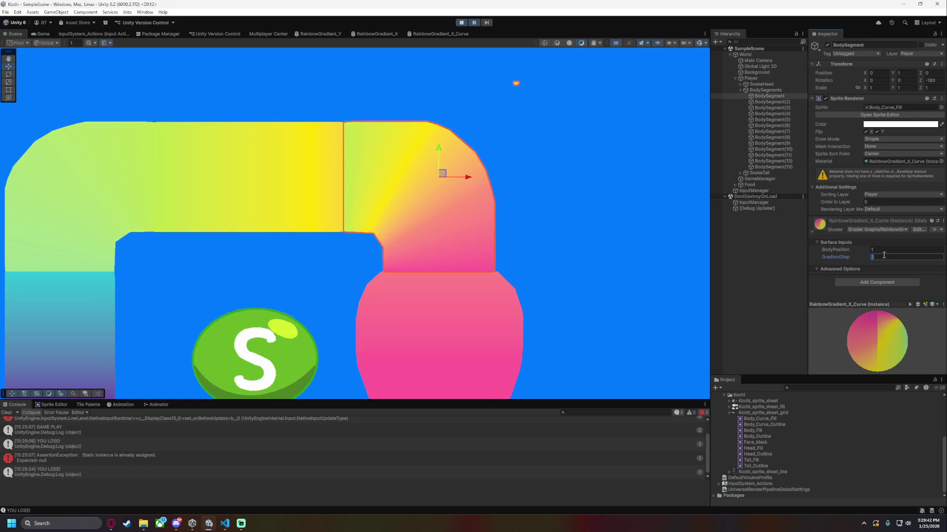
type("1.5")
key("BackSpace")
type("8")
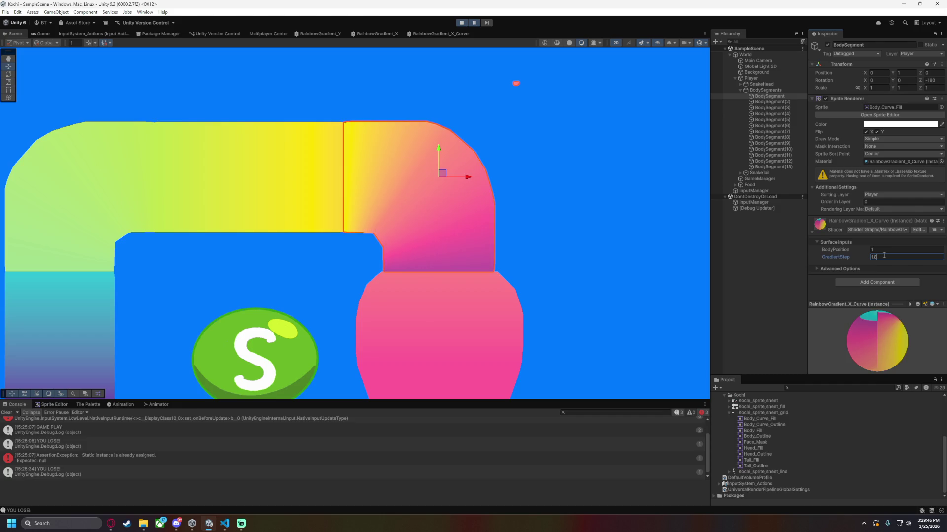
key("BackSpace")
type("9")
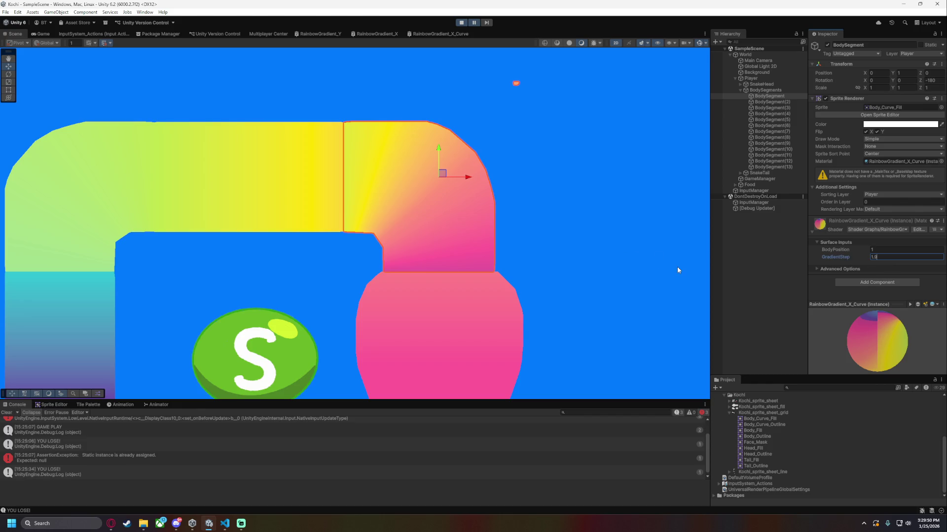
key("BackSpace")
type("85")
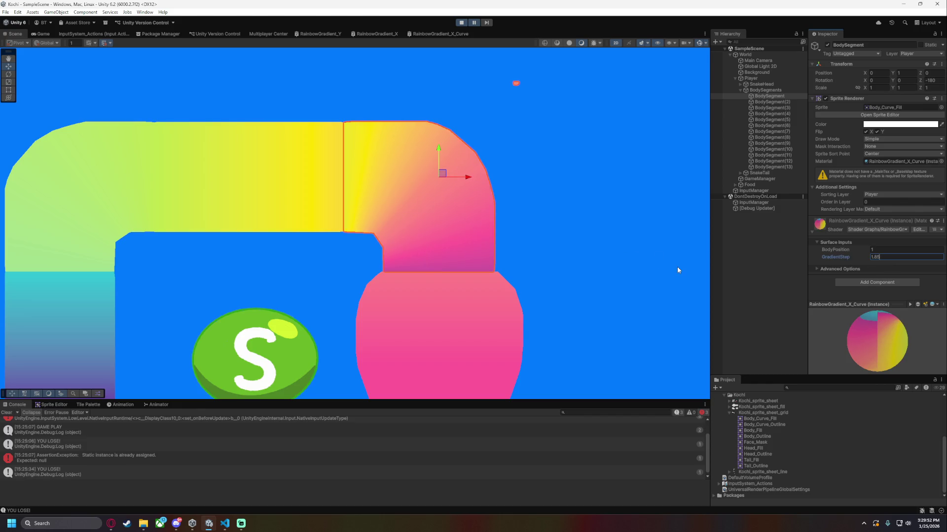
key("BackSpace")
type("8")
Settle the curved segment's GradientStep at 1.9, save, and clear the selection.
key("ctrl+a")
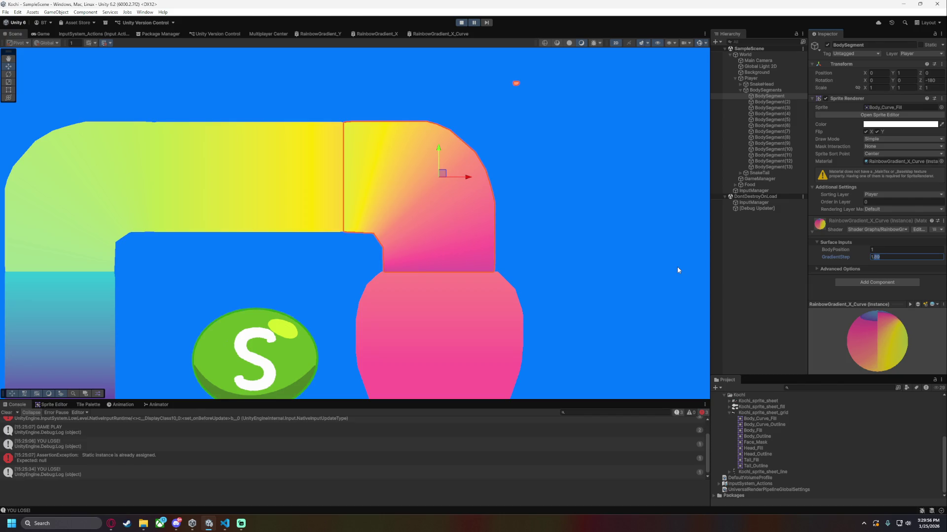
type("1.9")
key("ctrl+s")
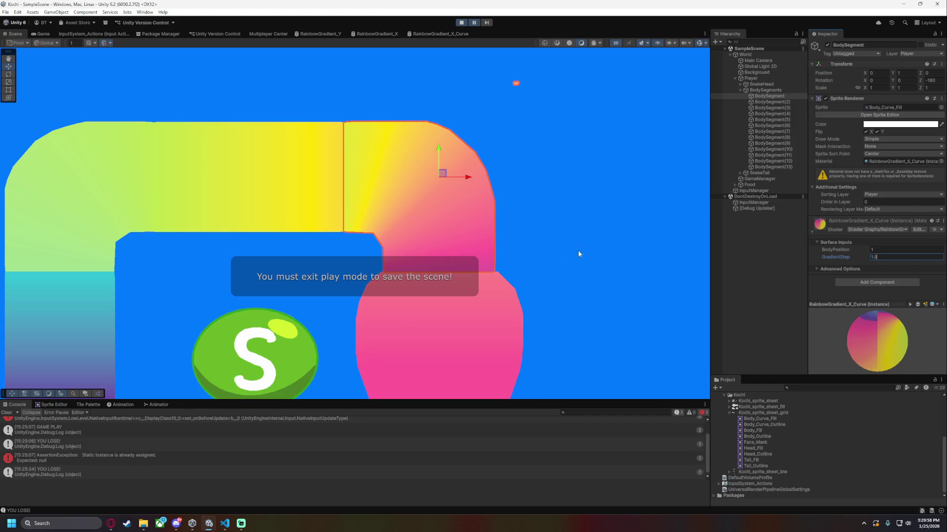
left_click(755, 273)
scroll(605, 252, "up", 5)
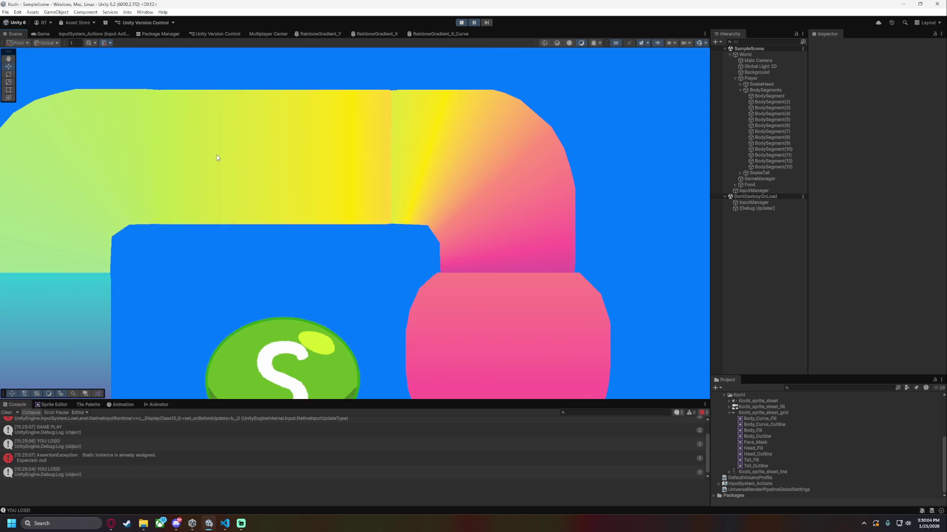
left_click(438, 33)
Try a Subtract offset with Y 0.8 and X ending in 8, save, and view the scene.
left_click(164, 179)
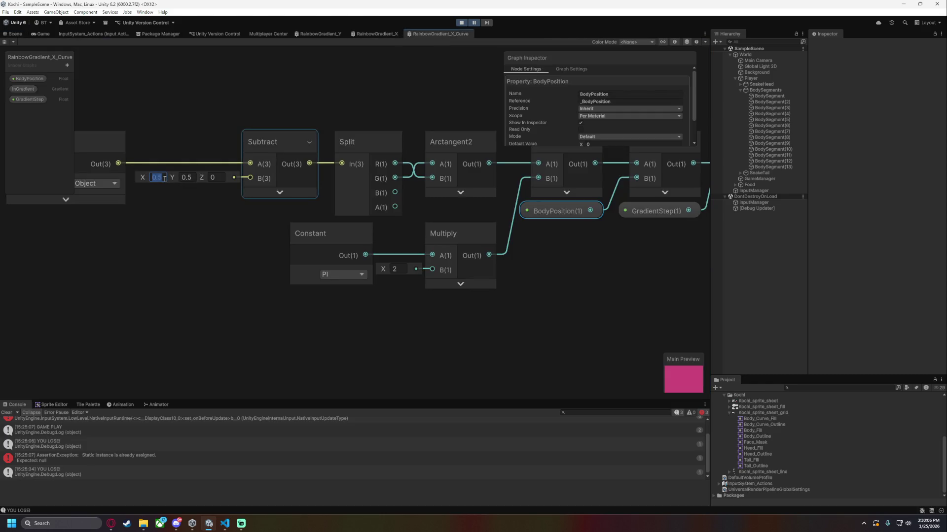
double_click(164, 179)
type("8")
key("Tab")
type("0.8")
key("ctrl+s")
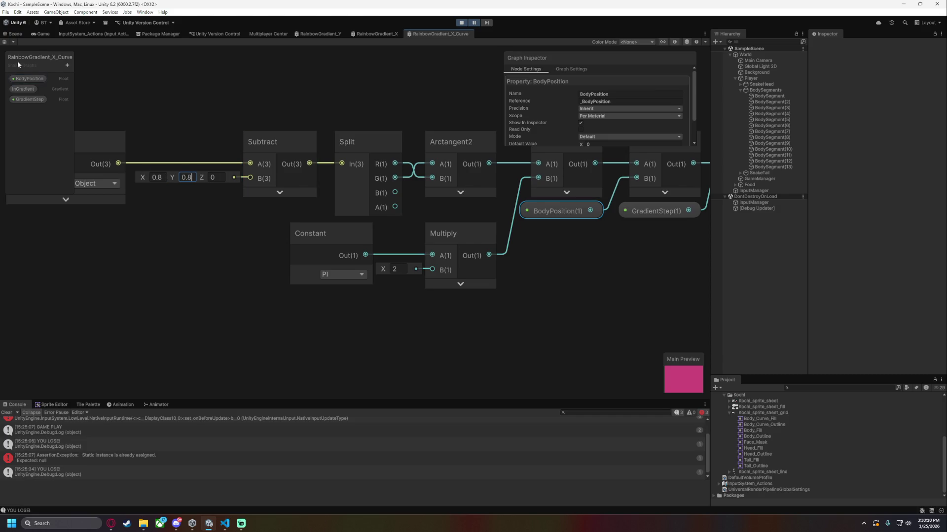
left_click(16, 34)
scroll(571, 192, "down", 3)
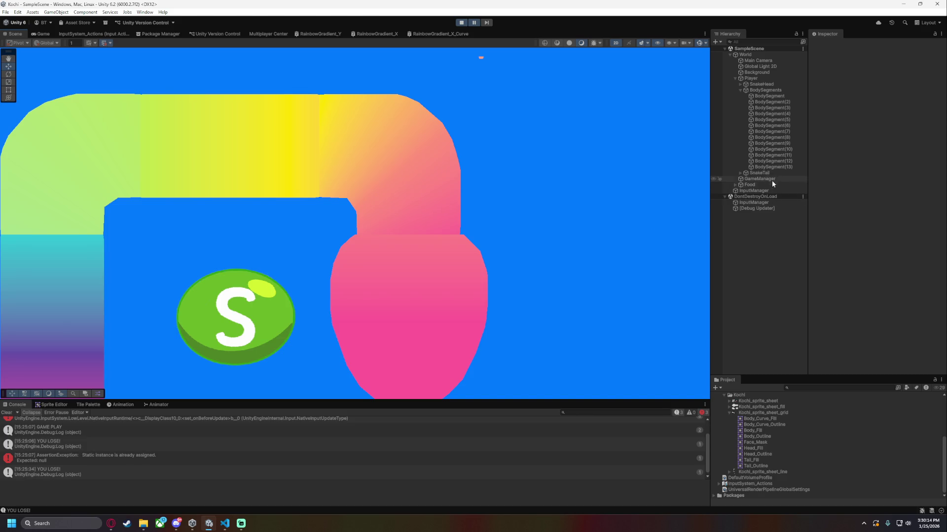
Set the curved BodySegment's GradientStep to 0.2.
left_click(771, 94)
left_click(898, 251)
left_click(898, 255)
type("0.2")
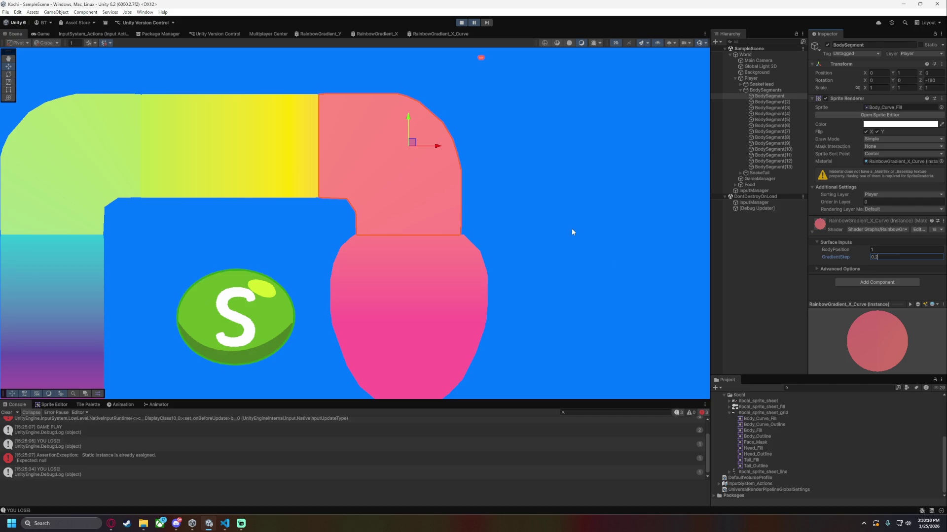
key("ctrl+s")
Change the Subtract X offset's last digit to 3, save, and check the curve.
left_click(439, 33)
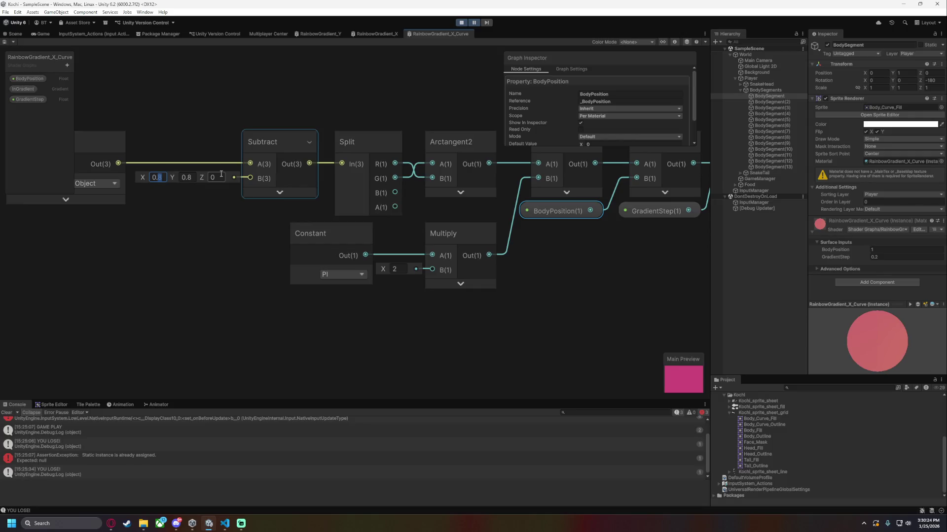
type("2")
key("BackSpace")
type("3")
key("Tab")
key("ctrl+s")
left_click(16, 35)
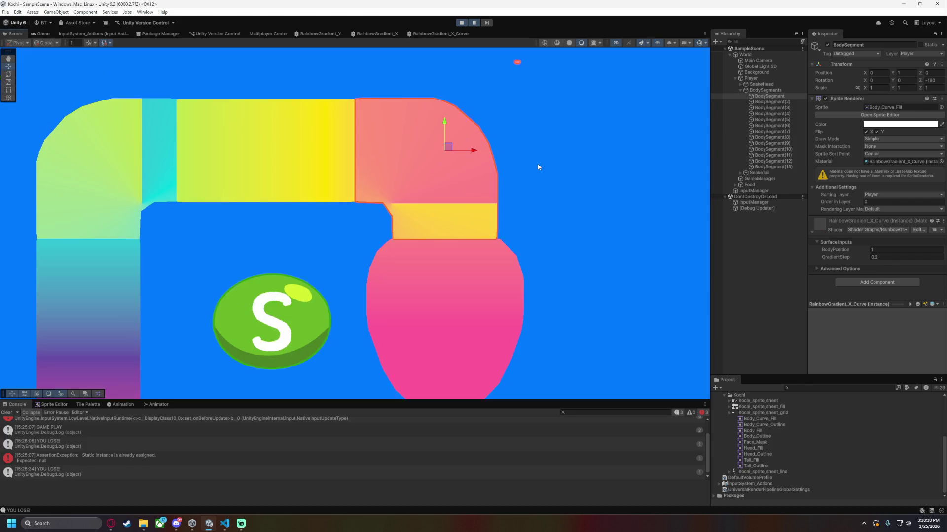
scroll(502, 158, "up", 2)
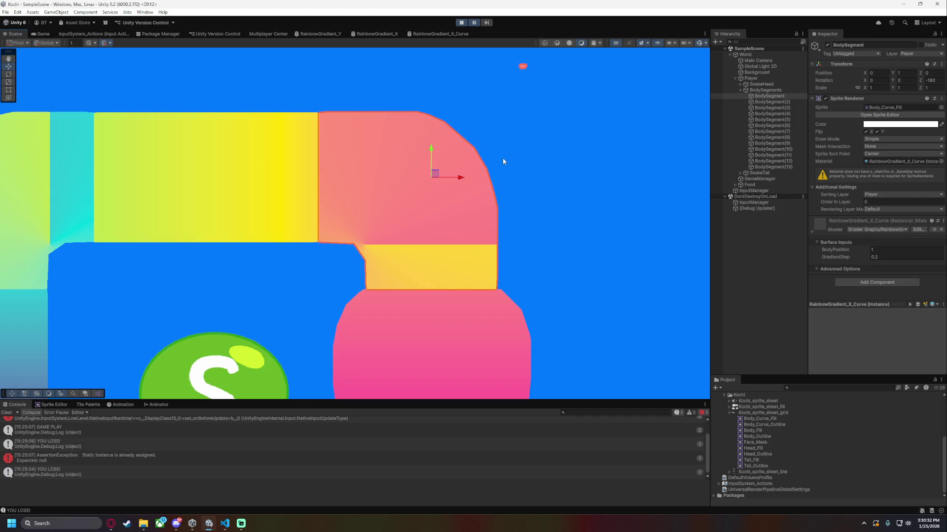
scroll(500, 155, "up", 2)
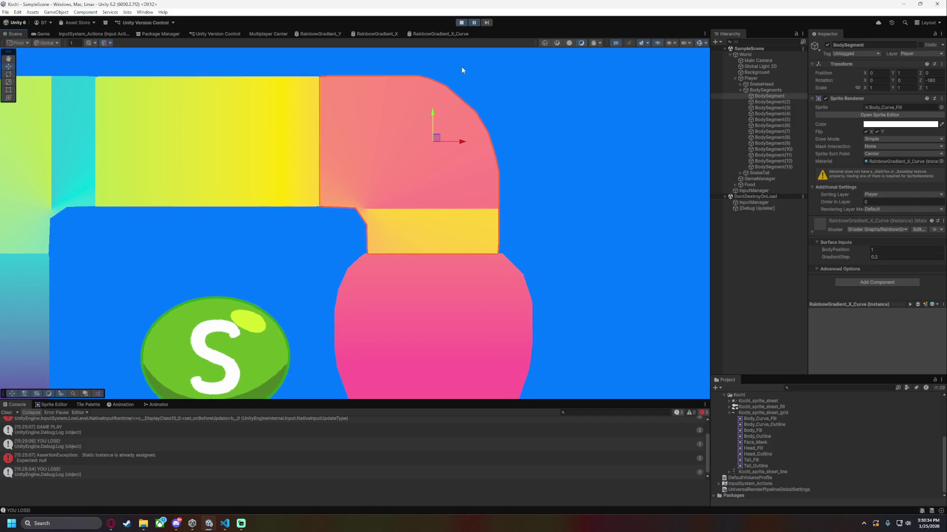
Set the Subtract X offset to 0 and compare the curved segment in the scene.
left_click(440, 34)
left_click(193, 178)
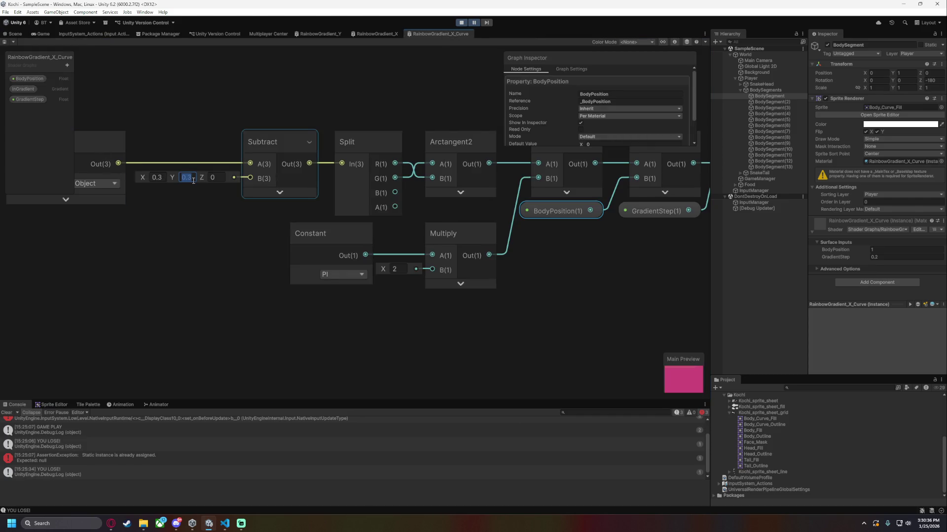
key("shift+Tab")
type("0")
key("Tab")
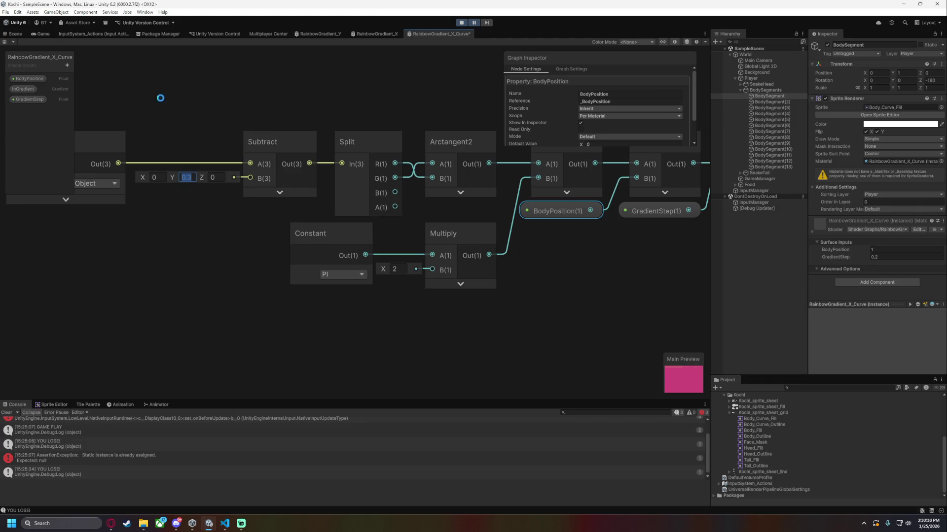
left_click(15, 33)
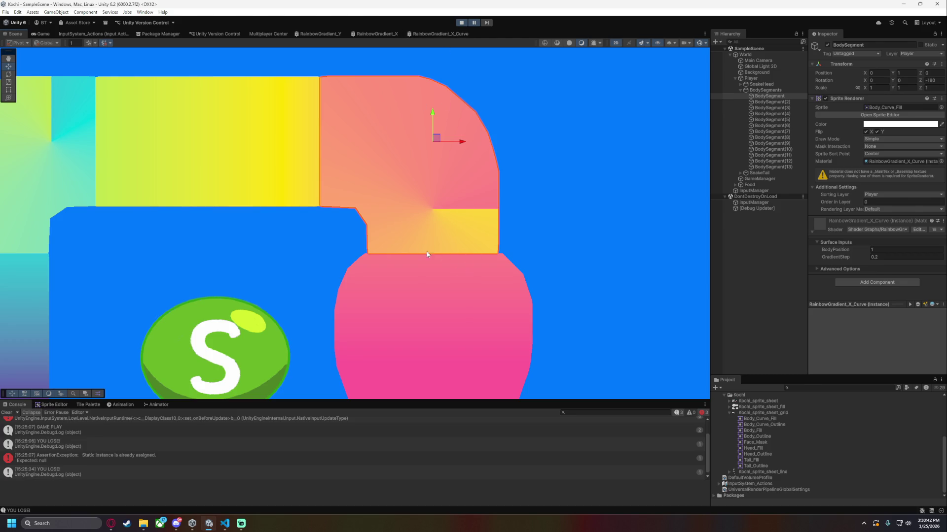
left_click(433, 36)
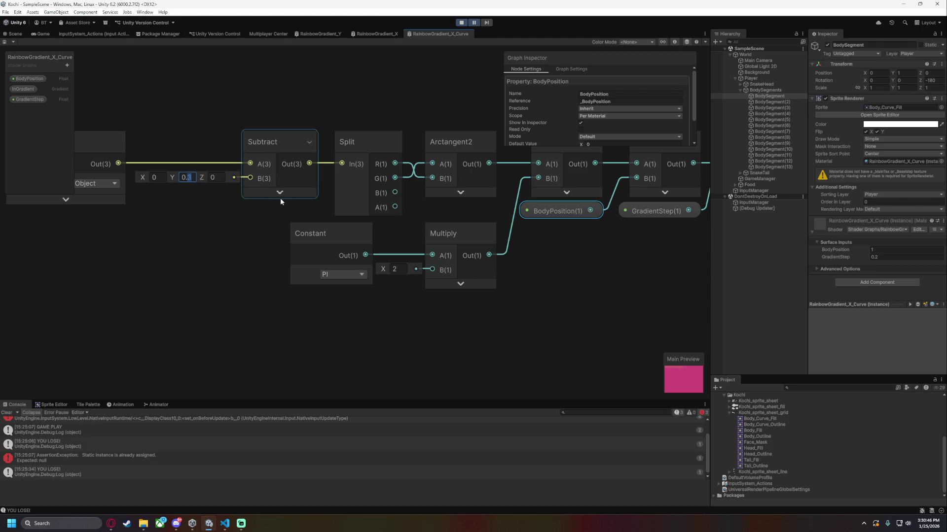
left_click(15, 33)
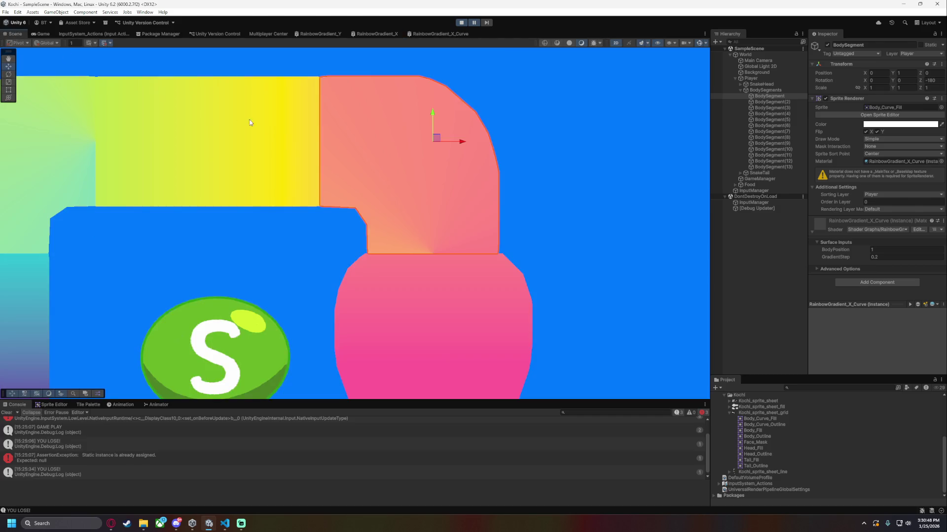
left_click(437, 35)
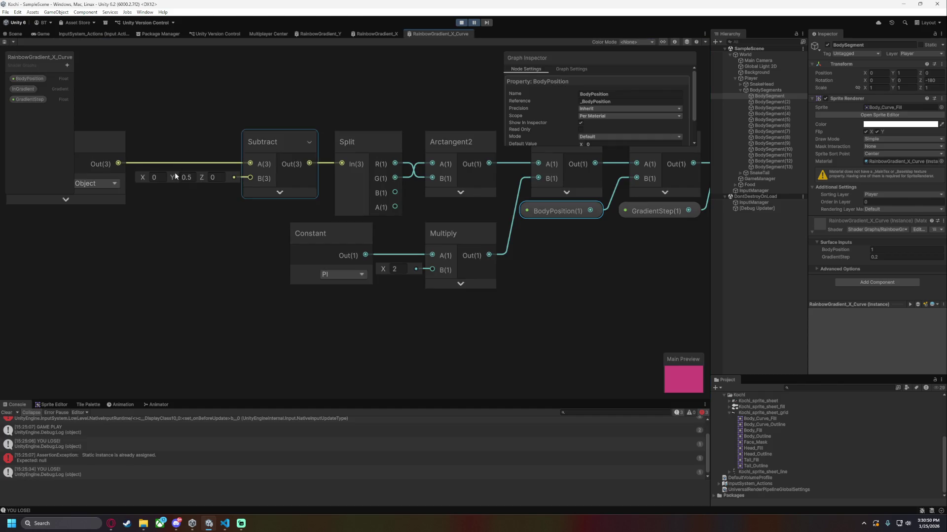
Try Subtract Y offsets of 0.5 and 0.49, checking the curve each time.
left_click(194, 177)
type("0.5")
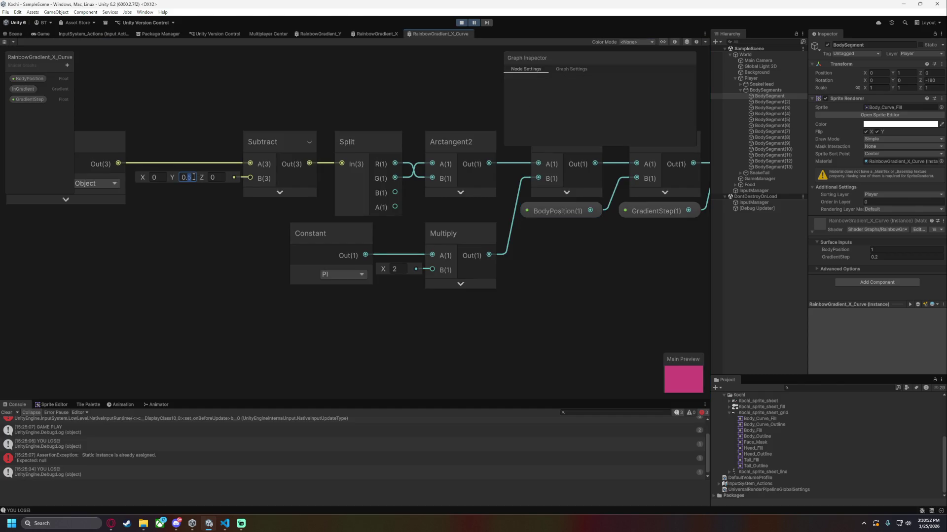
left_click(15, 34)
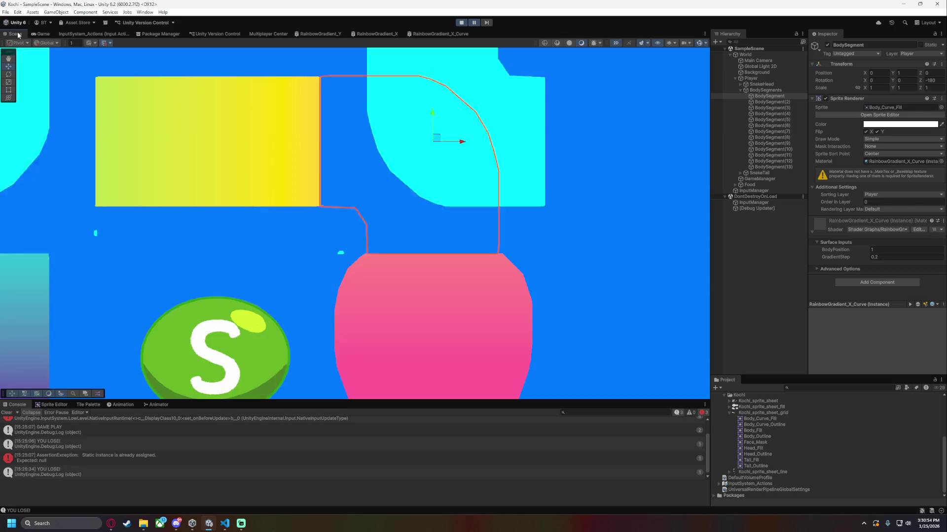
left_click(439, 34)
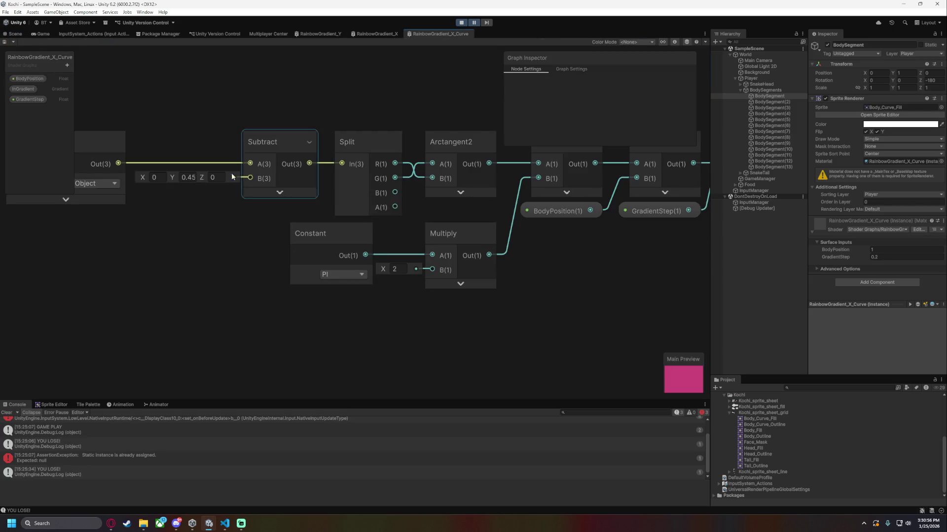
left_click(194, 177)
type("0.49")
left_click(15, 34)
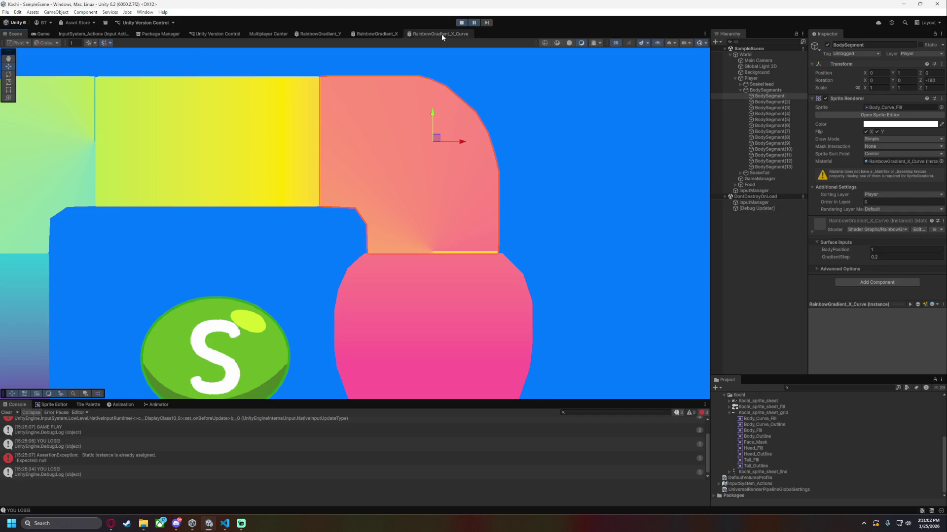
Further adjust the Subtract Y offset while checking the curved segment in the scene.
left_click(437, 34)
left_click(187, 177)
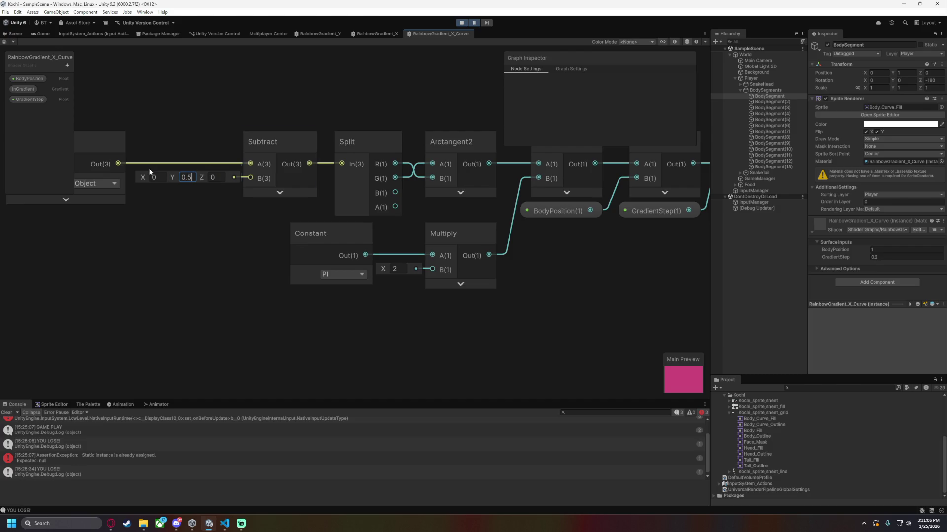
left_click(15, 34)
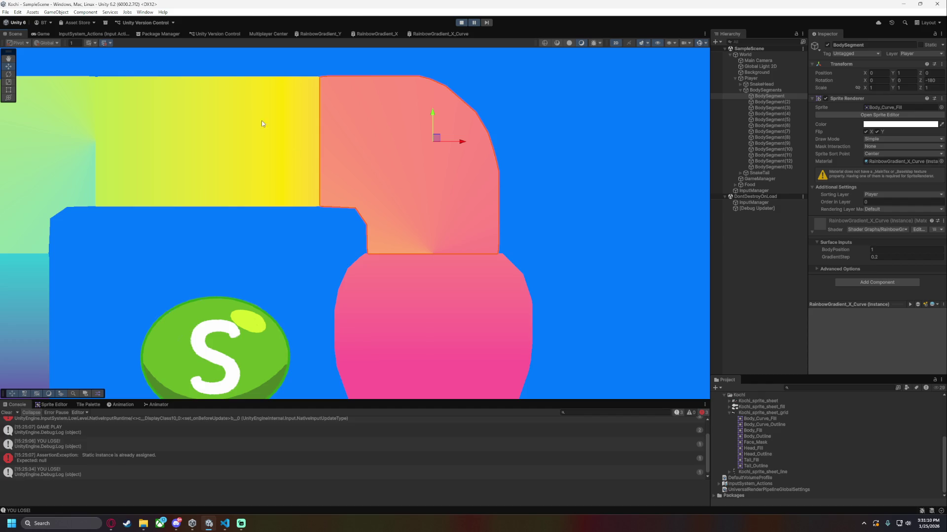
left_click(412, 33)
left_click(190, 178)
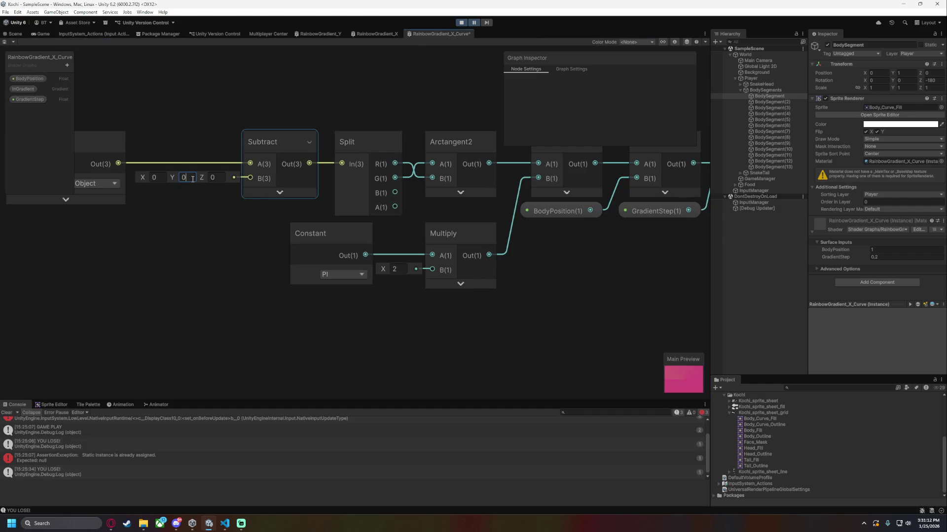
left_click(15, 34)
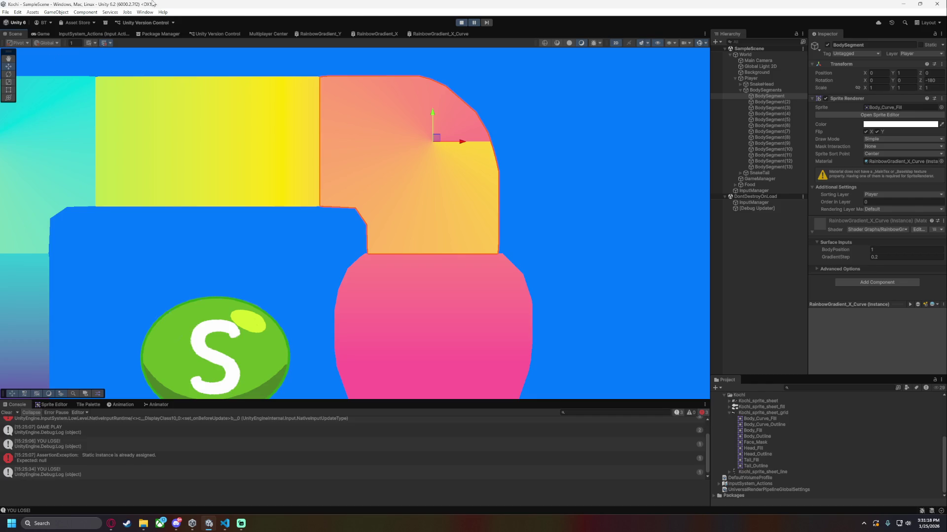
left_click(412, 34)
Tweak the Subtract X offset, starting from 0.54, checking the curve in the scene.
left_click(155, 178)
type("0.5")
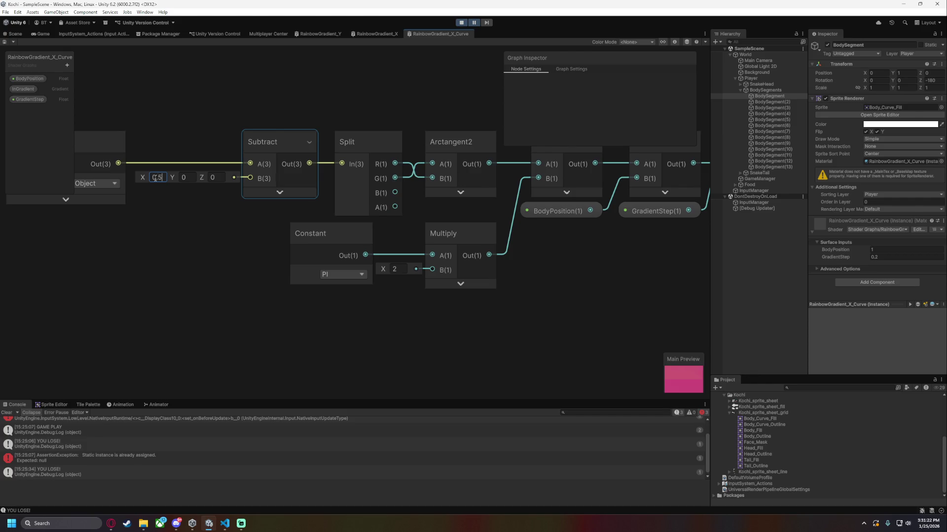
type("4")
key("BackSpace")
key("BackSpace")
type("4")
left_click(14, 33)
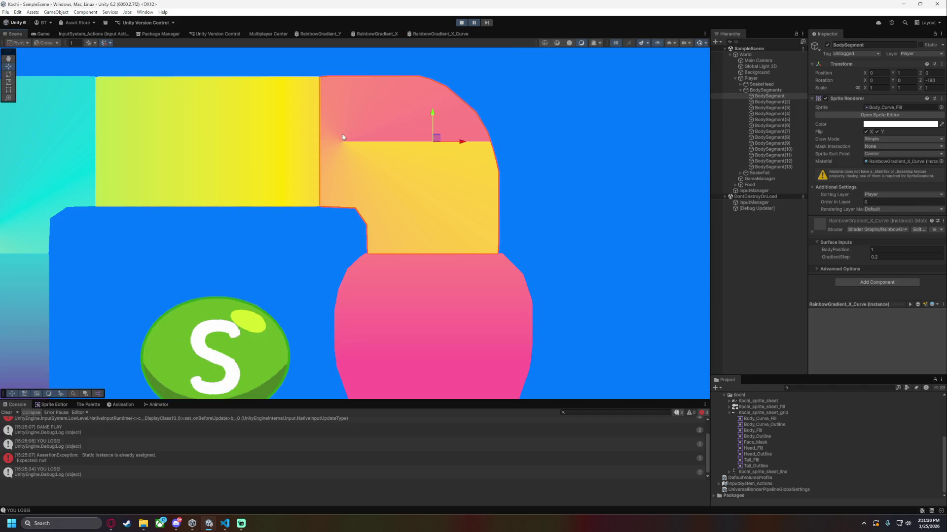
left_click(437, 34)
left_click(162, 178)
key("BackSpace")
type("5")
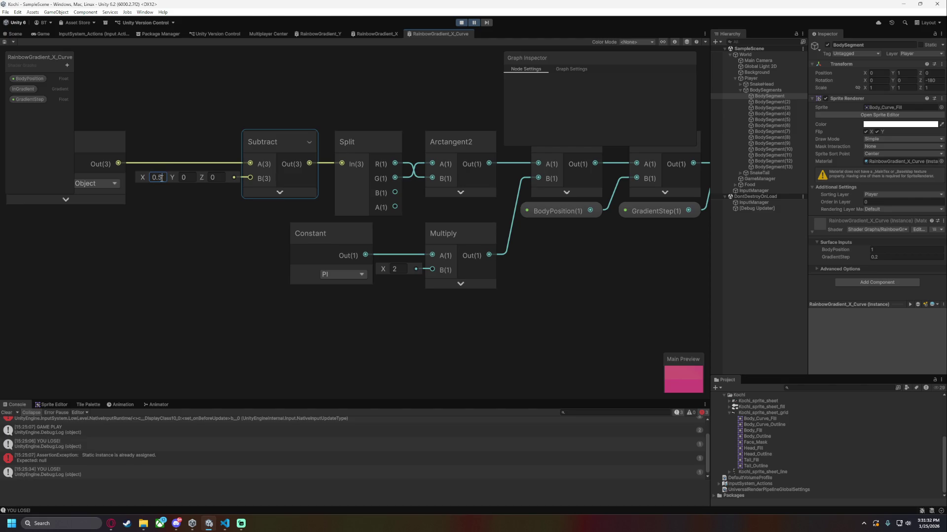
left_click(14, 34)
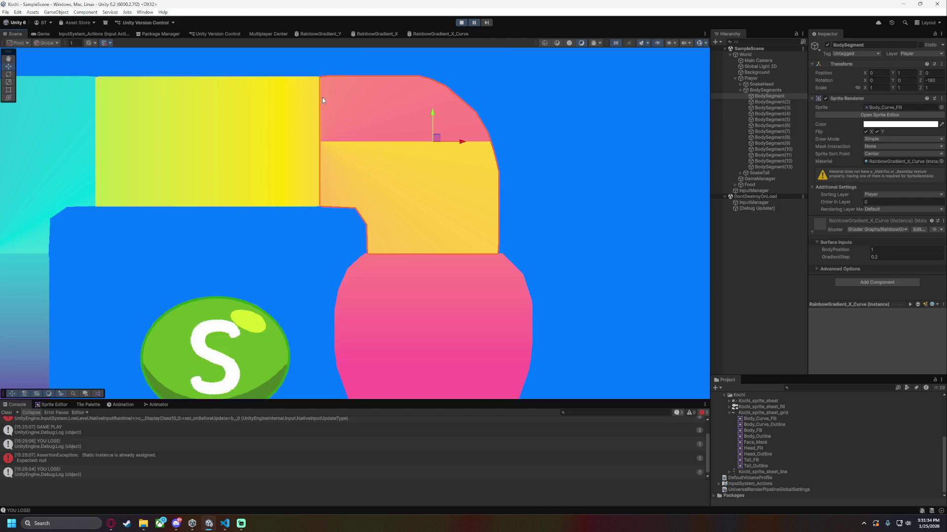
Set the Subtract Y offset to 0.5 and view the final curve in the scene.
left_click(458, 34)
left_click(188, 178)
type("0.5")
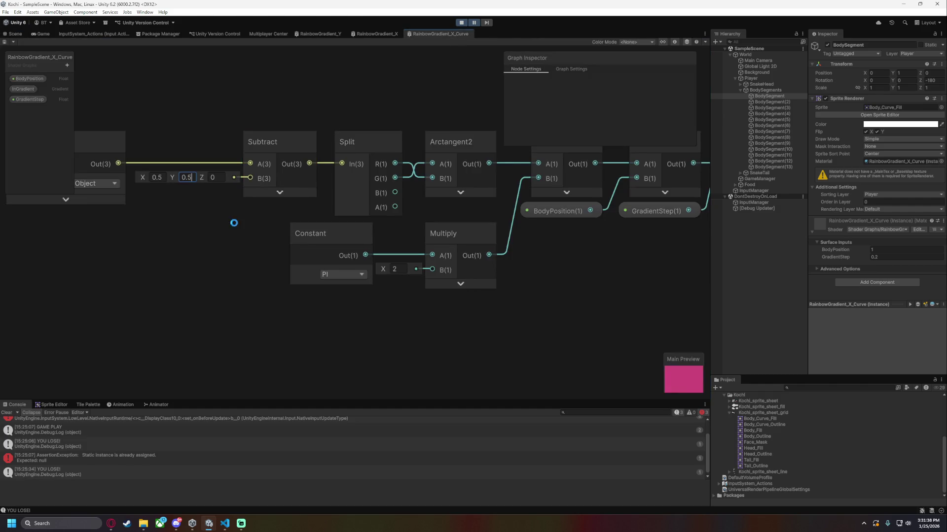
left_click(17, 33)
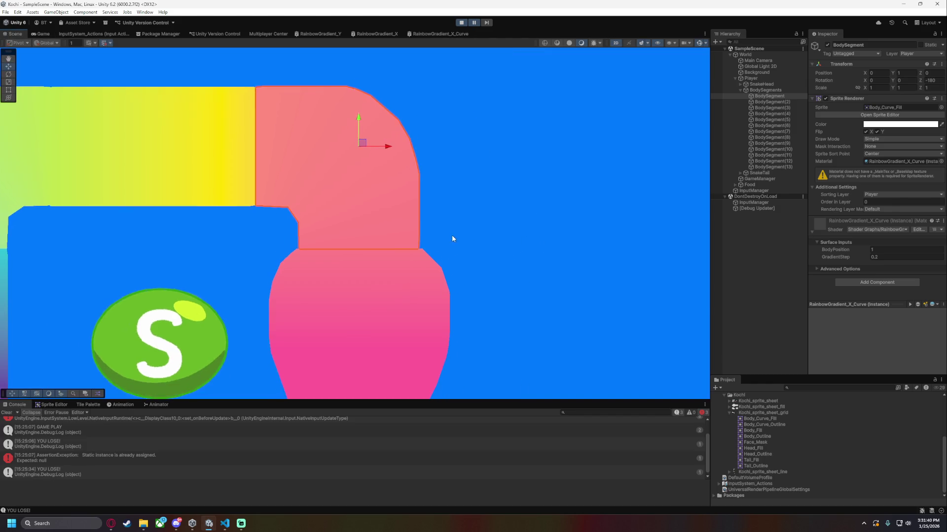
left_click(446, 34)
scroll(383, 280, "right", 5)
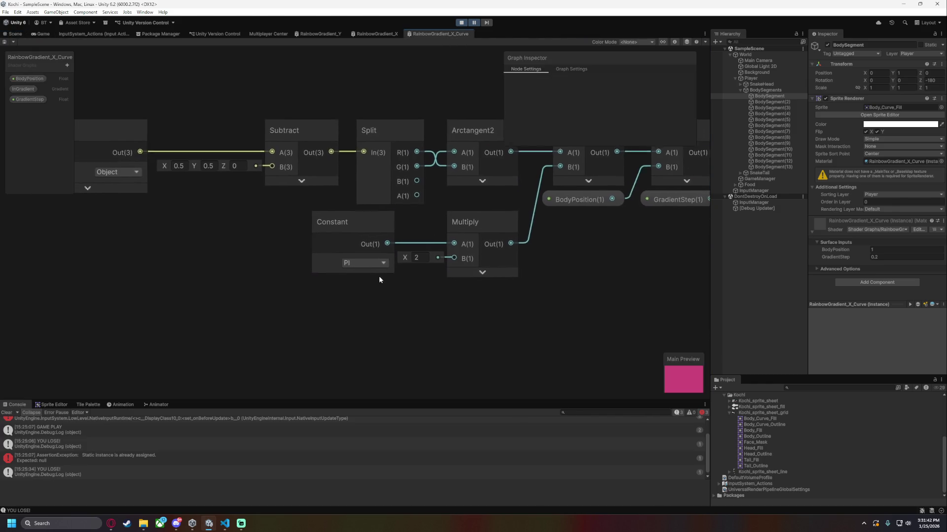
scroll(405, 260, "left", 3)
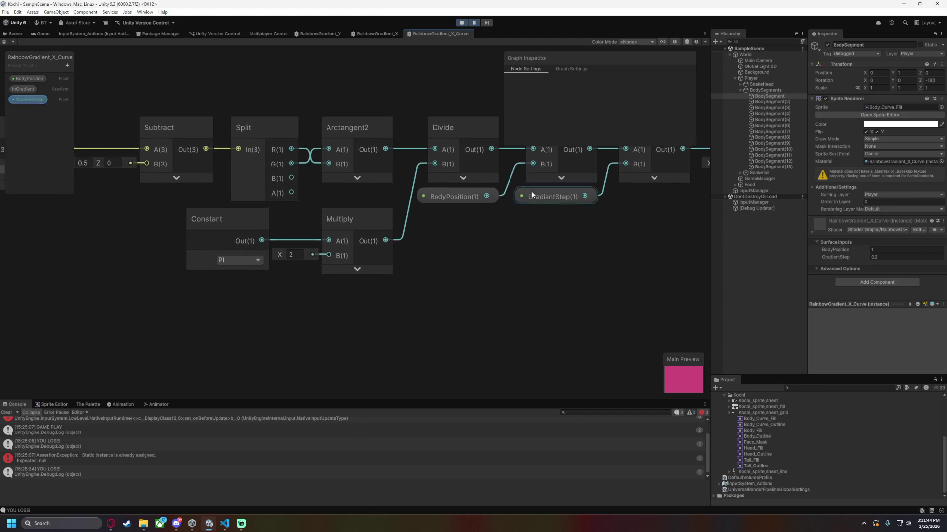
left_click(17, 33)
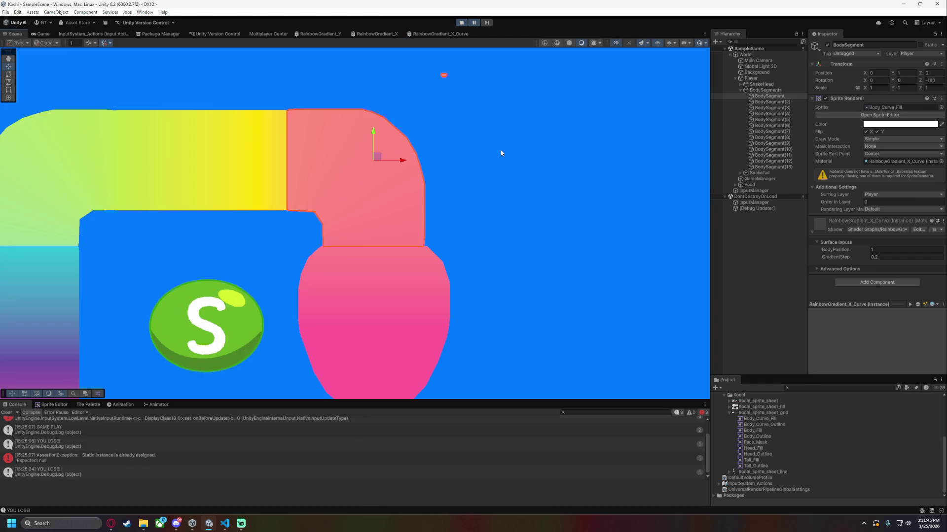
Set the curved BodySegment's GradientStep to 0.3 and deselect it to see the salmon-pink corner.
left_click(846, 257)
left_click_drag(846, 257, 848, 257)
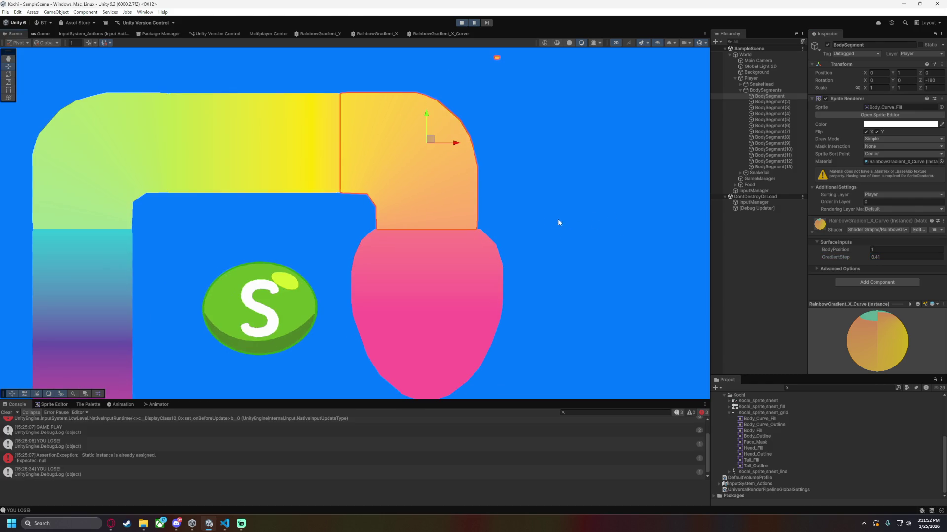
left_click(566, 249)
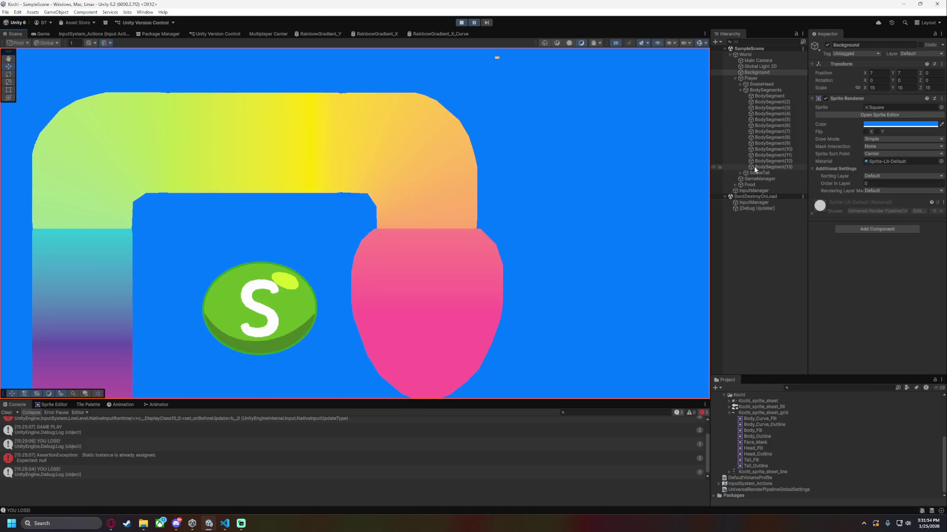
left_click(770, 96)
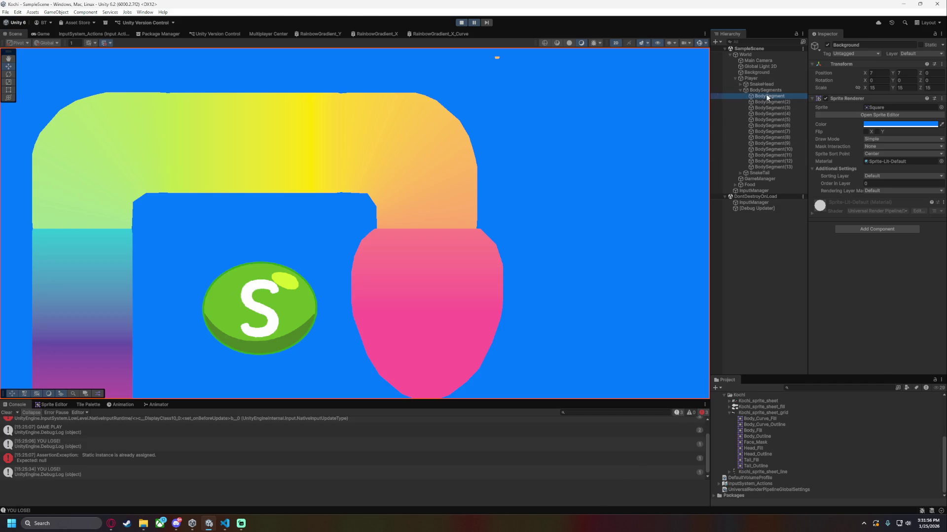
left_click(886, 256)
type("0.5")
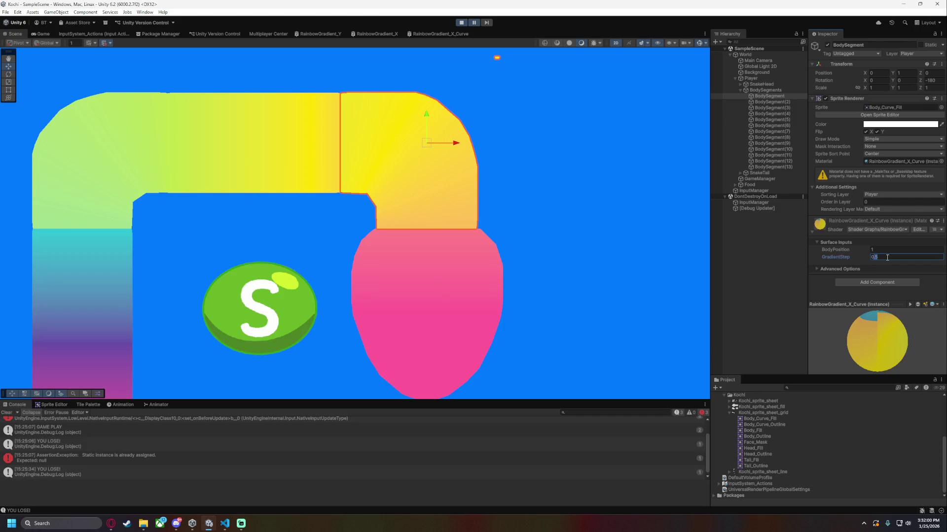
key("BackSpace")
type("3")
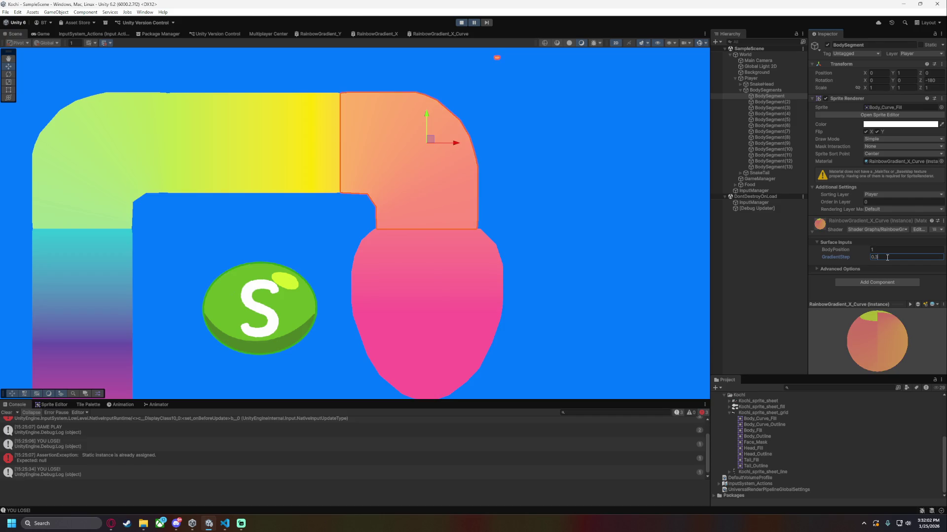
left_click(586, 226)
scroll(579, 235, "down", 1)
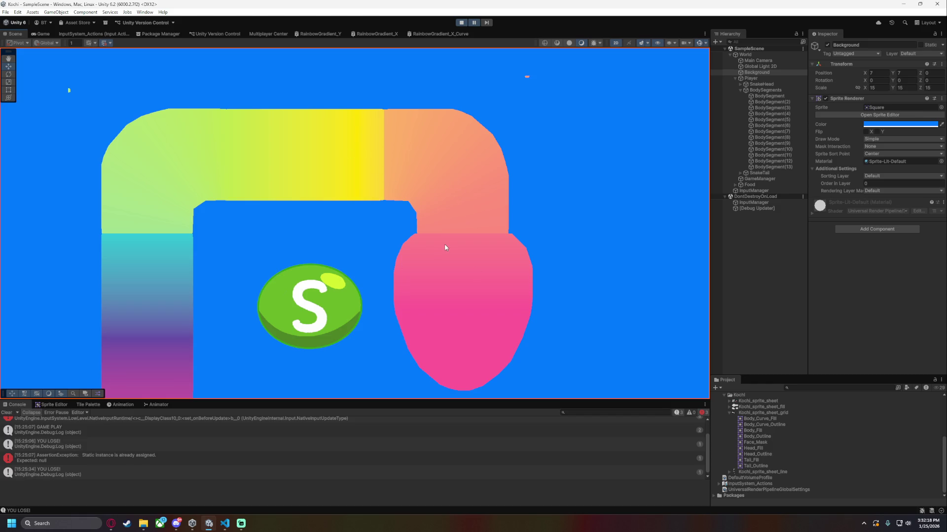
Compare BodySegment(2) with the curved segment and try GradientStep 0.2 on the curve.
left_click_drag(391, 258, 482, 254)
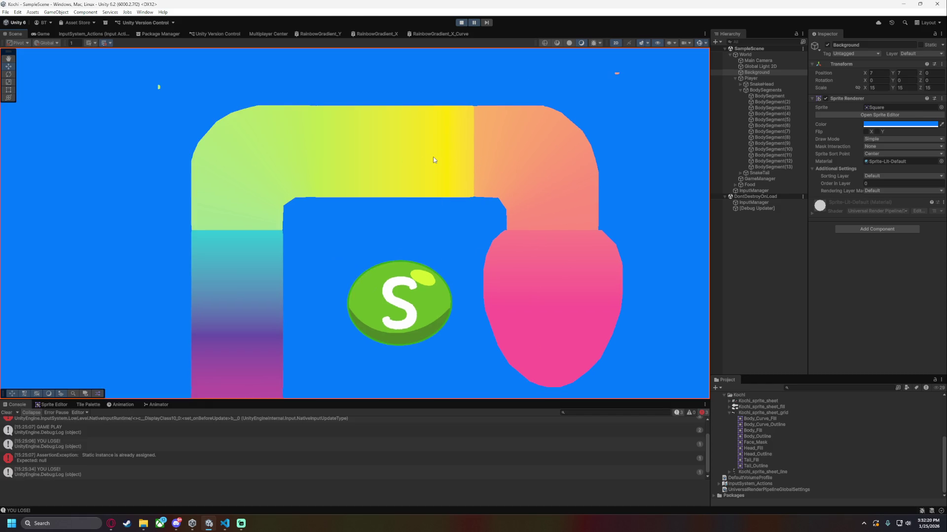
left_click(767, 102)
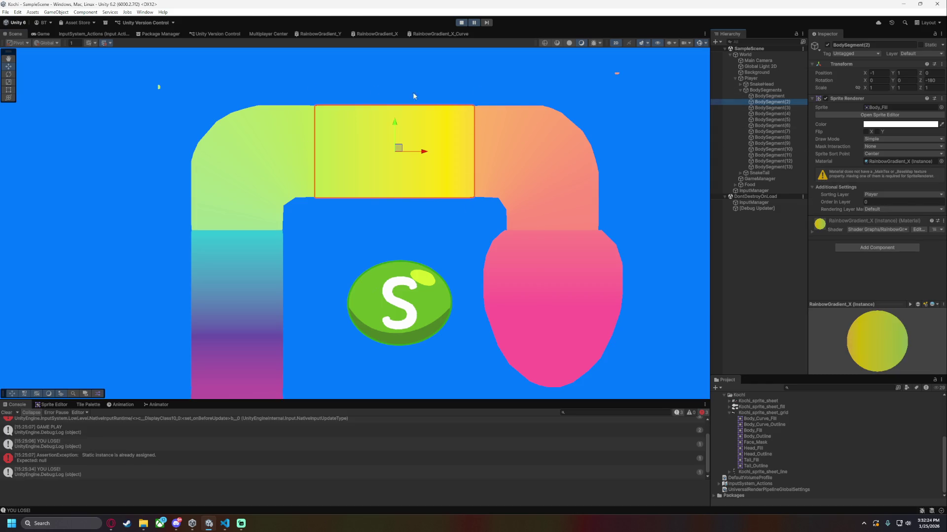
left_click(769, 96)
left_click(895, 256)
key("BackSpace")
type("2")
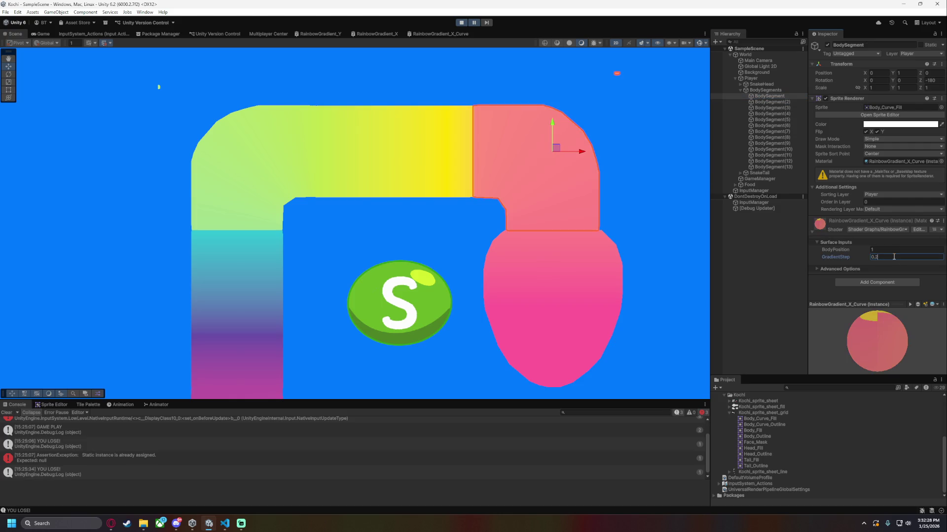
key("ctrl+s")
Compare the curved segment's material colours against BodySegment(2)'s material.
left_click(755, 230)
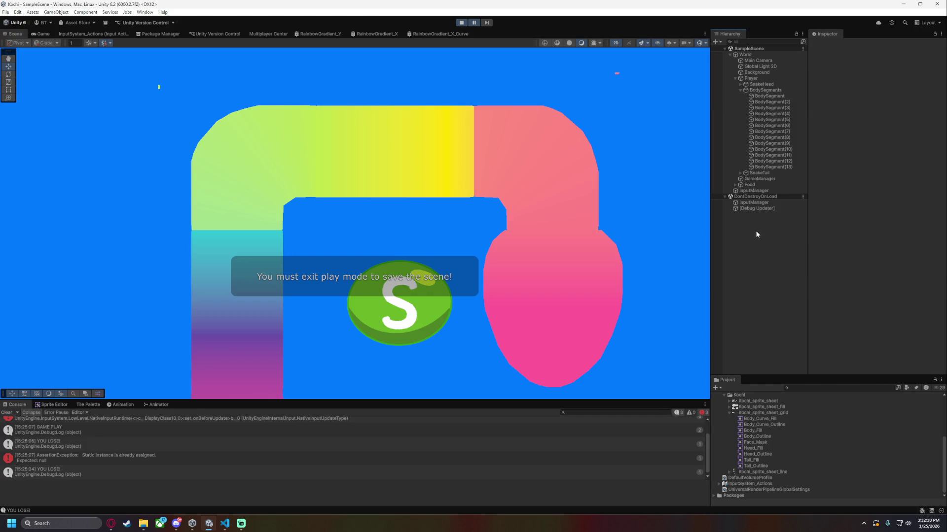
left_click(764, 96)
left_click(775, 102)
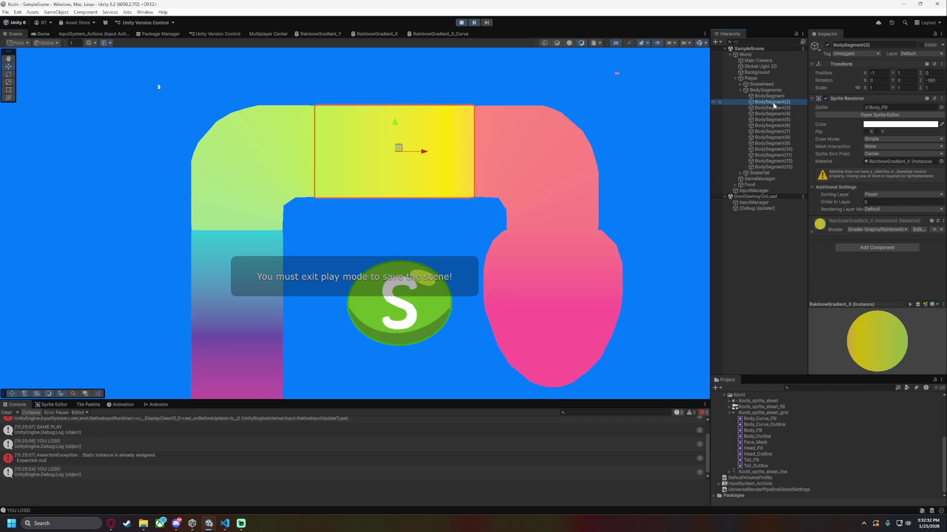
scroll(486, 93, "up", 2)
scroll(552, 174, "down", 4)
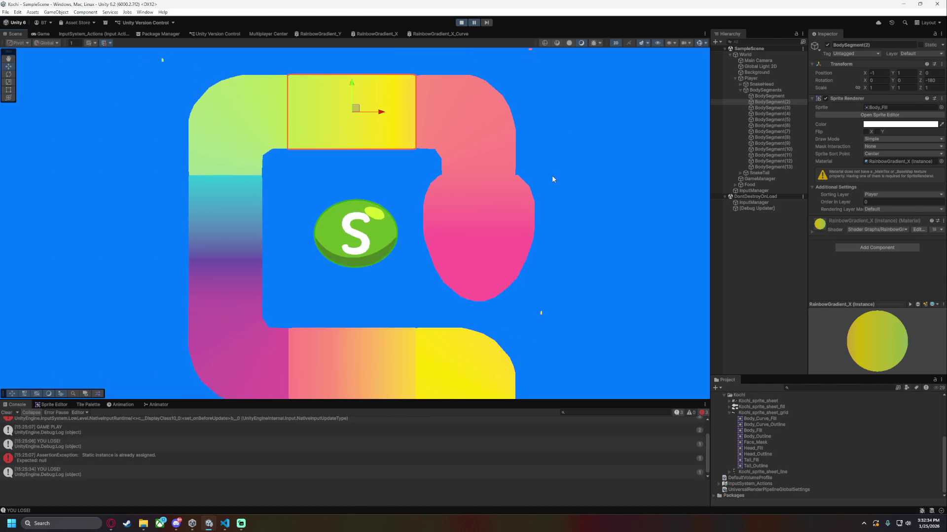
scroll(552, 175, "down", 3)
scroll(566, 217, "up", 2)
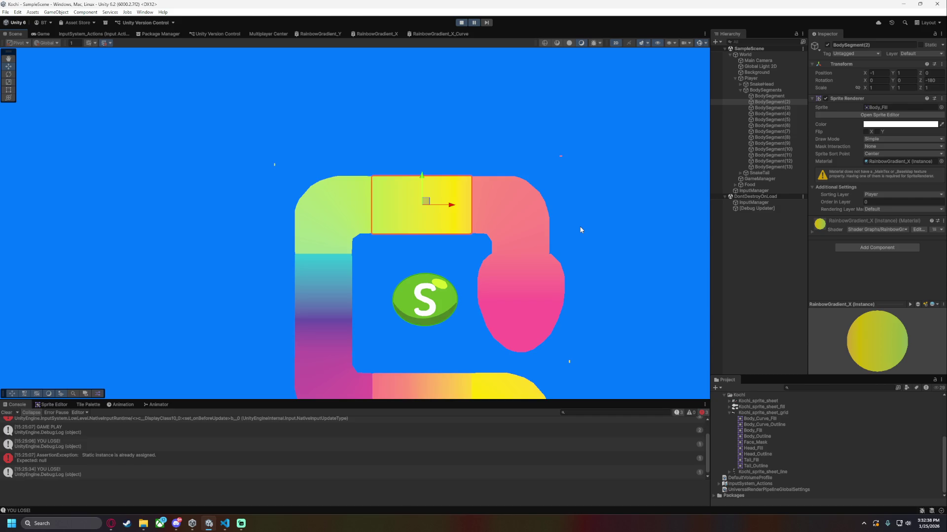
Set the curved segment's BodyPosition to 2.
left_click(769, 96)
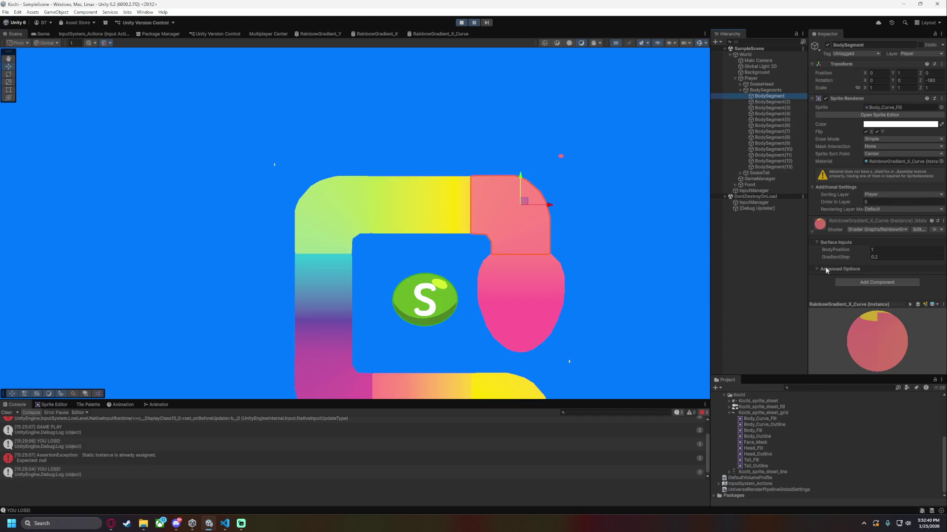
left_click(770, 102)
left_click(770, 96)
left_click(879, 249)
type("2")
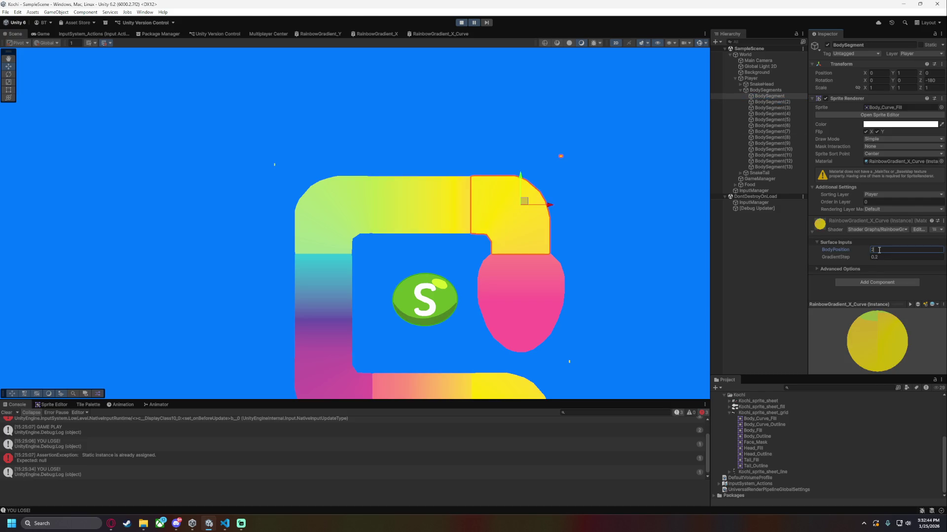
Set the curved segment's GradientStep to 0.4.
scroll(491, 232, "up", 5)
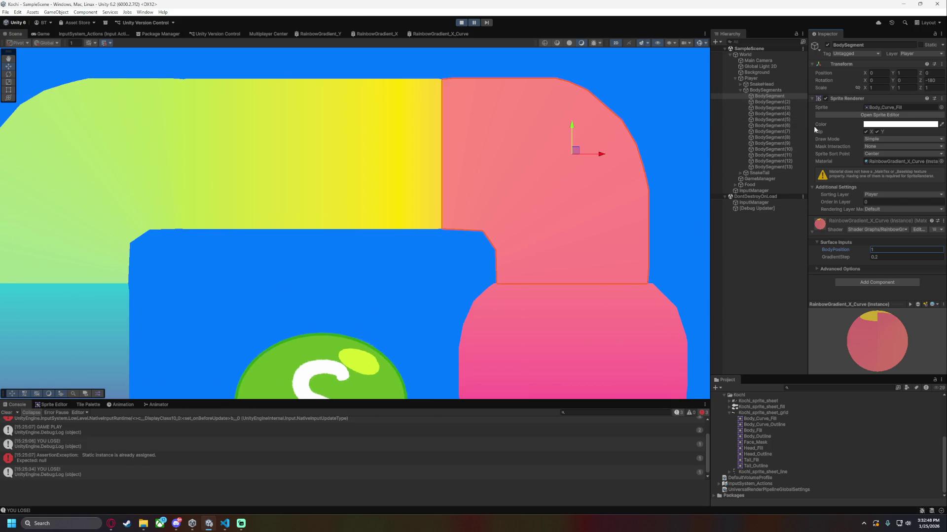
left_click(764, 102)
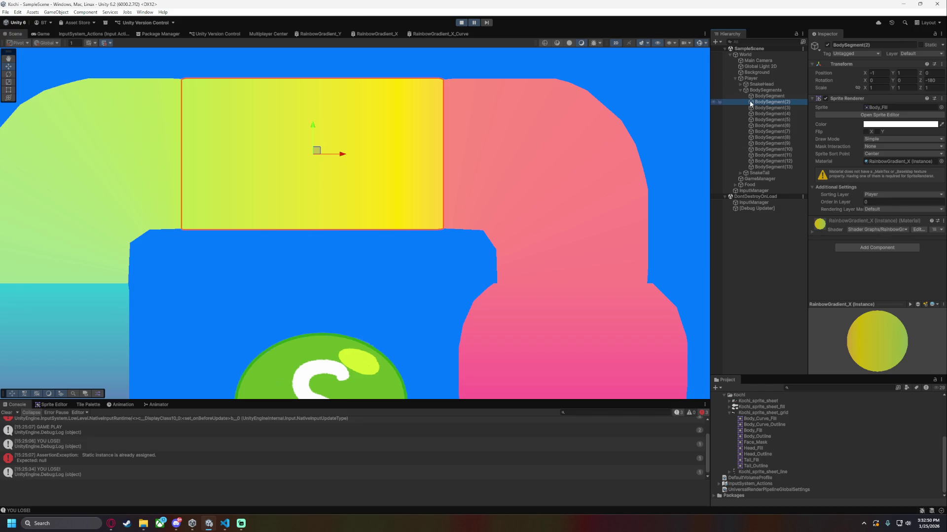
left_click(769, 95)
left_click(894, 257)
type("0.4")
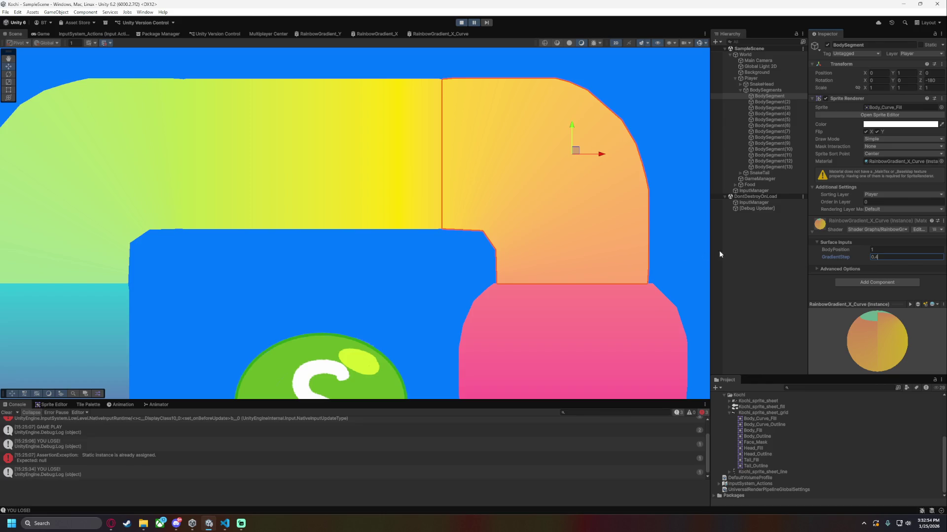
key("Return")
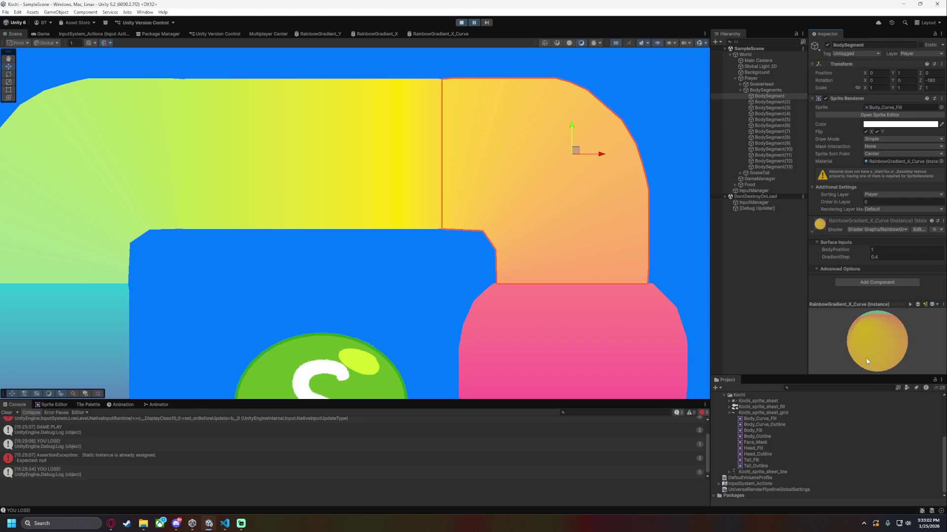
Rotate the material preview sphere, then bring up the RainbowGradient_X_Curve shader graph.
mouse_move(898, 352)
left_mouse_down()
mouse_move(888, 348)
mouse_move(902, 326)
mouse_move(877, 343)
mouse_move(869, 398)
left_mouse_up()
left_click_drag(883, 353, 866, 330)
scroll(569, 272, "down", 5)
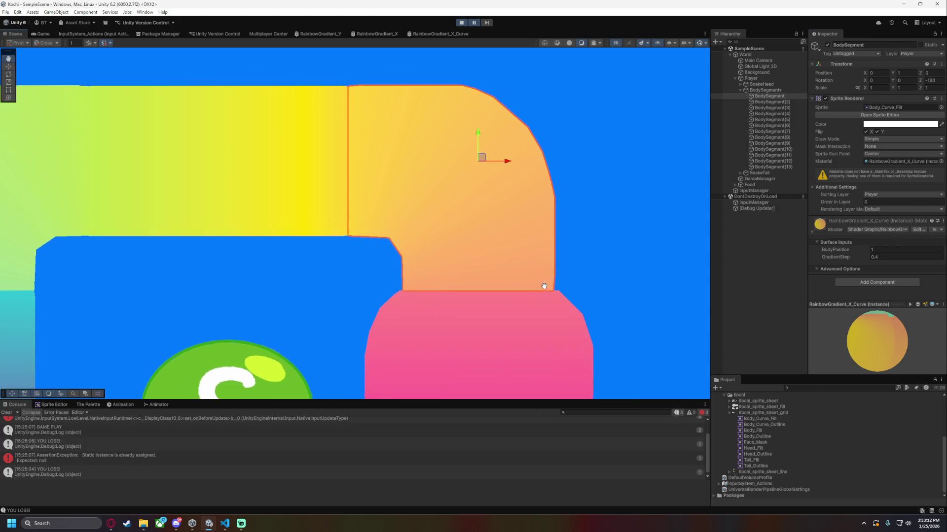
left_click(422, 32)
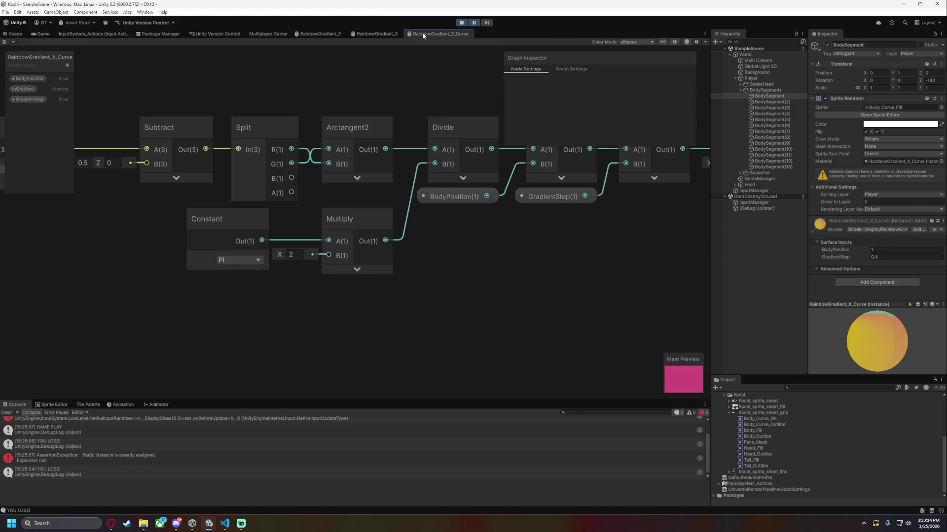
Wire Multiply's Out straight into Sample Gradient's Time, bypassing Modulo, and save the graph.
scroll(445, 303, "up", 3)
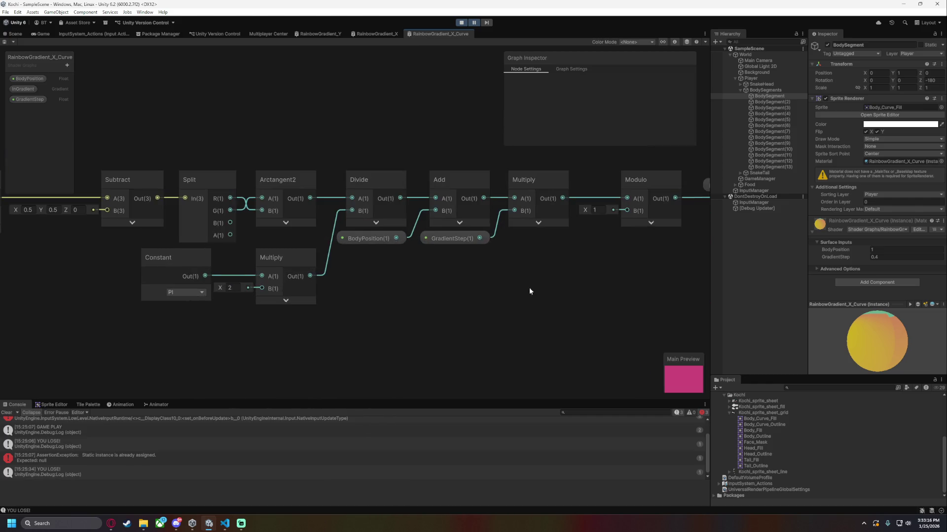
left_click_drag(519, 293, 364, 300)
left_click(459, 204)
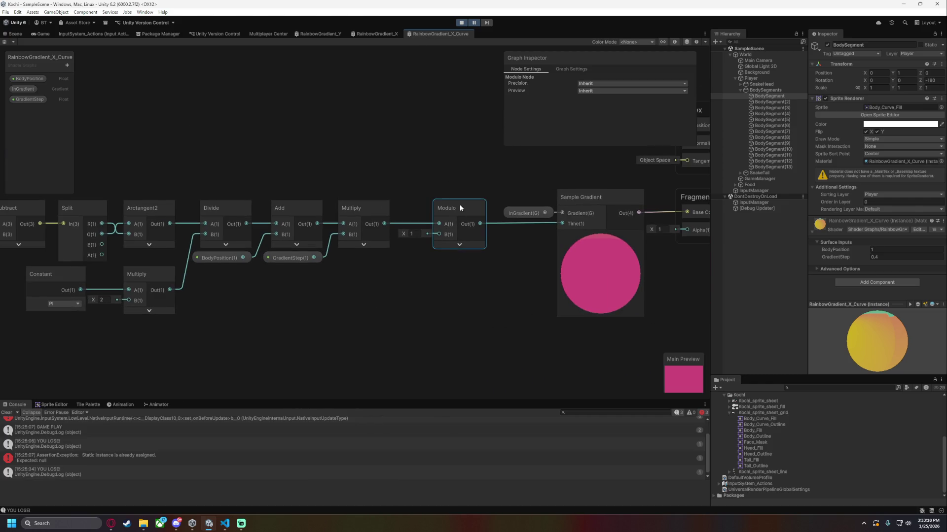
left_click_drag(386, 223, 562, 223)
key("ctrl+s")
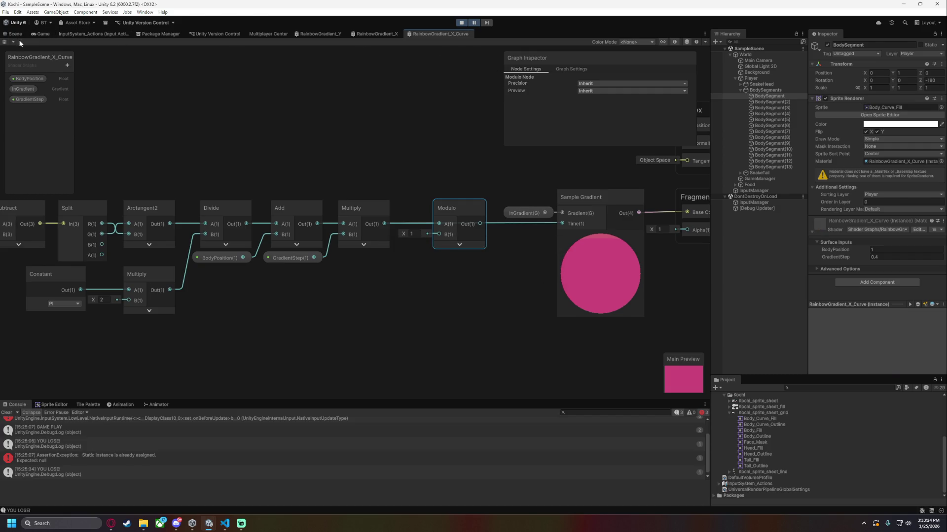
left_click(16, 34)
scroll(566, 248, "up", 2)
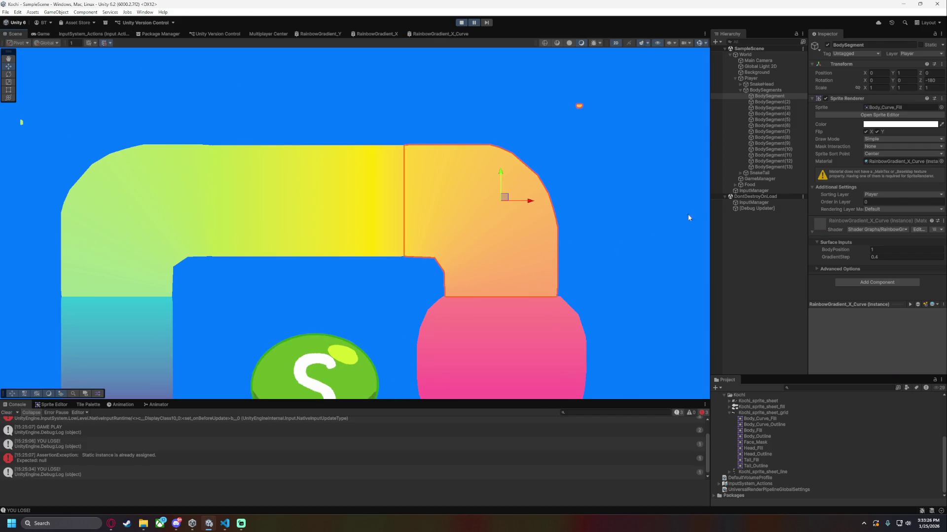
Try GradientStep 0.2, then feed Add's output into Modulo's A input in the curve graph.
left_click(886, 256)
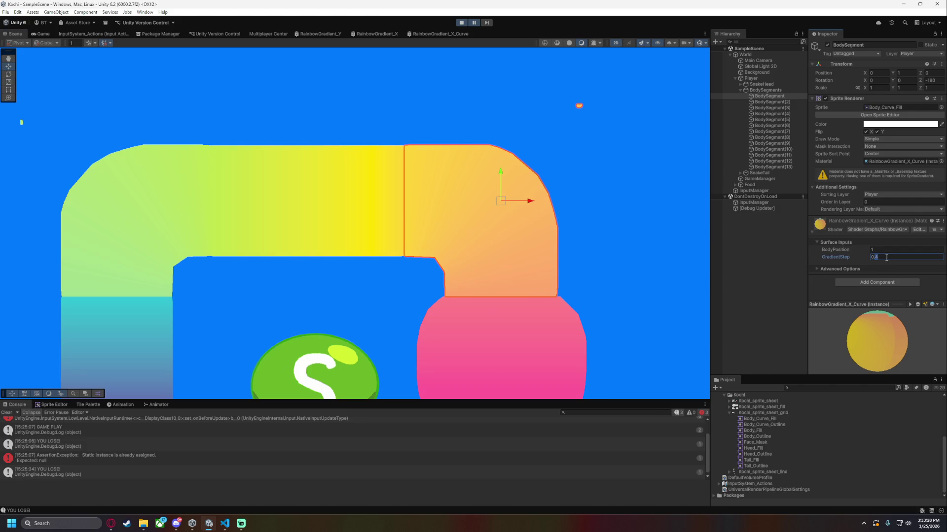
type("0.2")
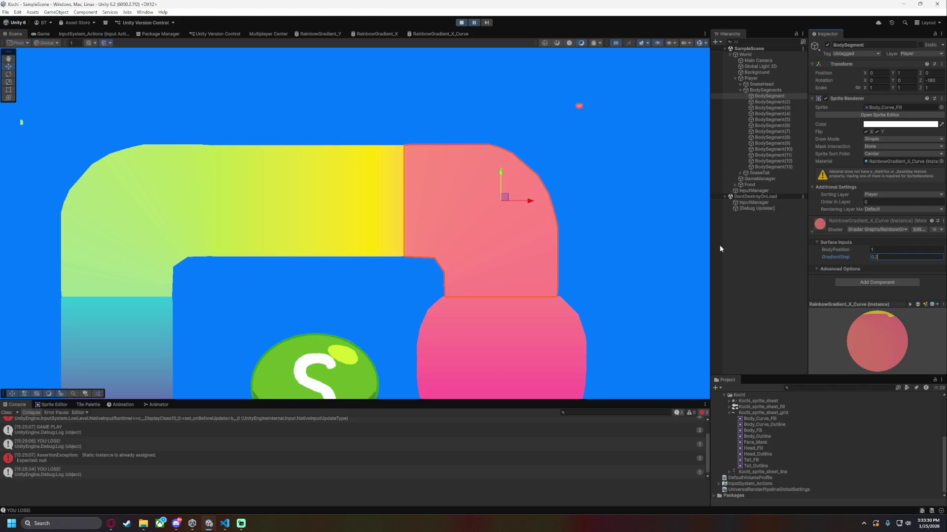
key("ctrl+s")
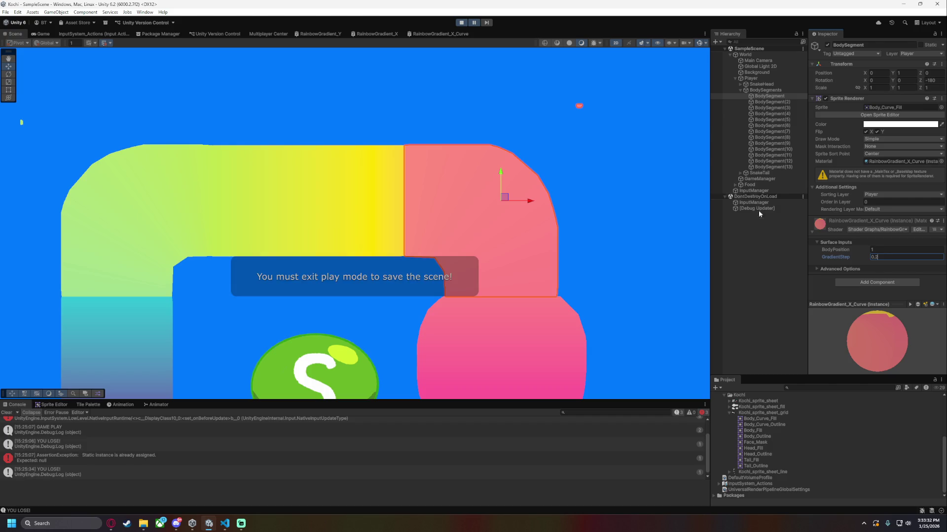
left_click(439, 34)
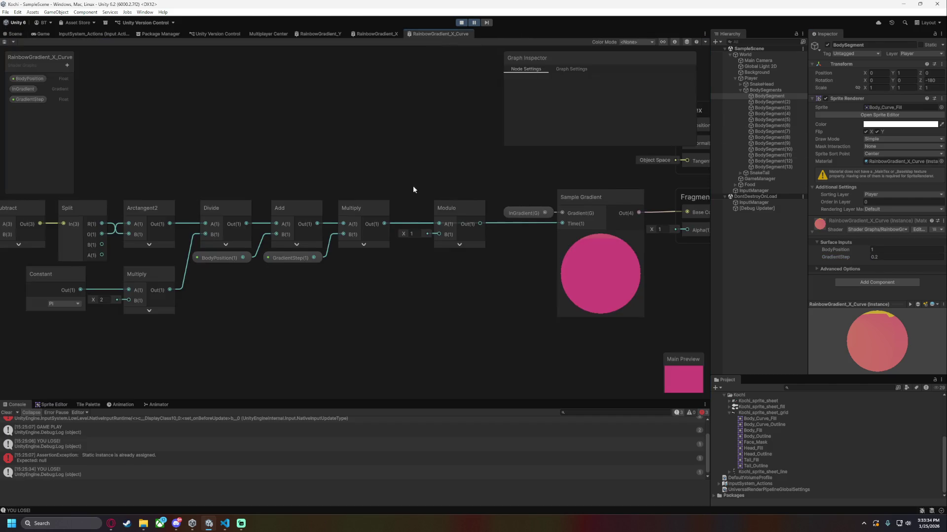
left_click_drag(317, 224, 561, 224)
left_click(14, 33)
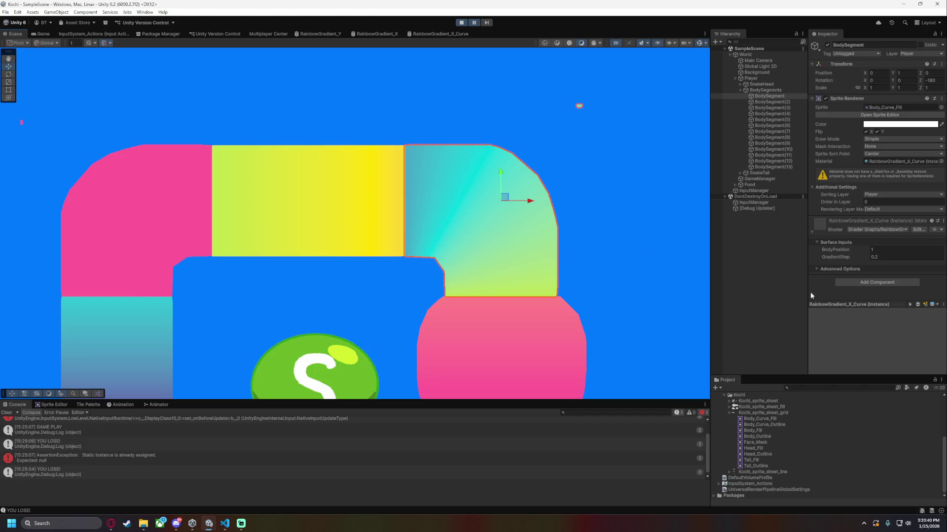
Reconnect Multiply's output to Sample Gradient's Time and save the curve shader graph.
left_click(893, 257)
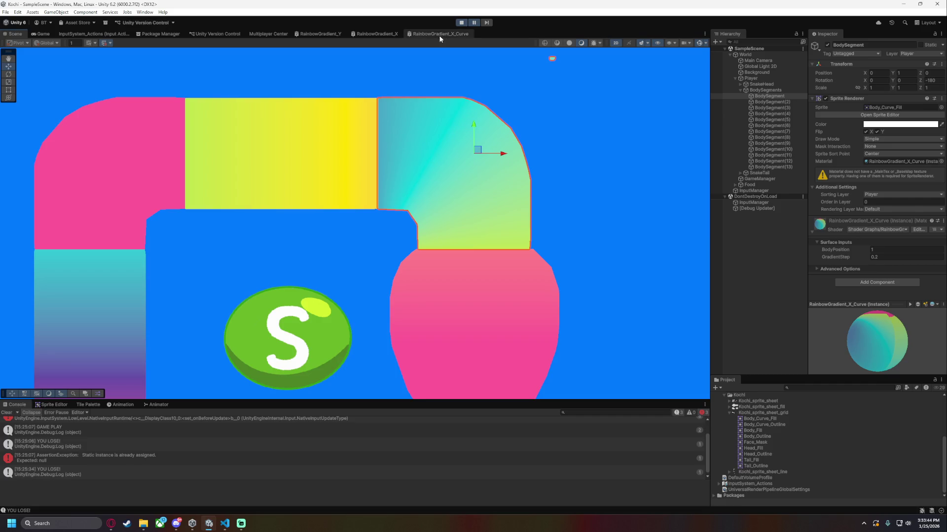
left_click(442, 34)
scroll(454, 196, "up", 5)
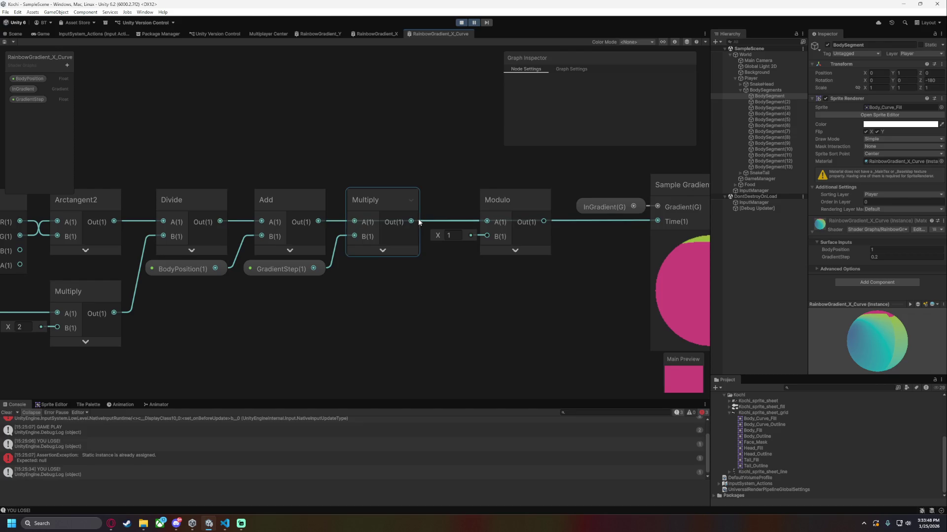
left_click_drag(413, 223, 658, 221)
scroll(576, 260, "down", 5)
scroll(449, 271, "up", 3)
key("ctrl+s")
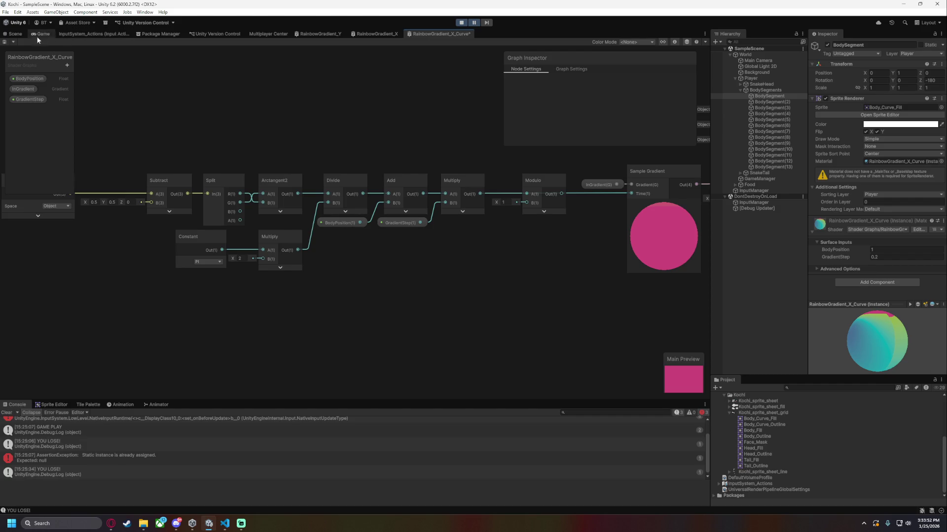
left_click(14, 33)
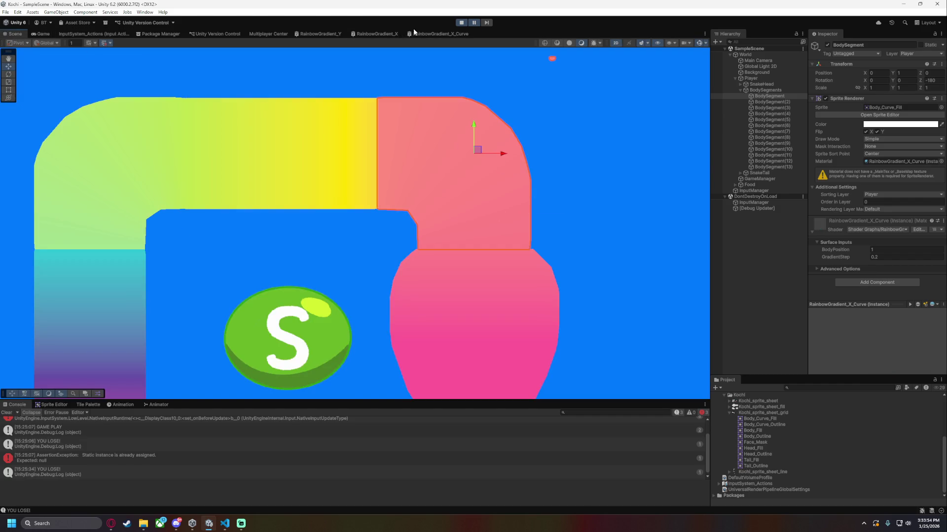
Scrub the curved segment's GradientStep to about 0.29 and reopen the RainbowGradient_X_Curve graph.
left_click(436, 33)
left_click(10, 34)
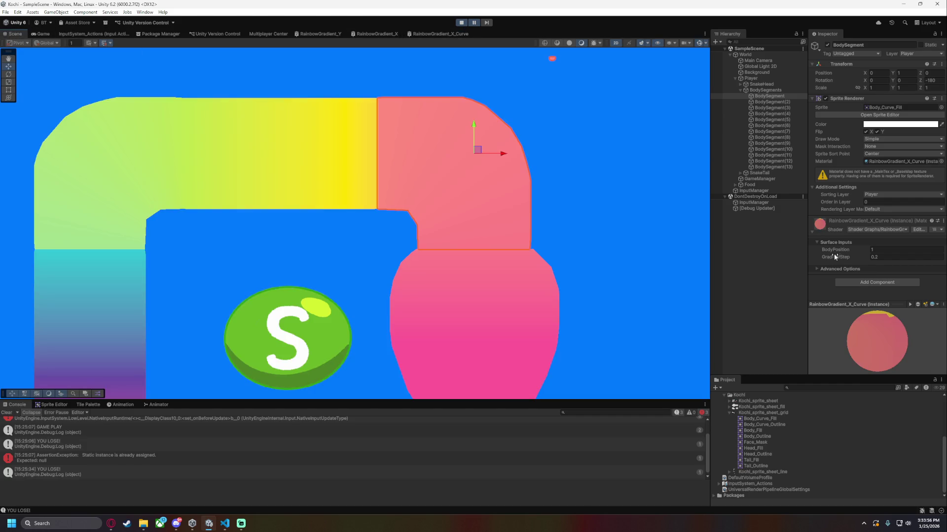
left_click_drag(841, 257, 839, 254)
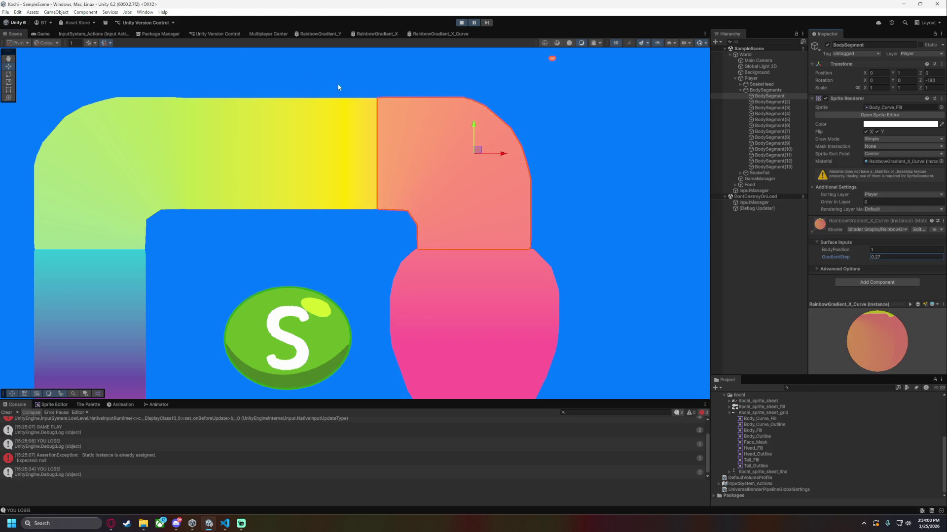
left_click(437, 33)
scroll(255, 238, "up", 5)
Edit the Subtract node's B offset, setting Y to 0.4, and save the shader graph.
left_click(291, 194)
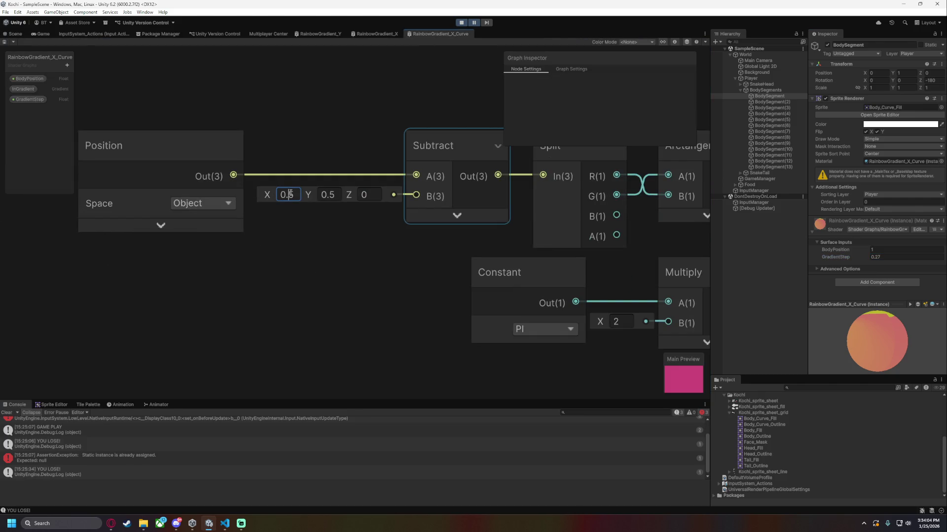
key("shift+Left")
type("4")
left_click(324, 194)
type("0.4")
left_click(113, 85)
key("ctrl+s")
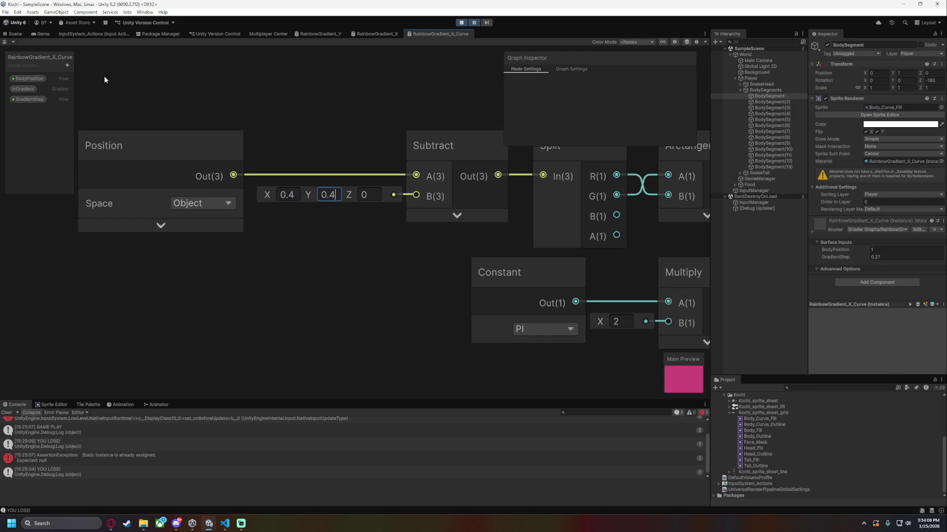
left_click(13, 34)
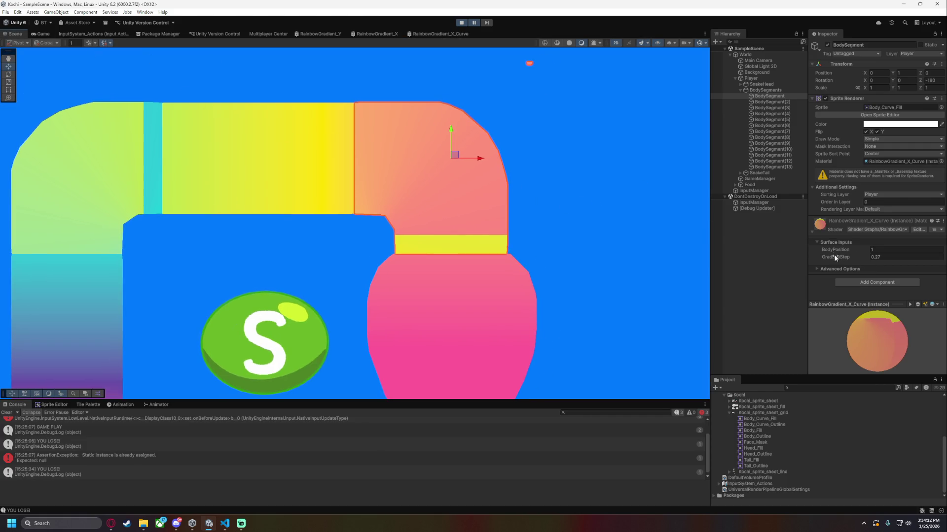
Lower GradientStep to -0.09, then reset the Subtract offset to 0, 0.
left_click_drag(830, 254, 830, 253)
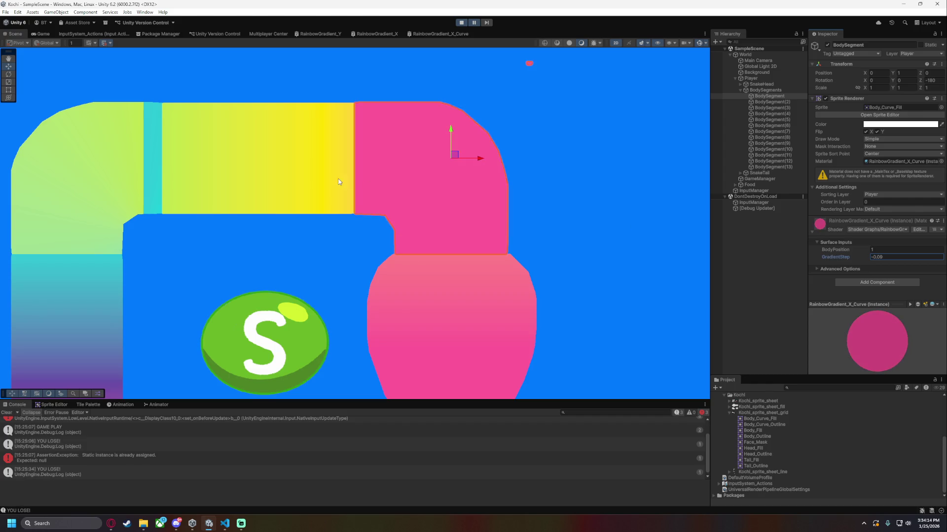
left_click(428, 33)
left_click(288, 195)
type("0")
key("Tab")
type("0")
key("Tab")
type("0")
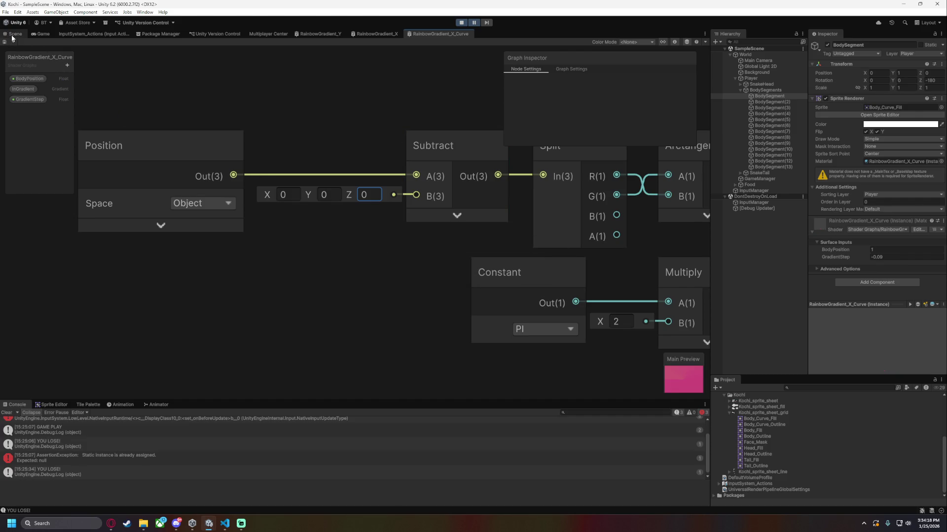
left_click(14, 35)
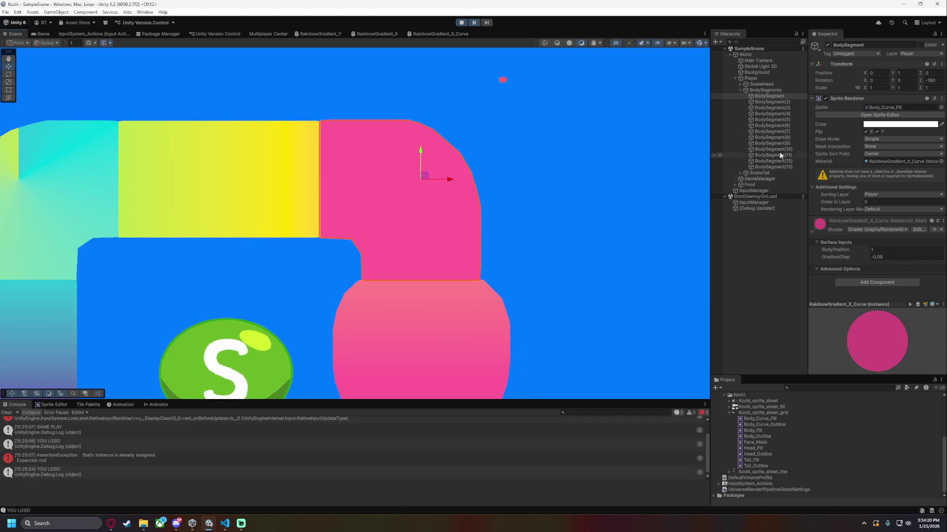
Set the curved segment's GradientStep to 0.21.
left_click(857, 255)
type("0.18")
left_click_drag(846, 257, 847, 256)
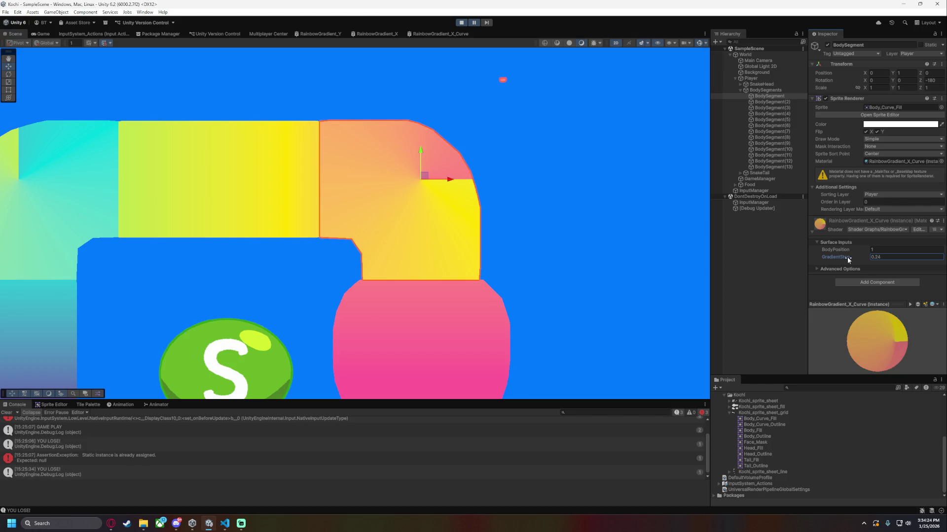
Set the Subtract node's offset to 0.3, 0.3 and scrub GradientStep again.
left_click(437, 33)
left_click(289, 195)
type("0.3")
key("Tab")
type("0.3")
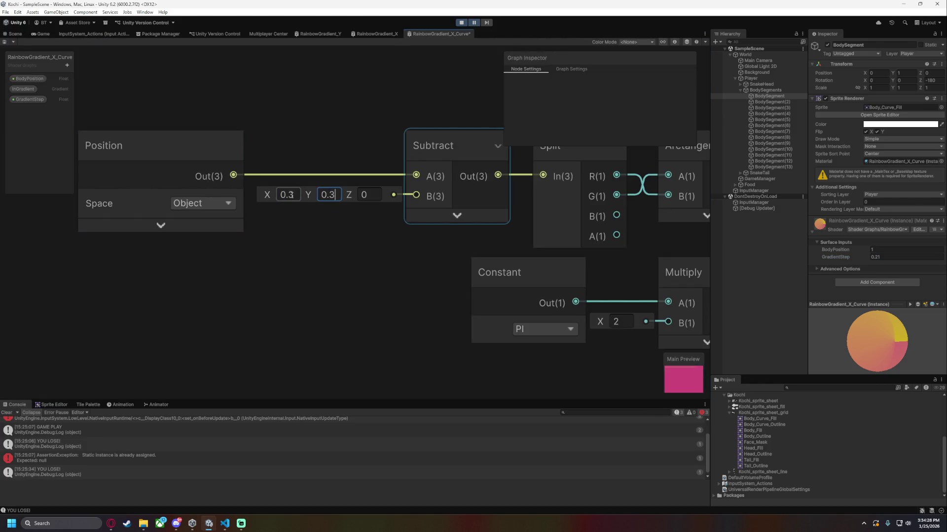
left_click(15, 34)
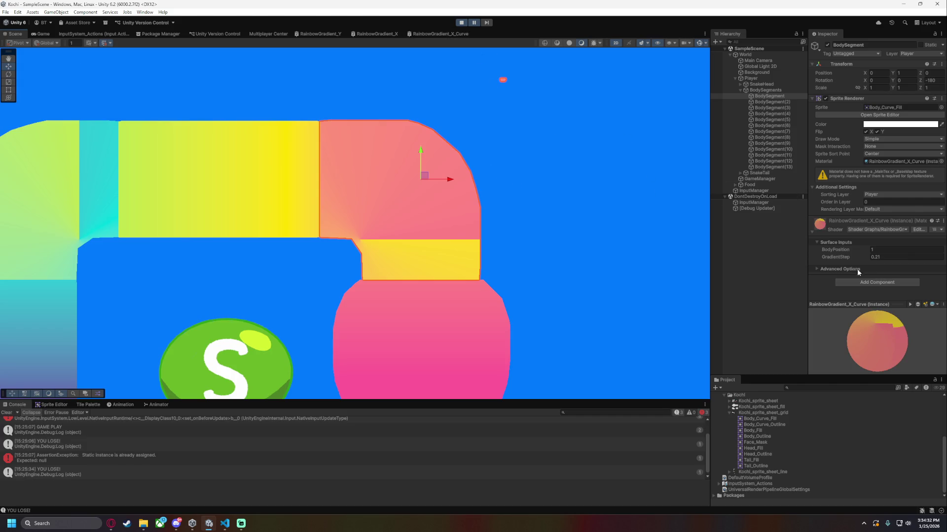
mouse_move(833, 255)
left_mouse_down()
mouse_move(859, 259)
mouse_move(827, 262)
mouse_move(847, 260)
mouse_move(844, 268)
left_mouse_up()
type("0.07")
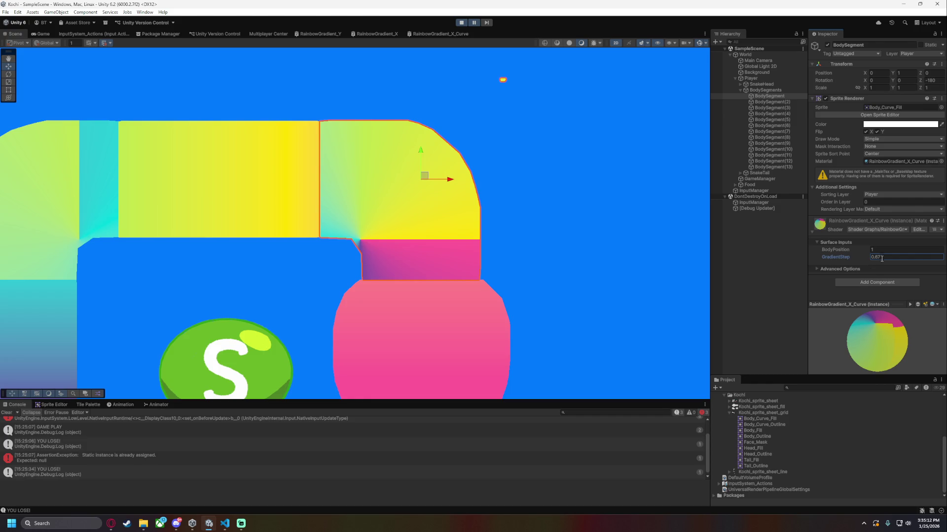
Try GradientStep values 0.65, 0.75, 0.8 and 0.85, finishing near 0.65.
key("BackSpace")
type("5")
key("Return")
type("0.8")
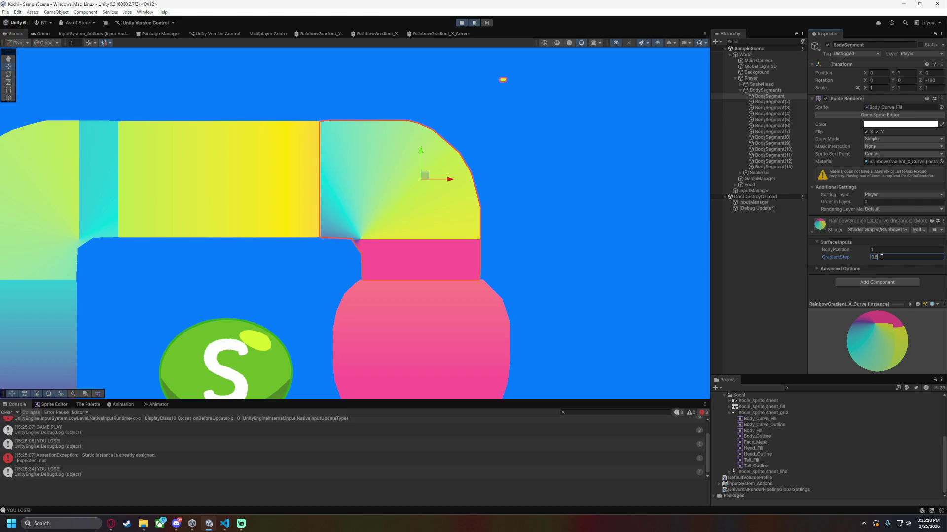
key("BackSpace")
type("75")
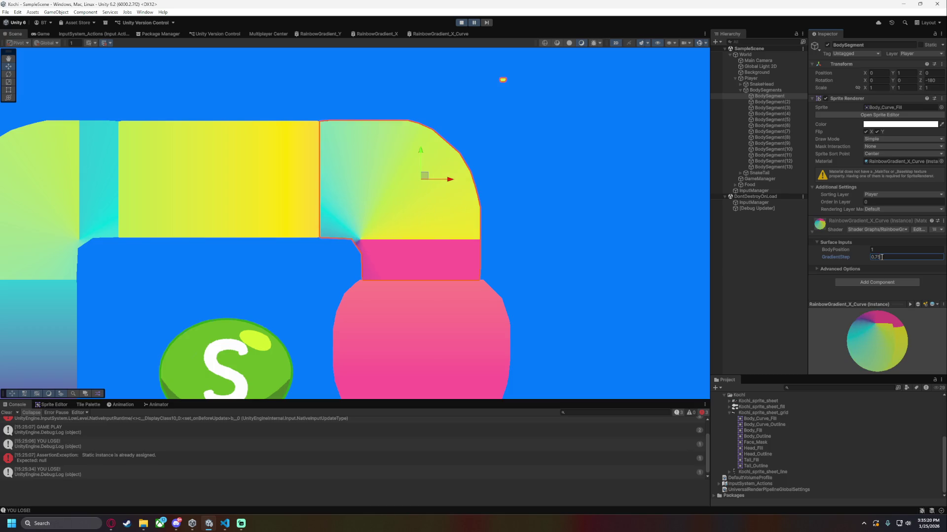
key("Return")
type("0.6")
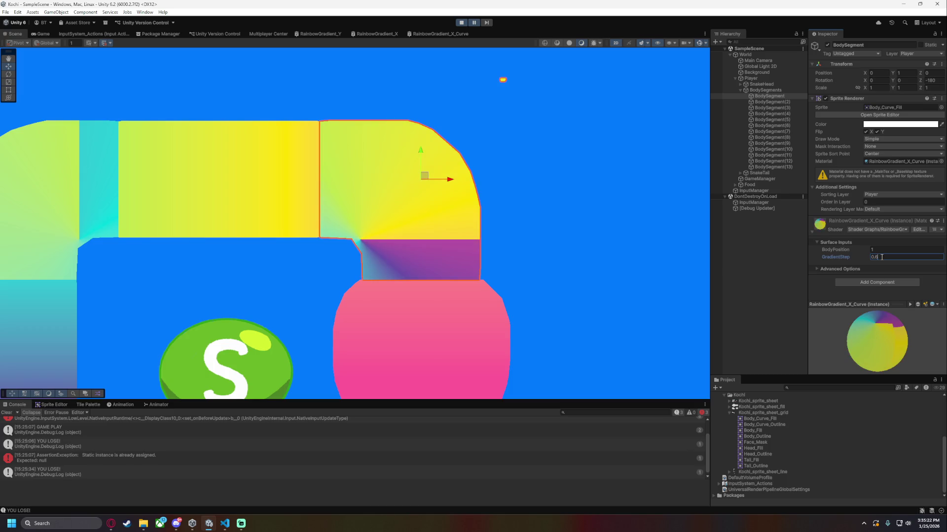
type("0.9")
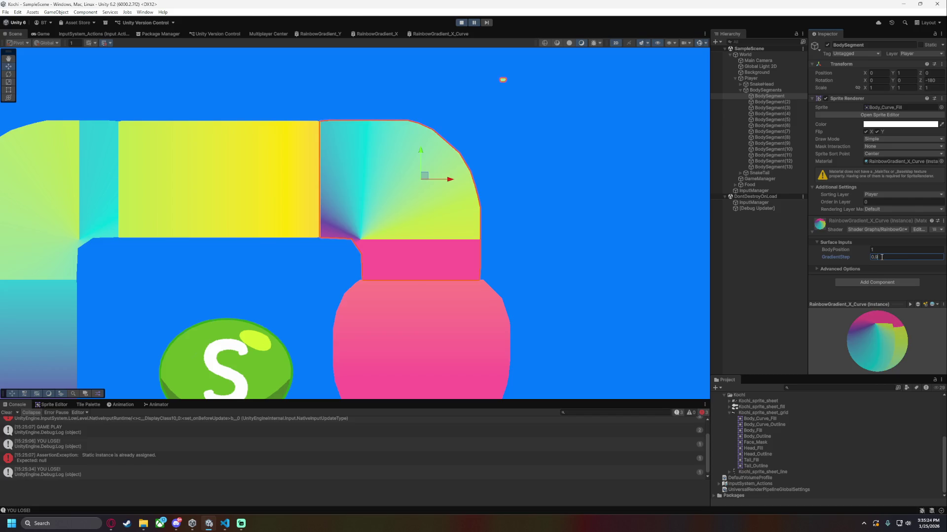
key("BackSpace")
type("85")
type("7")
key("BackSpace")
type("5")
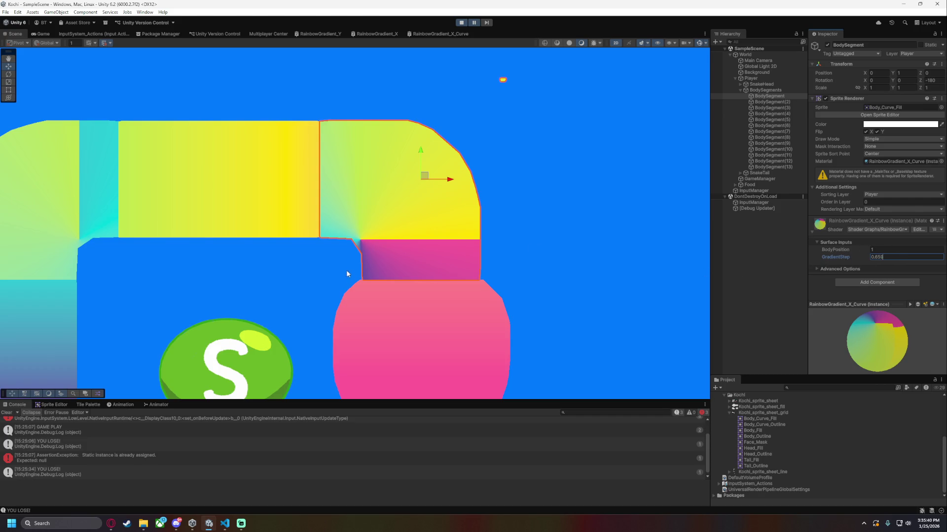
scroll(413, 309, "down", 3)
Try BodyPosition values 0 and 1 on the curved segment.
left_click_drag(869, 251, 855, 252)
left_click(889, 250)
type("0")
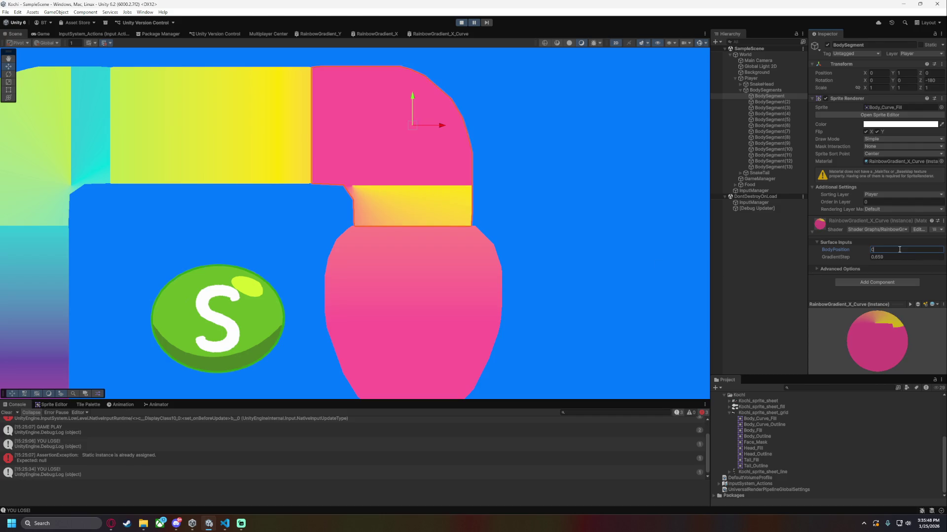
key("BackSpace")
type("1")
Select the BodySegment(3) corner piece and expand its material's surface inputs.
left_click_drag(442, 198, 590, 228)
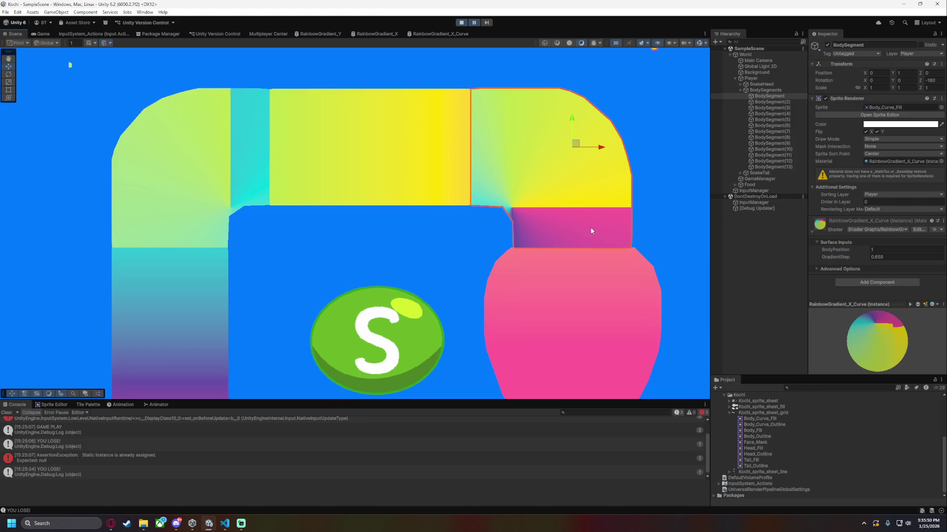
left_click_drag(400, 203, 546, 187)
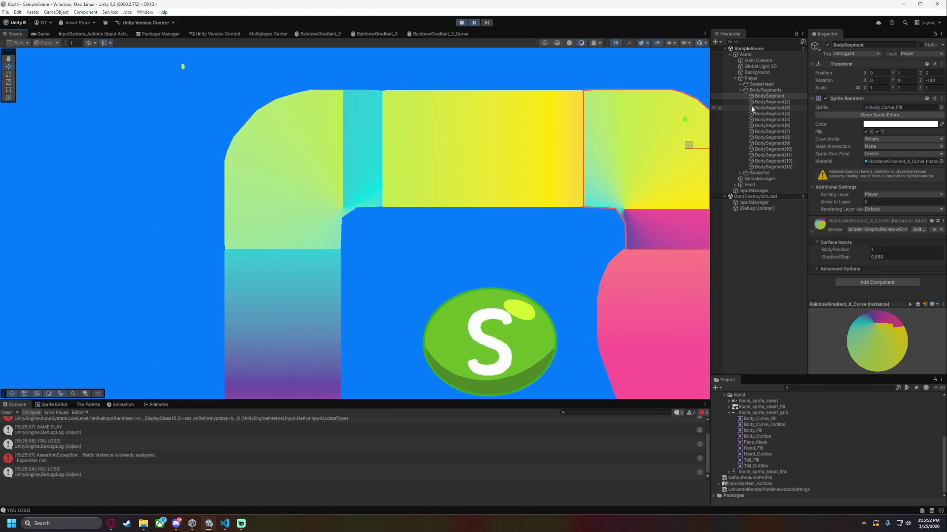
left_click(771, 102)
left_click(778, 108)
left_click_drag(436, 209, 482, 186)
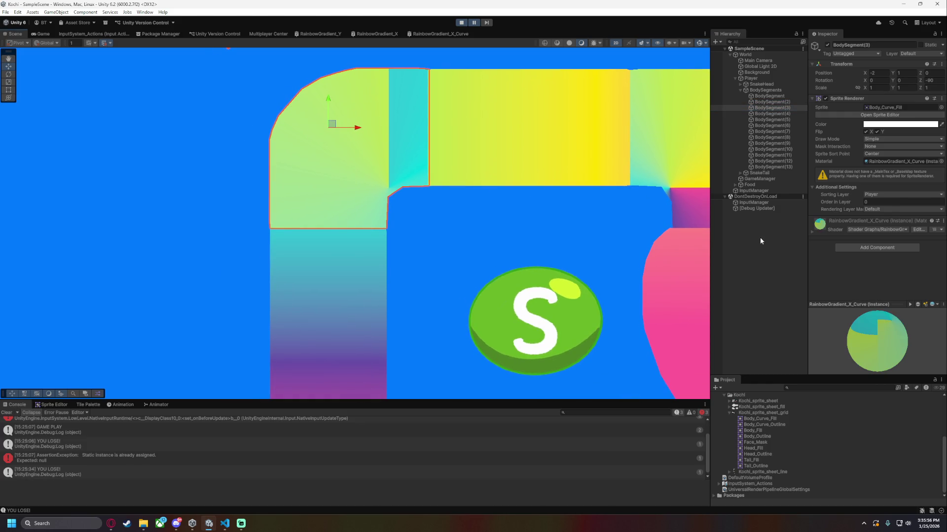
left_click_drag(441, 252, 470, 254)
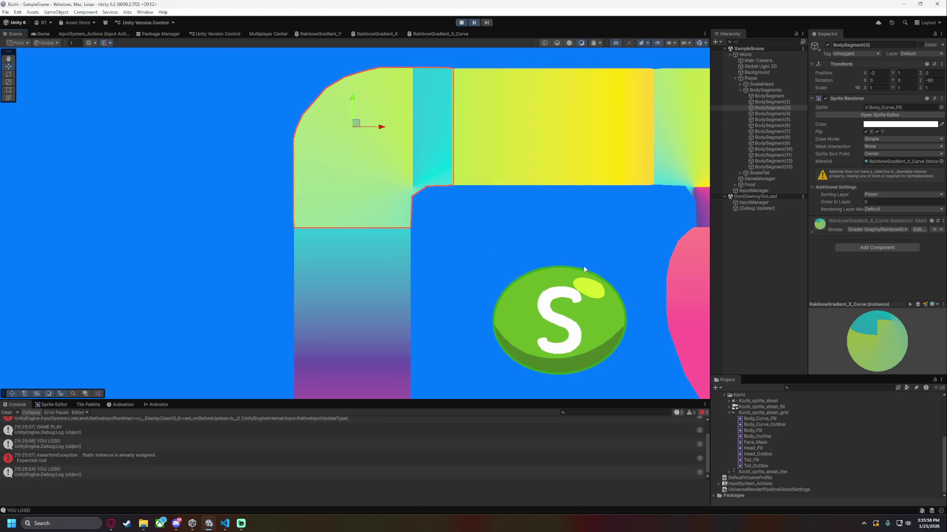
left_click(813, 230)
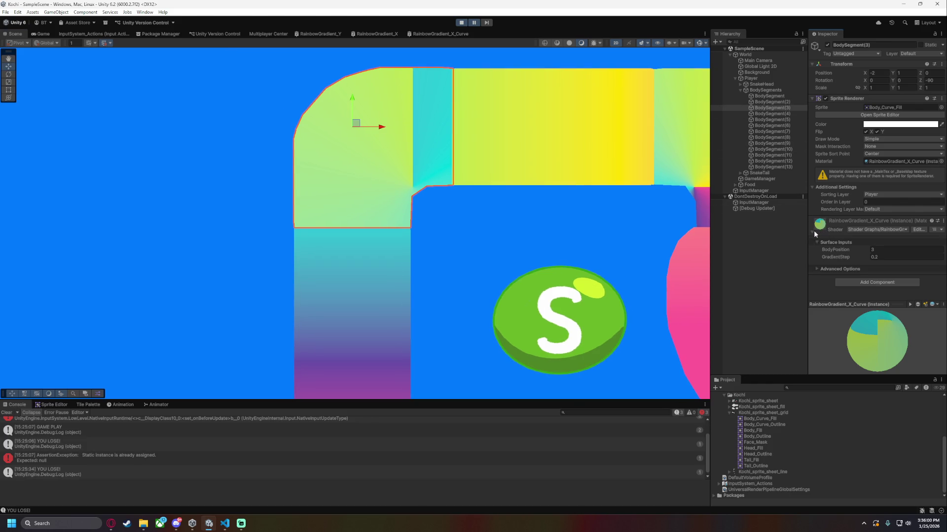
Reselect BodySegment(3) and raise its GradientStep to about 0.28.
left_click(552, 258)
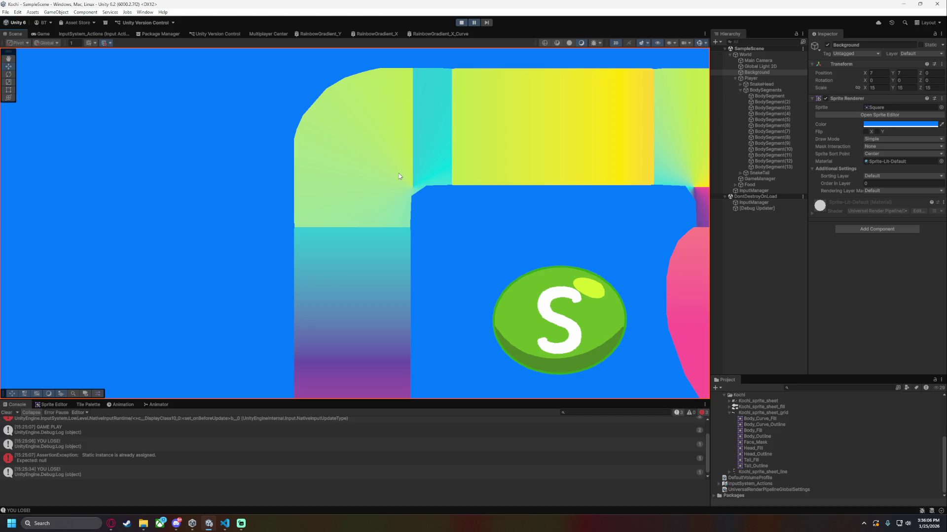
left_click(776, 108)
left_click_drag(847, 256, 837, 256)
left_click_drag(506, 285, 428, 137)
Compare colours around the snake loop, then lower the corner's GradientStep to 0.22.
mouse_move(462, 278)
left_mouse_down()
mouse_move(412, 208)
mouse_move(378, 200)
mouse_move(292, 251)
mouse_move(294, 281)
mouse_move(302, 157)
mouse_move(288, 92)
left_mouse_up()
scroll(264, 251, "down", 5)
scroll(385, 232, "up", 2)
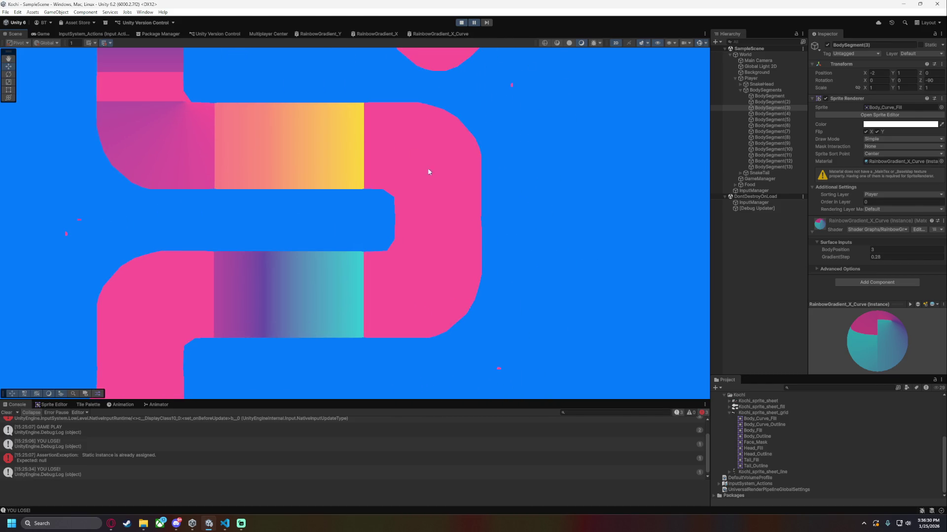
mouse_move(310, 324)
left_mouse_down()
mouse_move(345, 279)
mouse_move(475, 227)
left_mouse_up()
left_click_drag(325, 260, 434, 270)
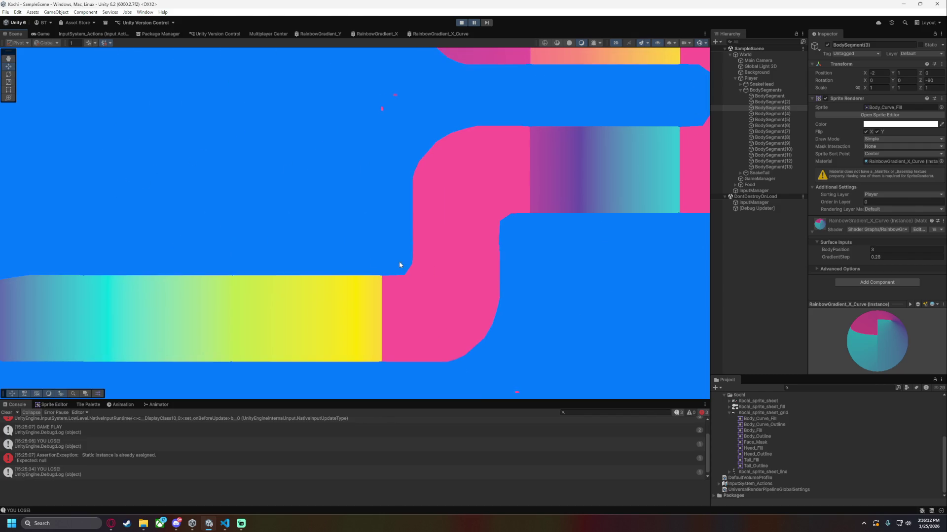
scroll(541, 239, "down", 2)
mouse_move(484, 205)
left_mouse_down()
mouse_move(435, 163)
mouse_move(403, 260)
left_mouse_up()
scroll(403, 260, "up", 4)
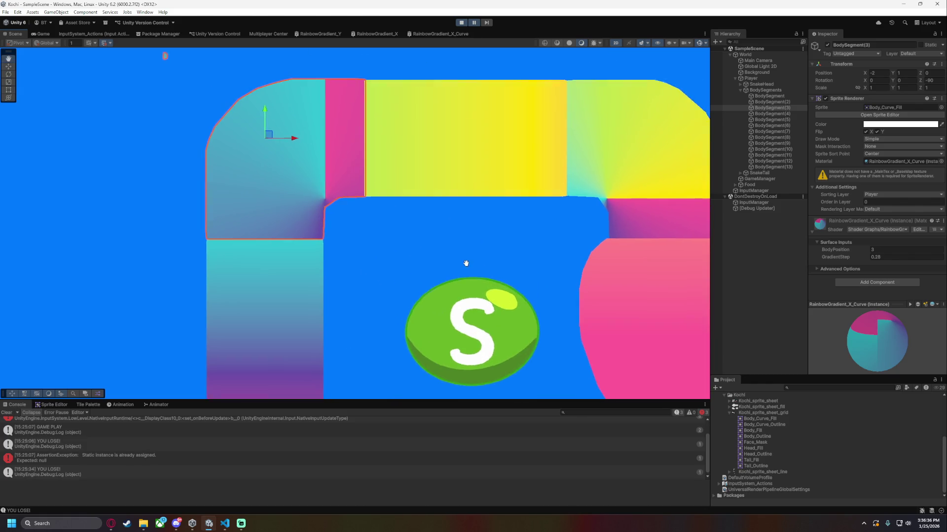
left_click_drag(477, 268, 371, 266)
left_click_drag(842, 256, 841, 256)
left_click(435, 33)
Feed Modulo's output into Sample Gradient's Time, save, and push GradientStep far above 1.
scroll(552, 296, "down", 5)
scroll(365, 300, "up", 5)
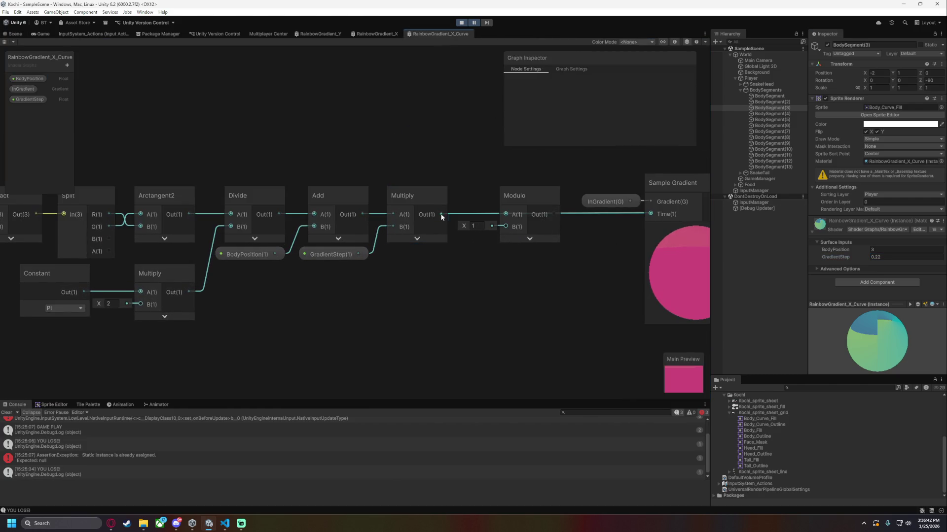
left_click_drag(556, 216, 554, 215)
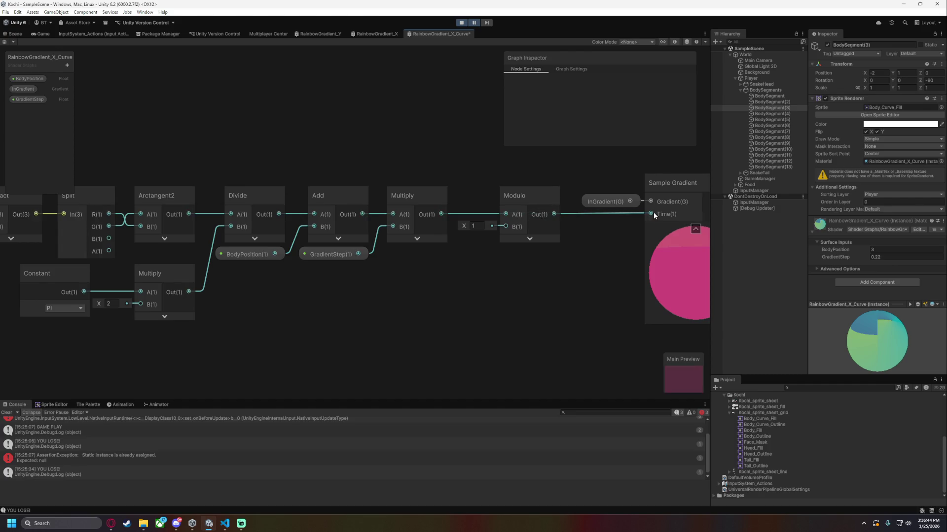
key("ctrl+s")
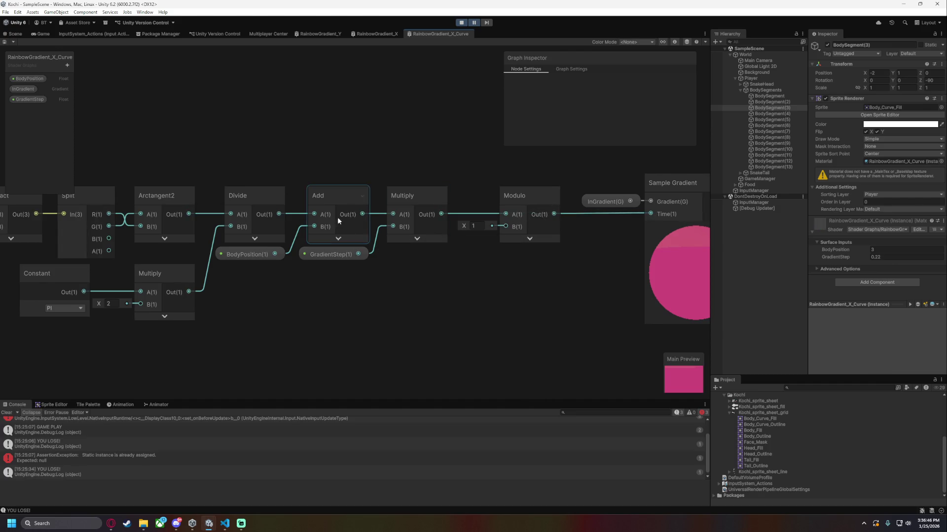
left_click(15, 34)
left_click_drag(408, 240, 290, 243)
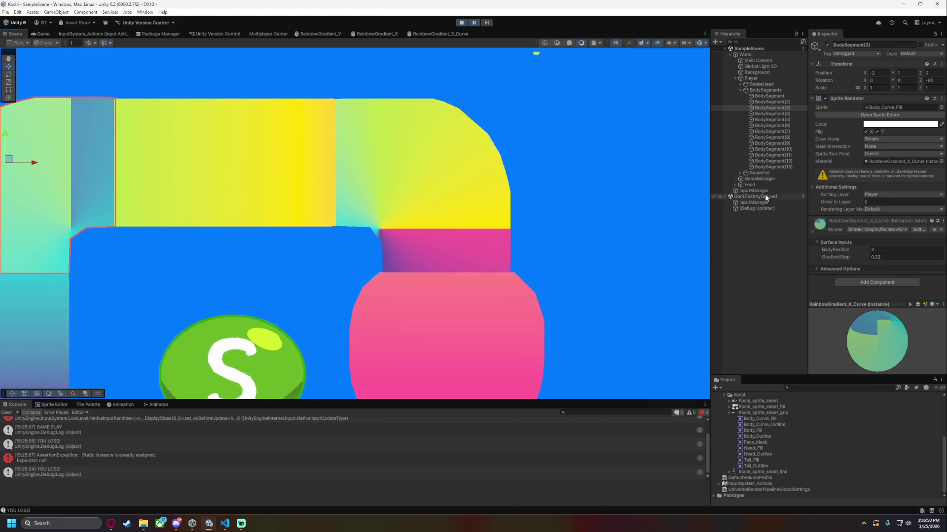
mouse_move(315, 276)
left_mouse_down()
mouse_move(444, 257)
mouse_move(498, 264)
left_mouse_up()
mouse_move(839, 256)
left_mouse_down()
mouse_move(940, 253)
mouse_move(23, 254)
mouse_move(232, 256)
mouse_move(371, 219)
mouse_move(891, 209)
mouse_move(172, 211)
mouse_move(798, 209)
mouse_move(436, 249)
mouse_move(133, 249)
mouse_move(512, 237)
mouse_move(832, 288)
mouse_move(261, 291)
mouse_move(90, 251)
mouse_move(259, 238)
mouse_move(148, 219)
mouse_move(339, 180)
mouse_move(746, 212)
mouse_move(57, 226)
mouse_move(91, 232)
mouse_move(76, 232)
left_mouse_up()
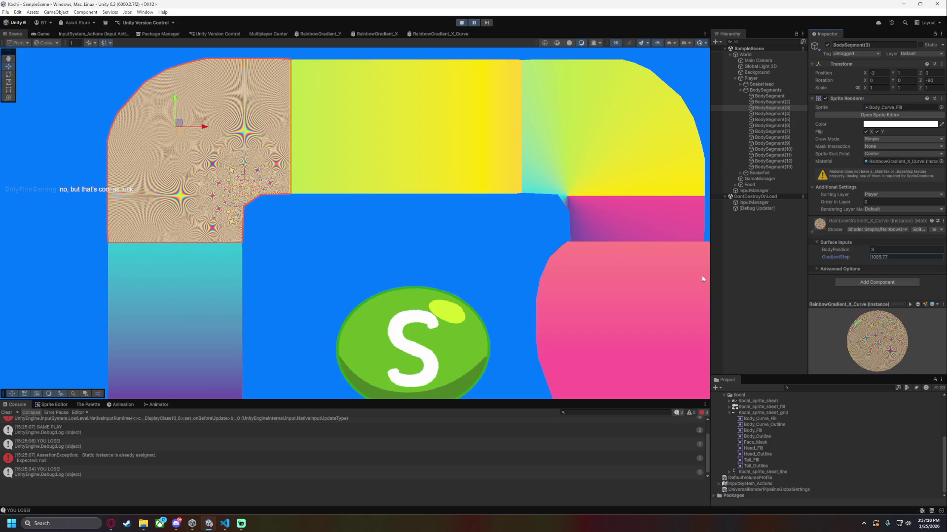
Reset BodySegment(3)'s GradientStep to 1, then inspect the GradientStep property in the curve graph.
left_click(888, 258)
type("2")
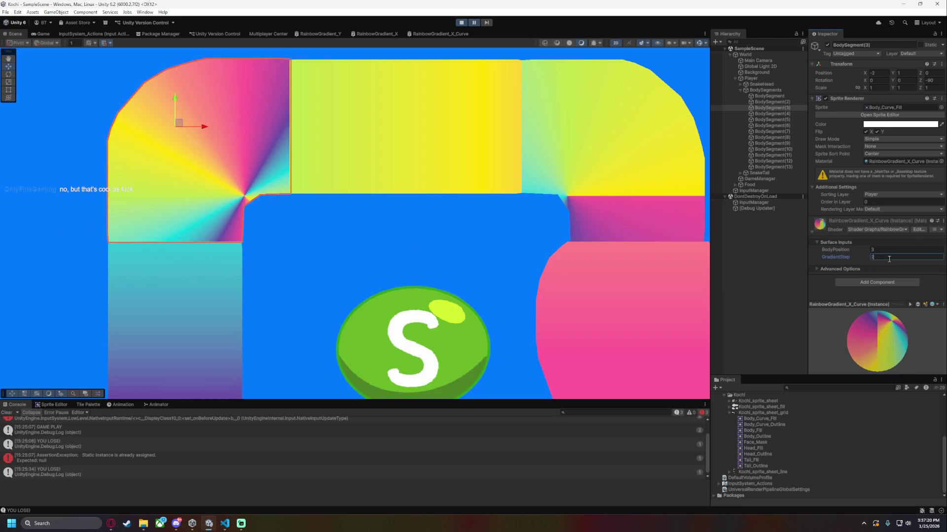
key("BackSpace")
type("1")
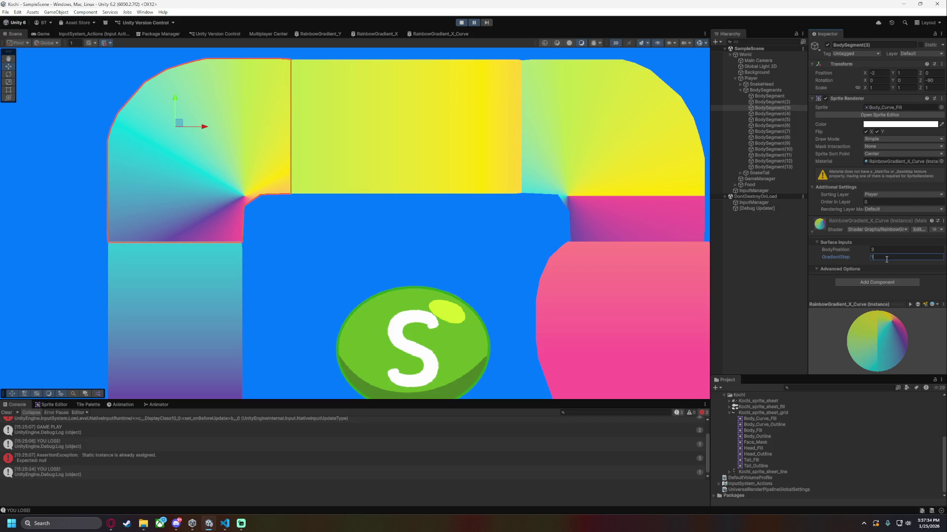
left_click(434, 33)
left_click(335, 254)
Review the InGradient property's default gradient colours in the Shader Graph.
scroll(529, 124, "down", 1)
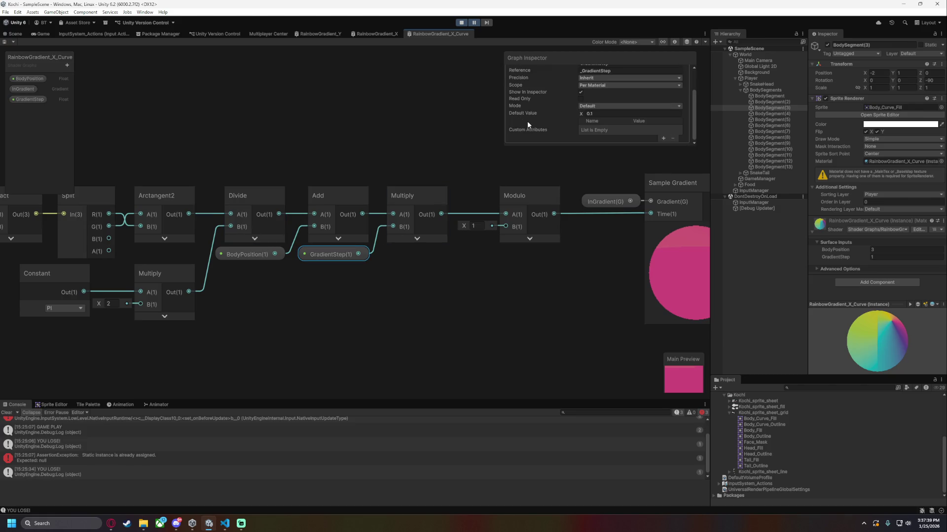
left_click(29, 89)
left_click(622, 123)
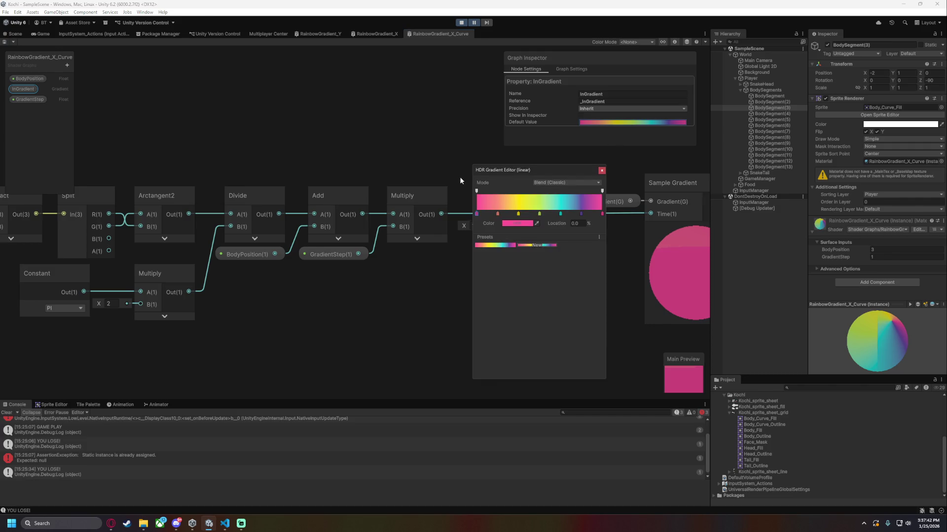
left_click(601, 170)
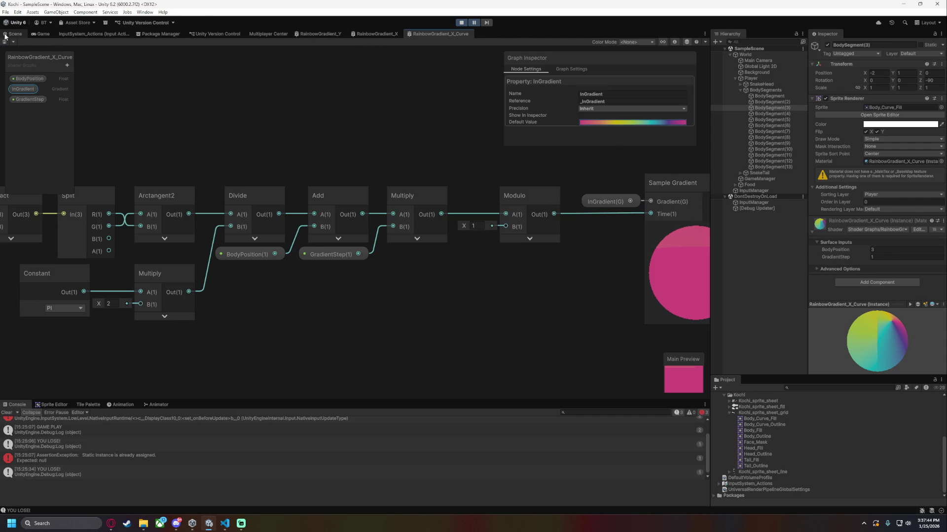
Back in the scene, set the curved segment BodySegment(3)'s GradientStep to 0.2.
left_click(15, 33)
scroll(432, 246, "down", 3)
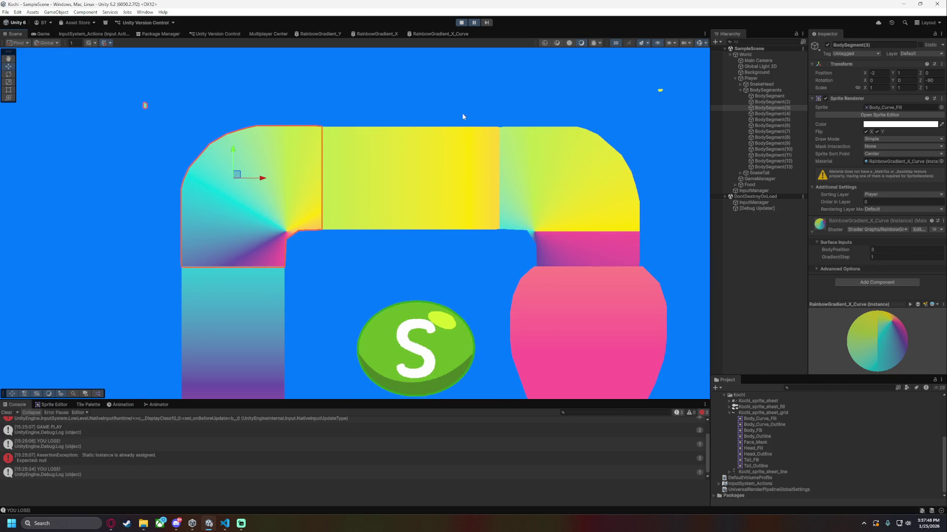
left_click(894, 257)
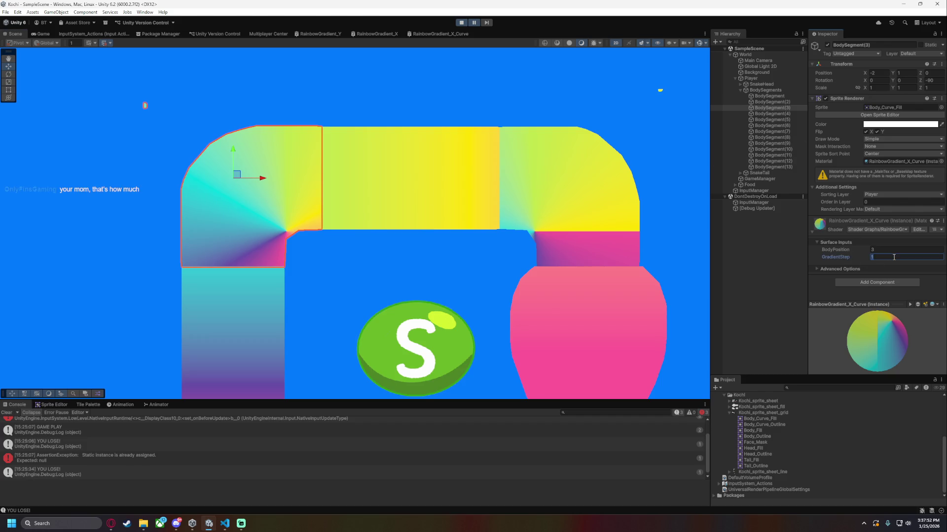
type("0.25")
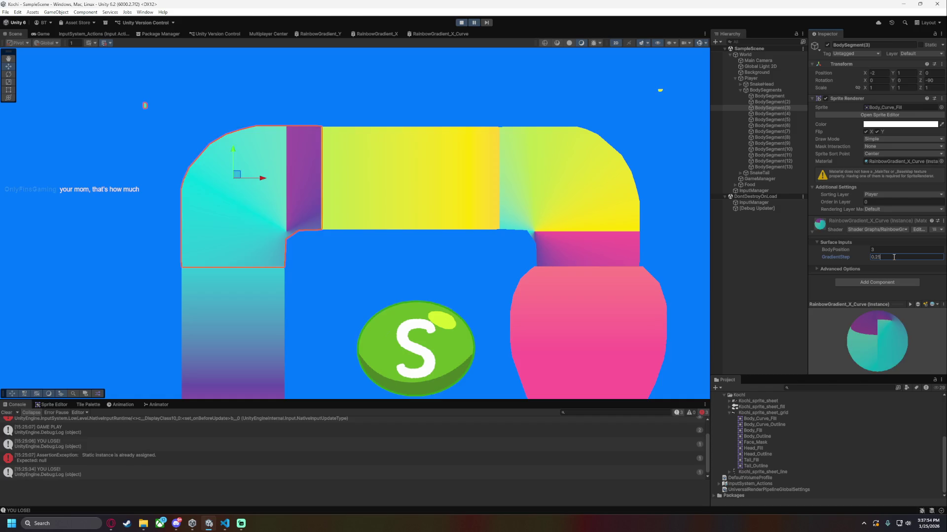
key("BackSpace")
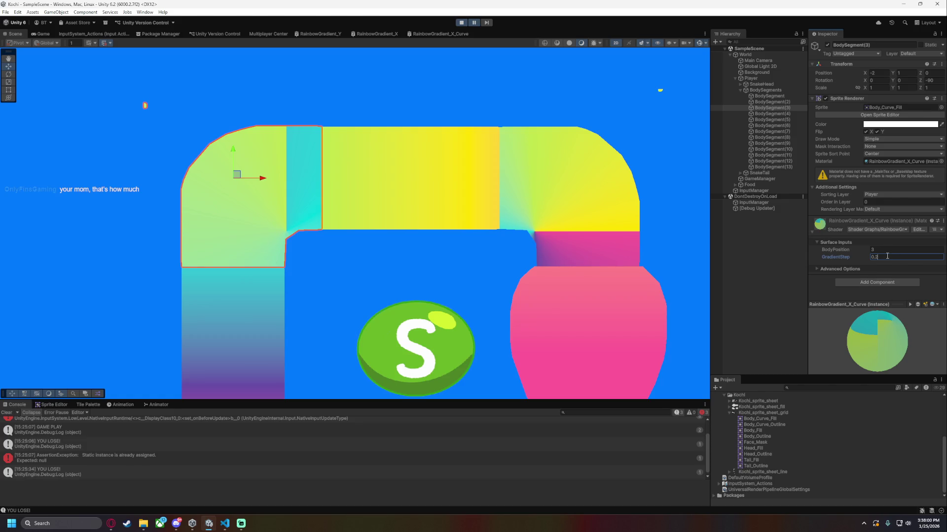
type("5")
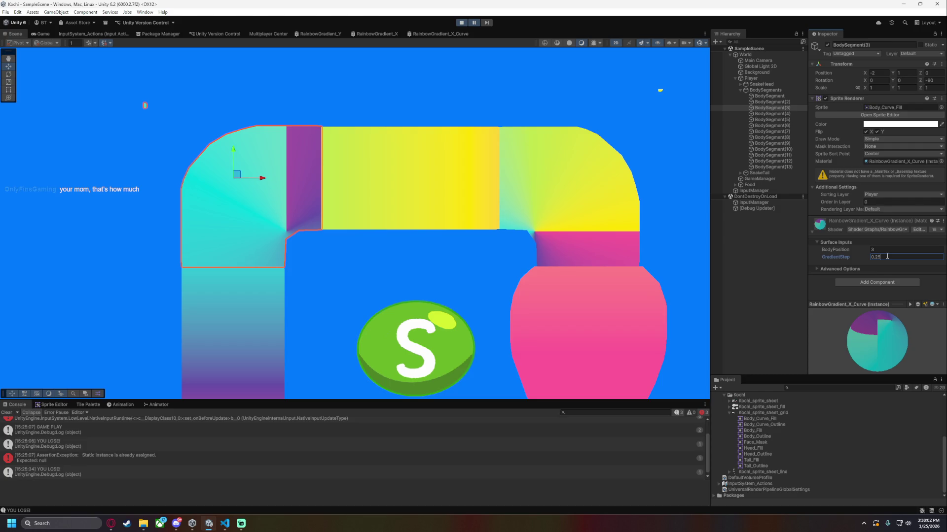
double_click(887, 256)
type("0.1")
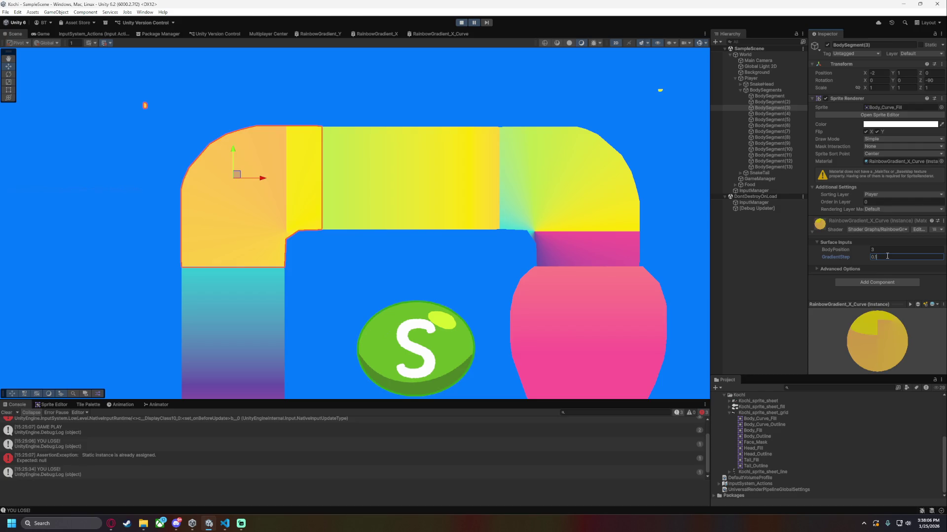
type("5")
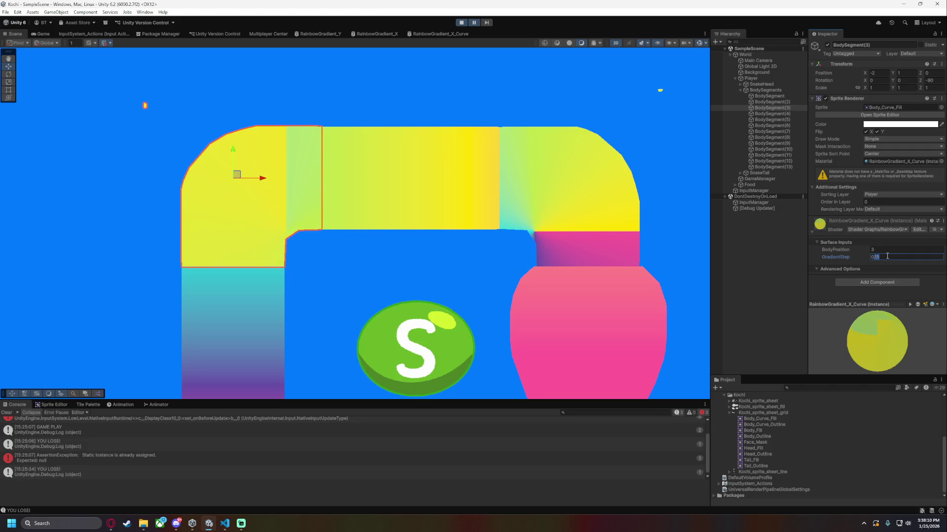
type("0.2")
left_click_drag(824, 257, 826, 257)
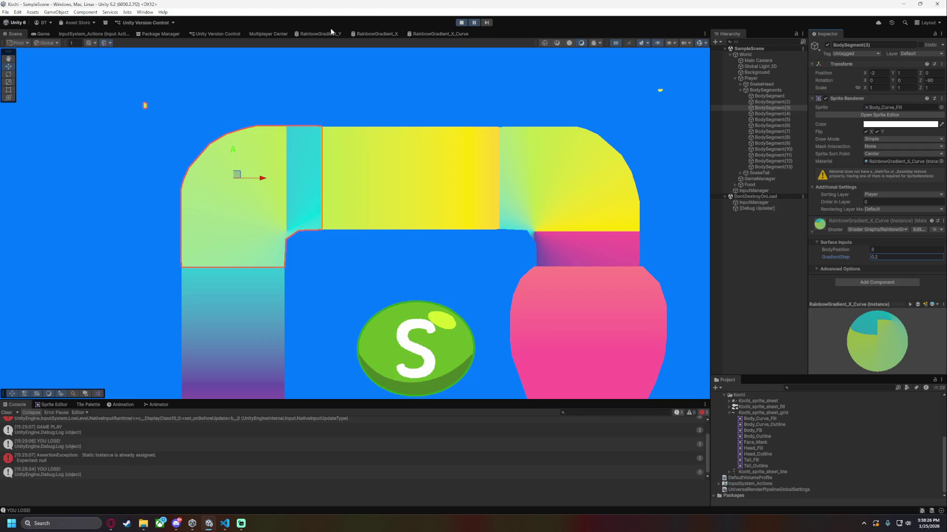
left_click(439, 33)
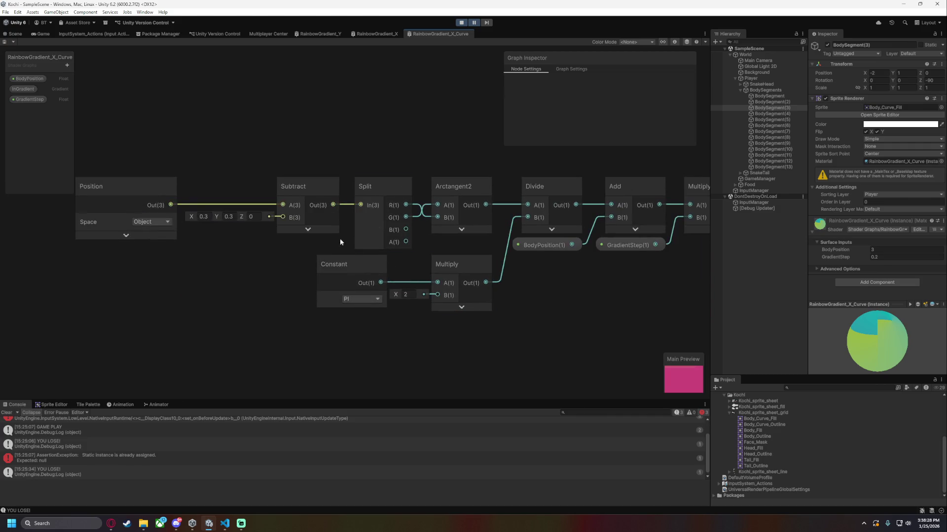
left_click(230, 217)
type("0.5")
left_click(203, 217)
type("0.5")
key("ctrl+s")
left_click(15, 34)
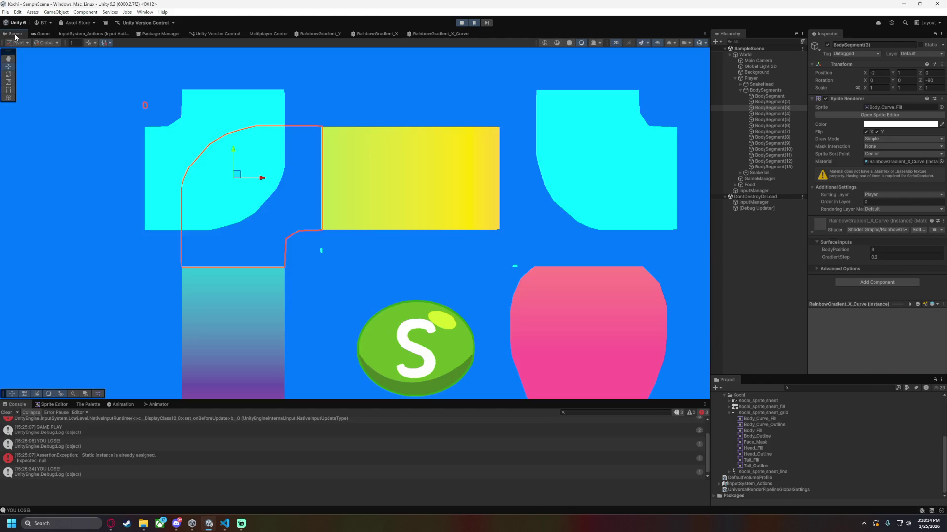
left_click(356, 274)
scroll(364, 262, "up", 4)
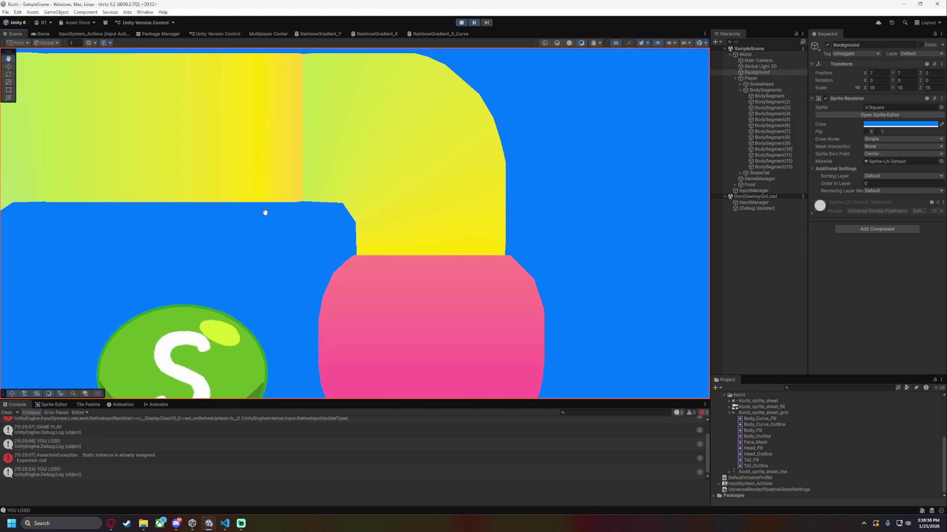
left_click(749, 97)
left_click(887, 257)
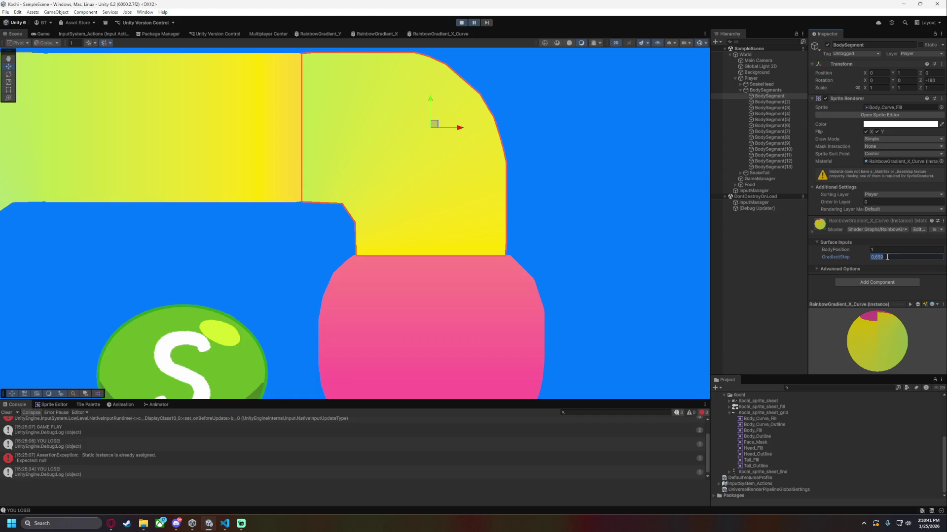
left_click(553, 221)
left_click_drag(322, 252, 556, 250)
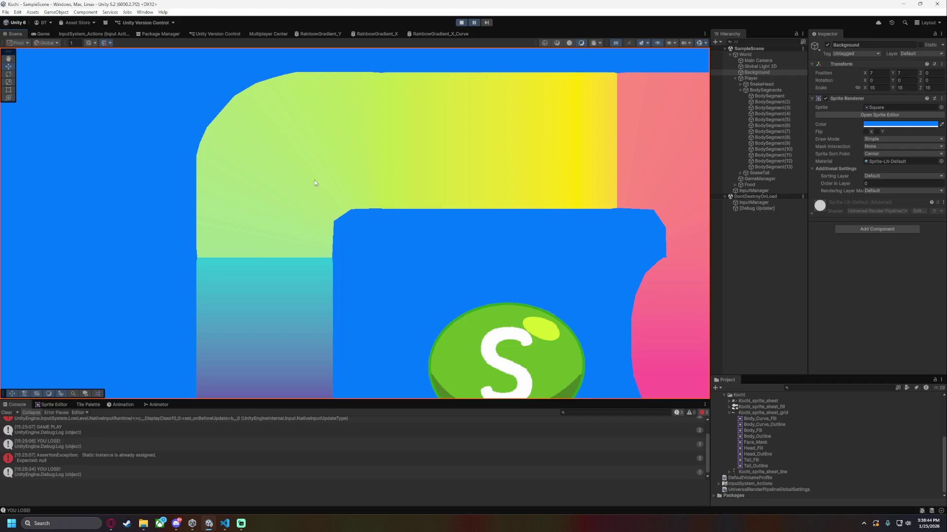
scroll(347, 231, "down", 2)
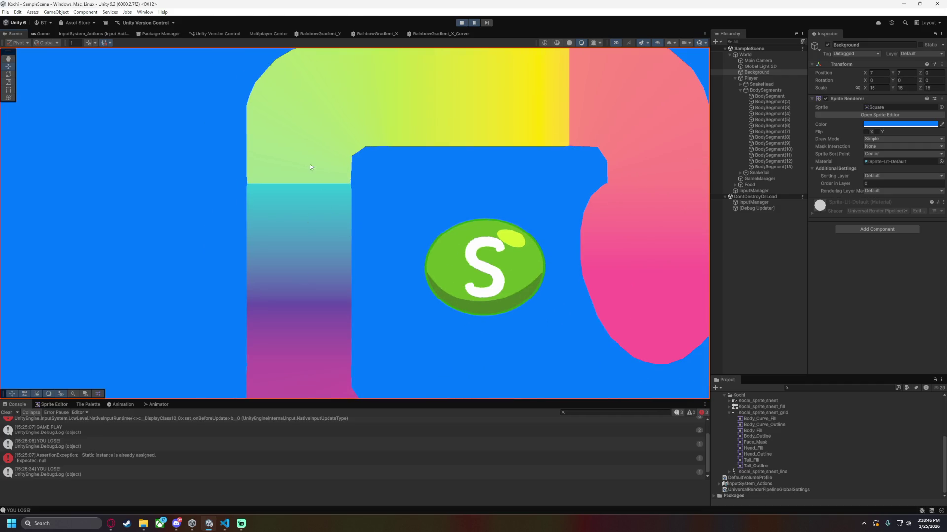
scroll(306, 163, "down", 3)
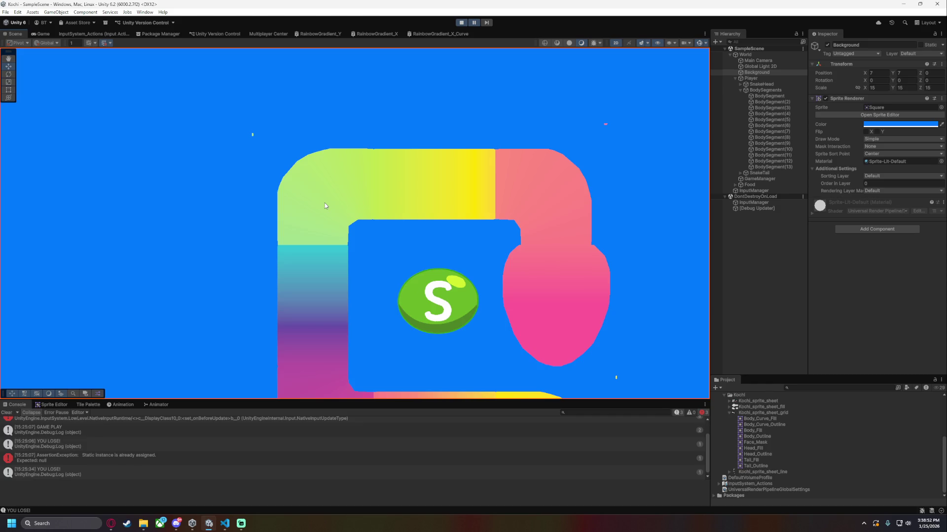
left_click(427, 33)
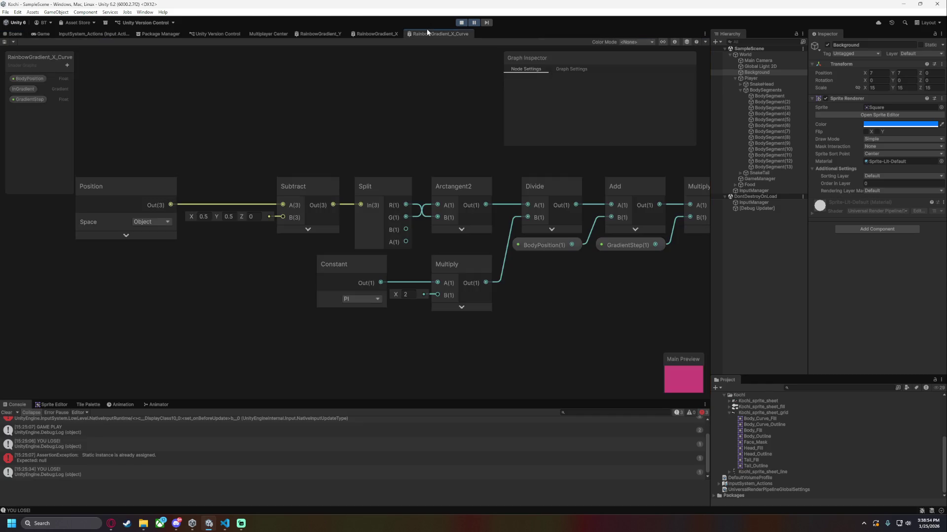
left_click(229, 216)
type("0.")
type("3")
left_click(204, 216)
type("0.")
left_click(268, 182)
key("ctrl+s")
key("ctrl+1")
scroll(359, 226, "up", 5)
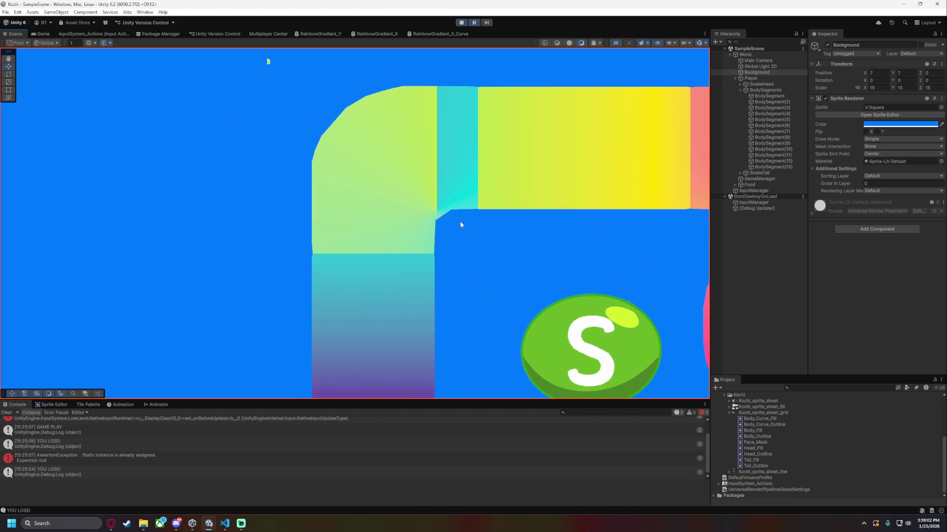
left_click(440, 34)
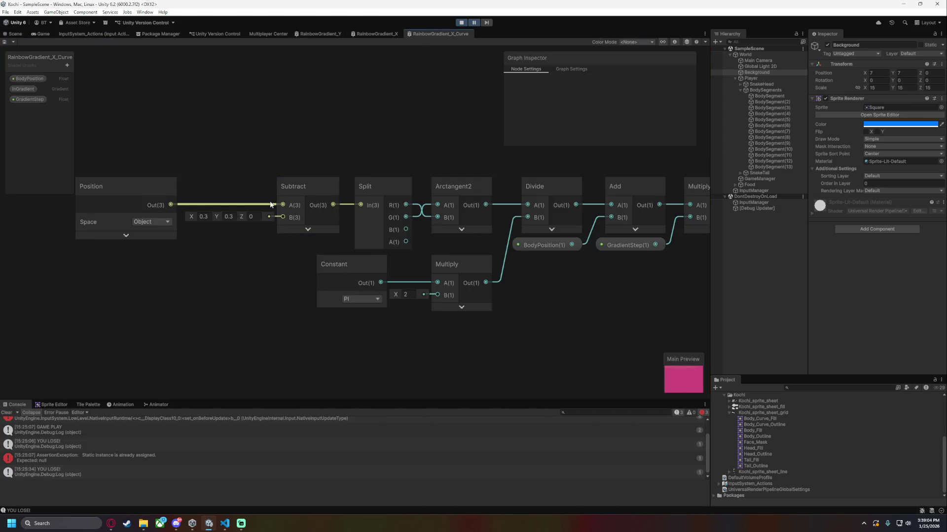
left_click(212, 216)
left_click(13, 34)
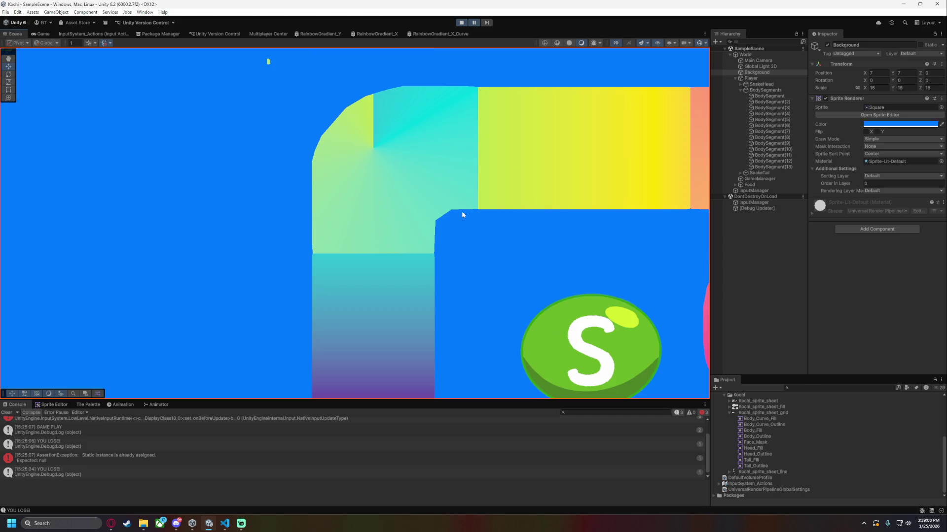
scroll(449, 250, "up", 2)
scroll(449, 244, "down", 1)
mouse_move(481, 229)
left_mouse_down()
mouse_move(482, 257)
mouse_move(475, 242)
left_mouse_up()
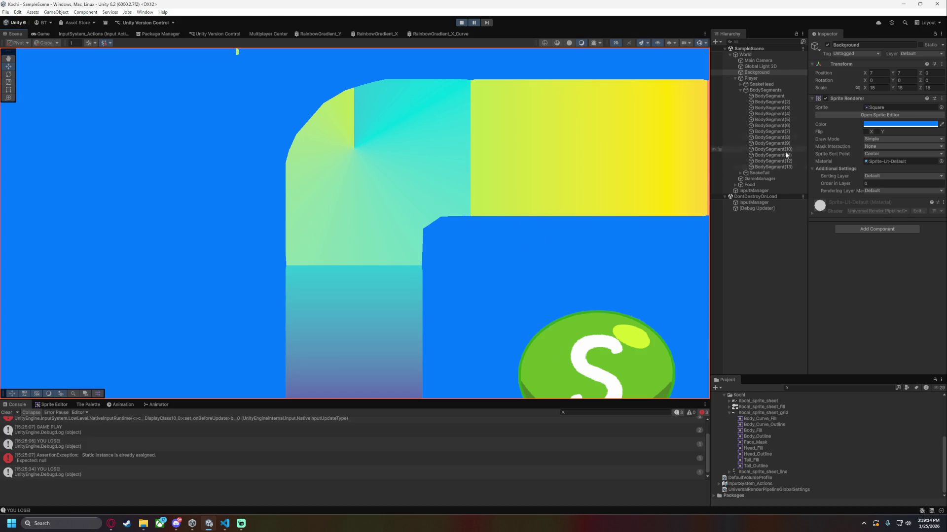
Select BodySegment(3), try GradientStep 0.4 and retype its BodyPosition.
left_click(783, 107)
left_click(884, 256)
type("0.4")
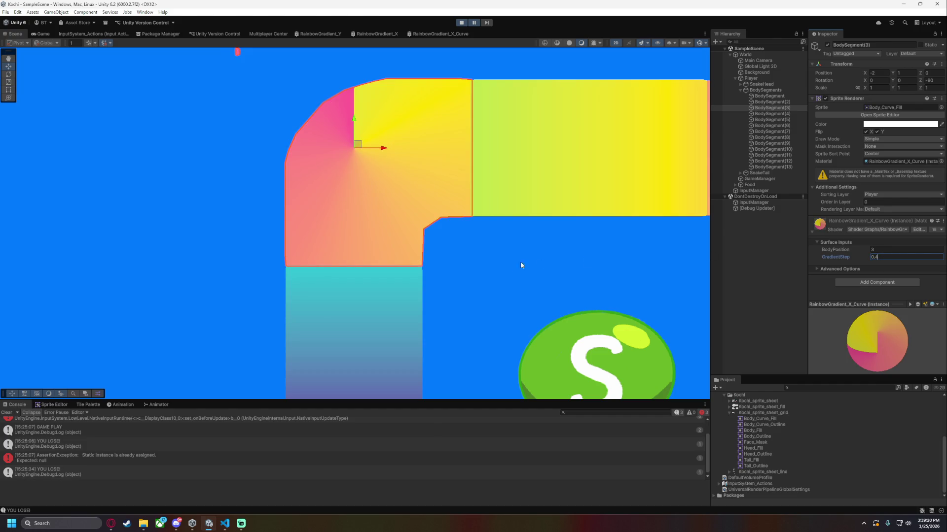
scroll(536, 256, "down", 2)
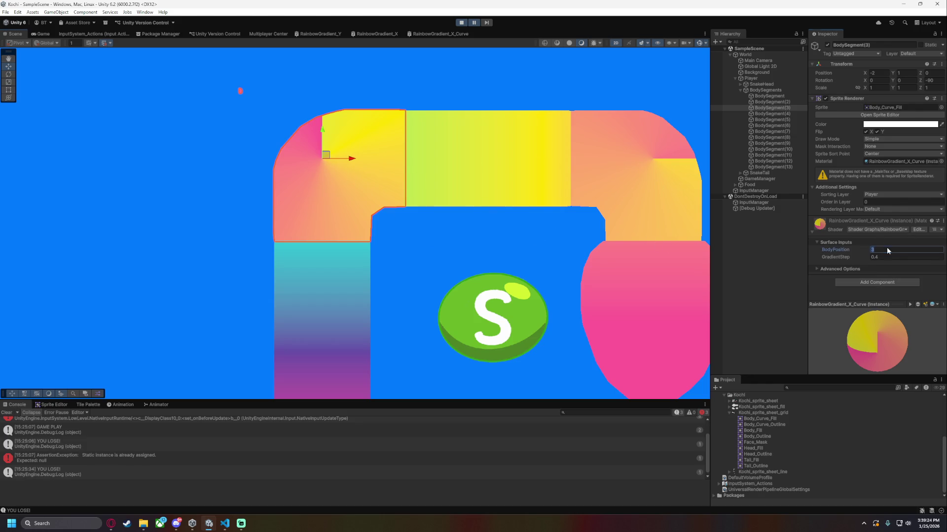
type("2")
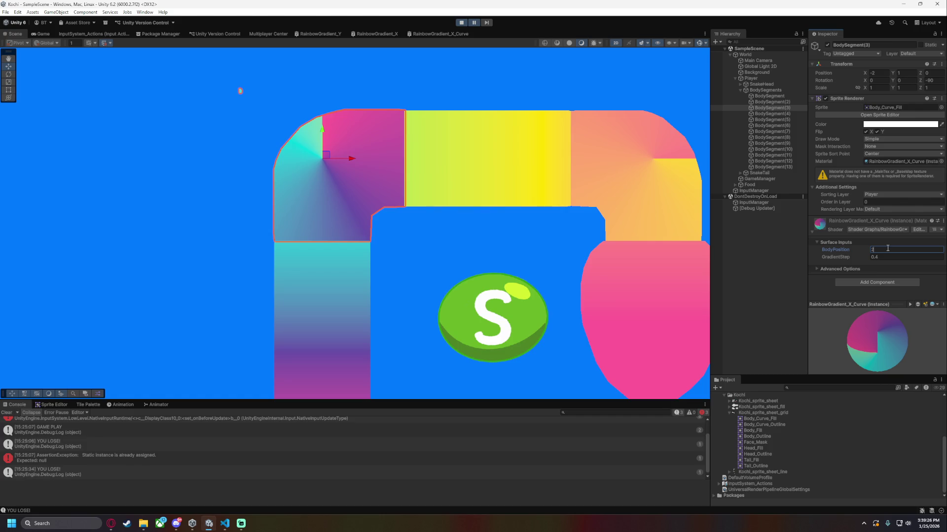
key("BackSpace")
type("1")
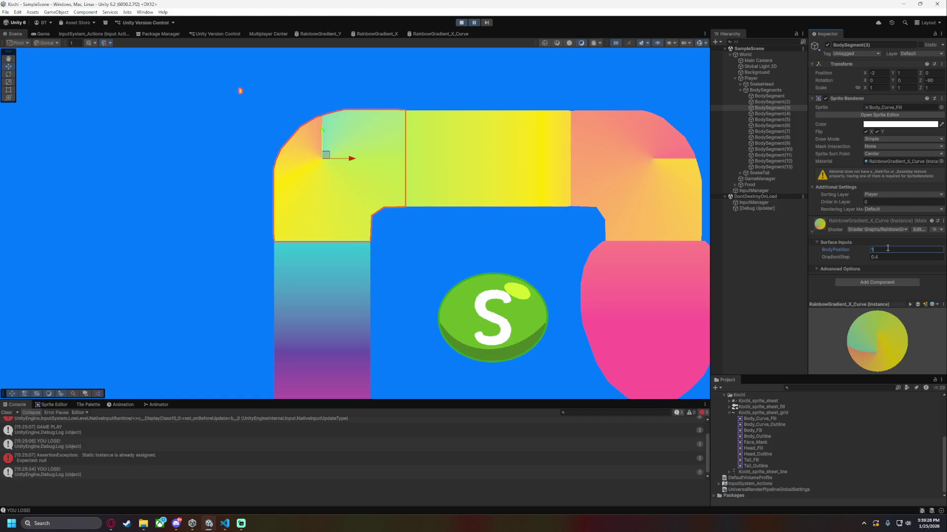
type("4")
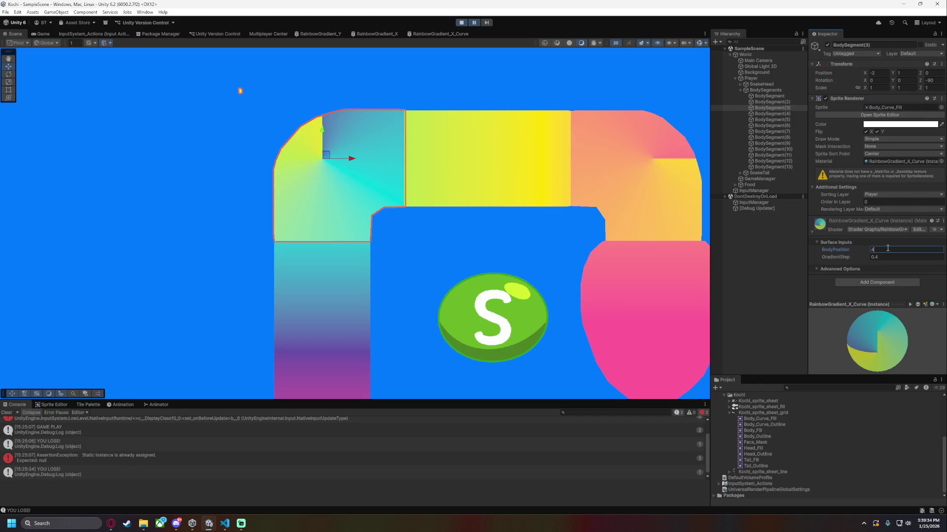
Set the curved segment's GradientStep to 0.5 and BodyPosition to 3.5.
left_click(890, 256)
type("0.2")
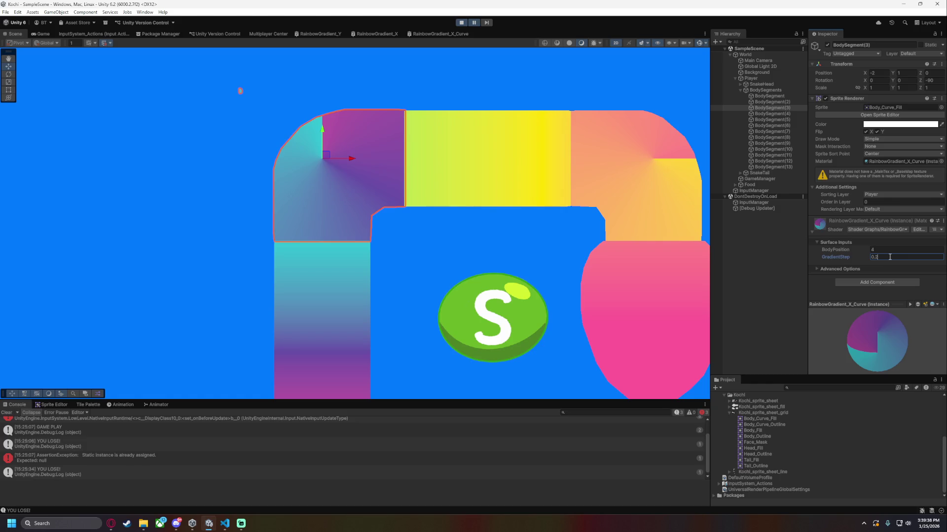
key("BackSpace")
type("4")
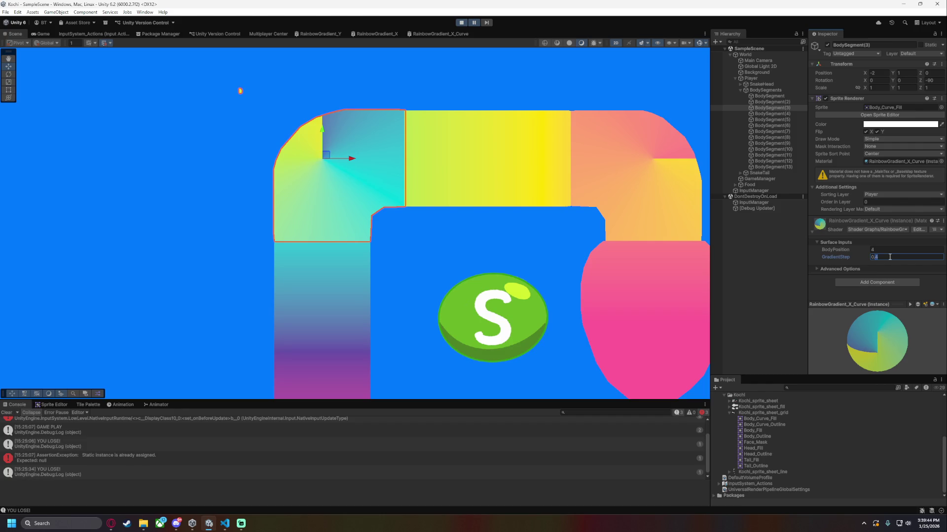
key("BackSpace")
type("5")
left_click(886, 250)
type("3")
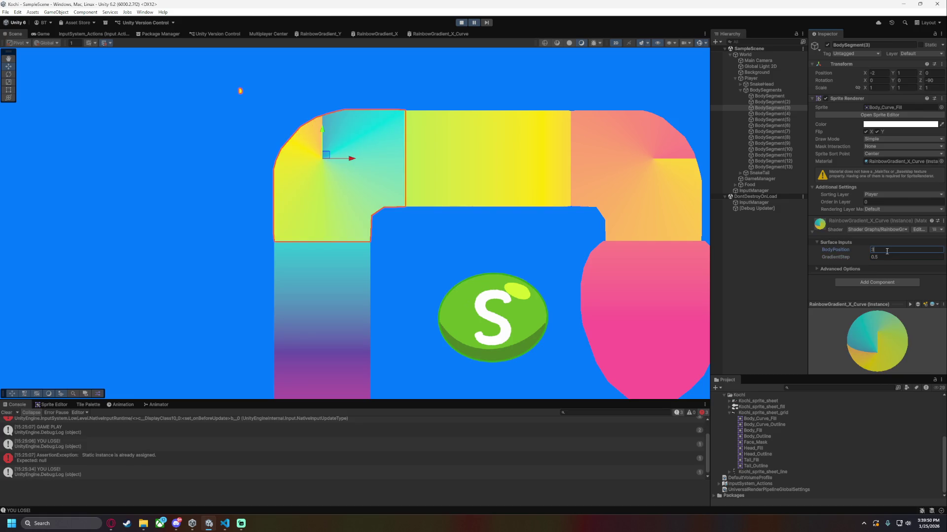
type(".5")
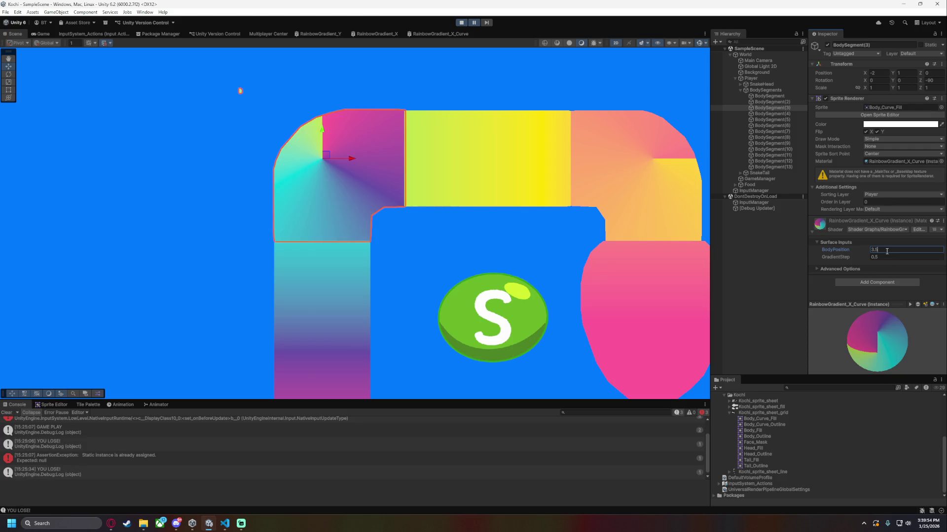
In the RainbowGradient_X_Curve graph, set the Subtract B offset to X 0.5, Y 0.5.
left_click(432, 32)
left_click(210, 217)
type("0.5")
key("Tab")
type("0.5")
key("Return")
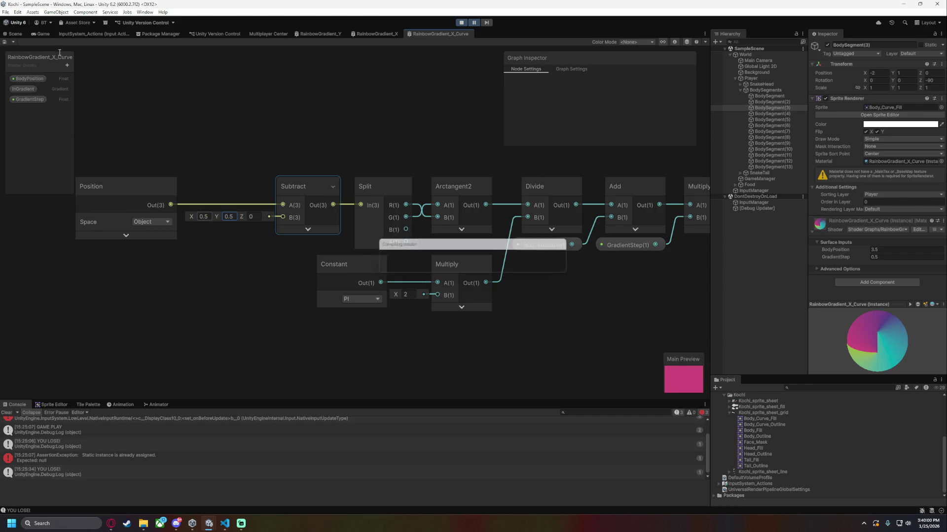
In the Scene view, frame the snake's corner and select BodySegment(3)'s GradientStep field.
left_click(22, 34)
scroll(436, 267, "up", 3)
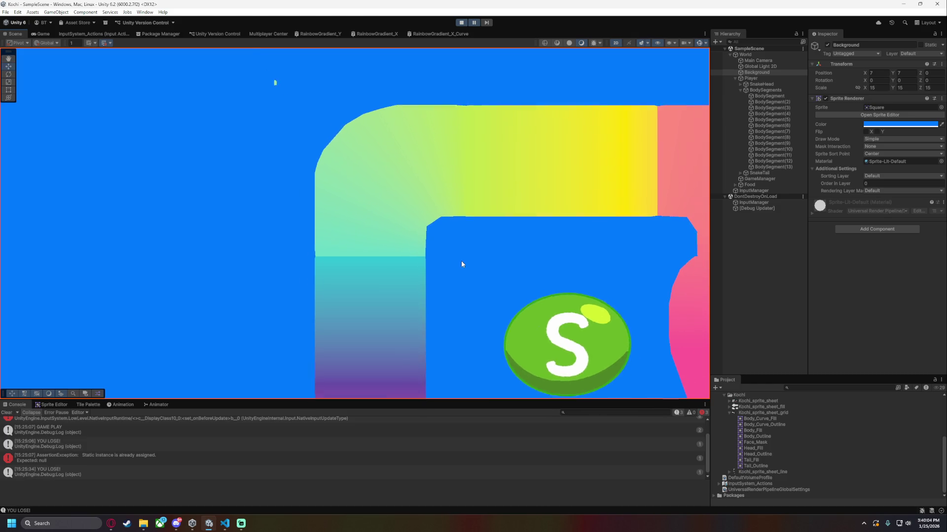
left_click(384, 221)
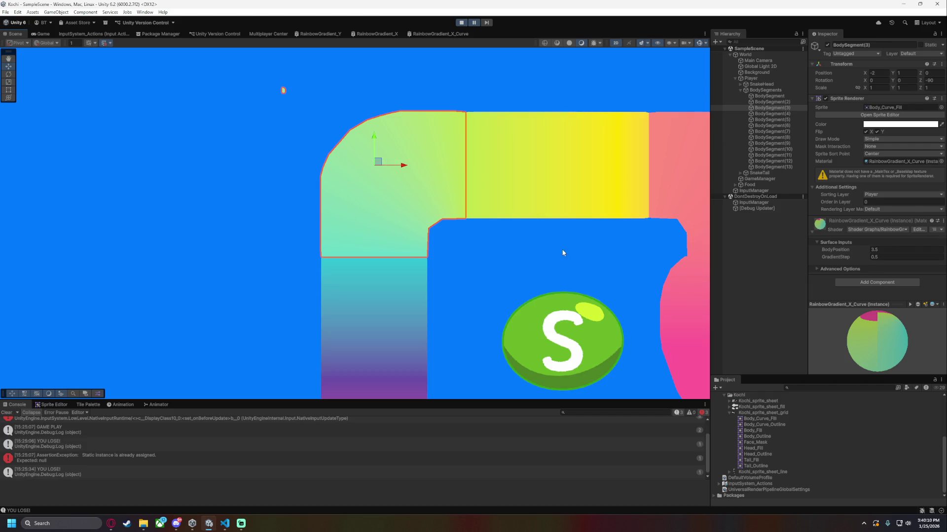
left_click_drag(560, 249, 406, 231)
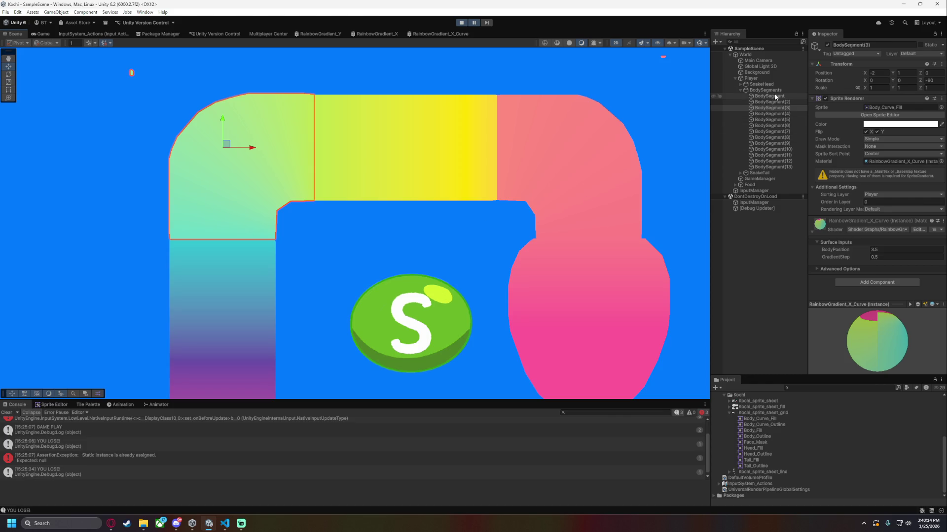
scroll(461, 222, "down", 1)
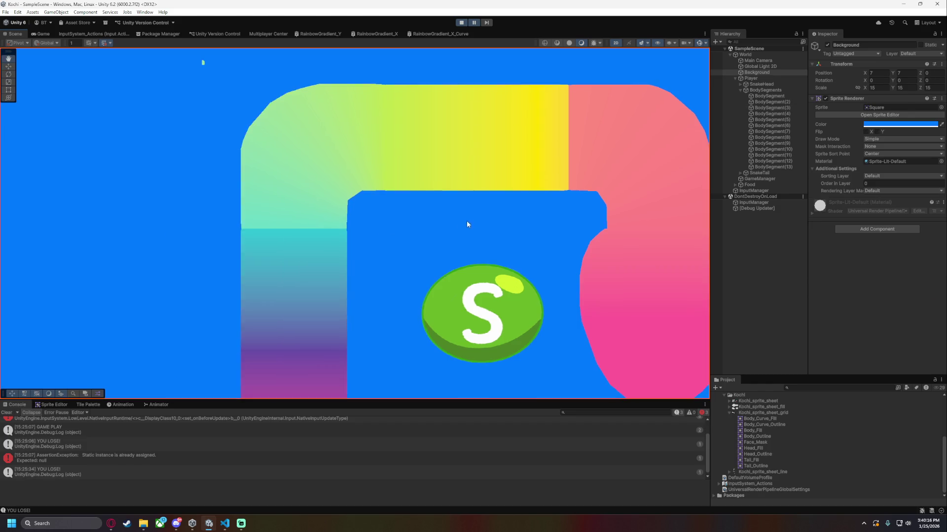
scroll(381, 196, "up", 3)
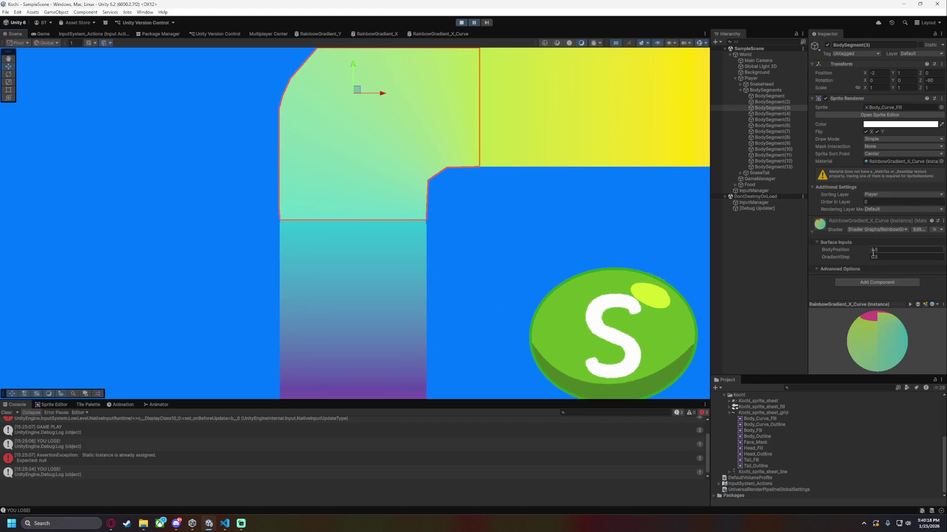
left_click(854, 258)
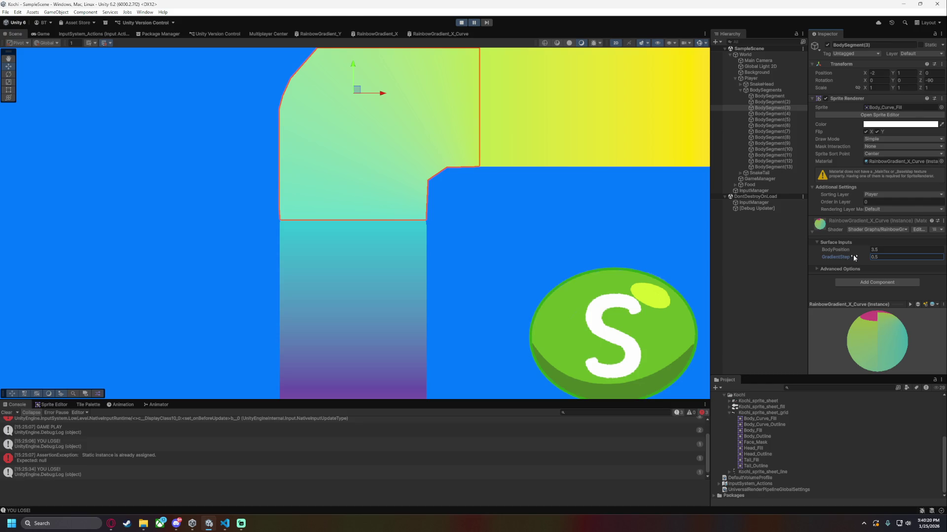
Nudge the curved segment's GradientStep to 0.53, then set it to 0.51.
left_click_drag(855, 257, 860, 257)
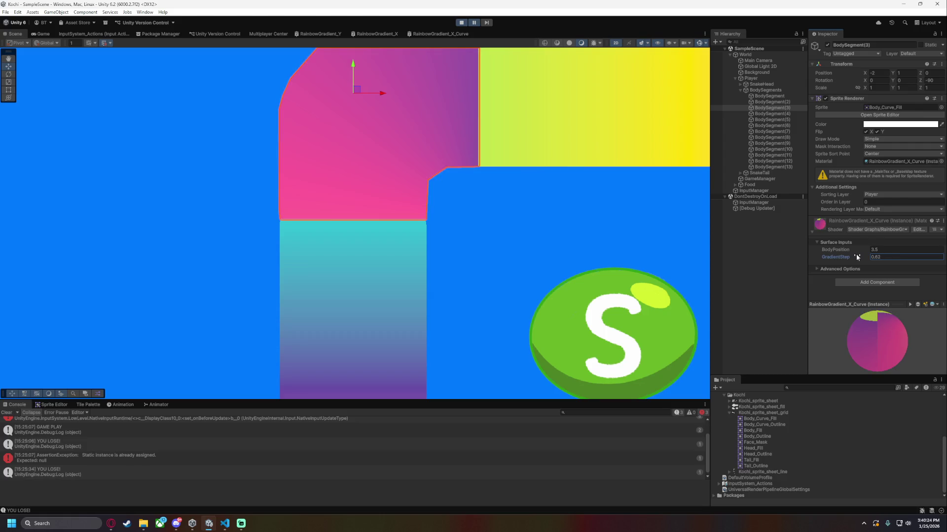
left_click(890, 256)
type("0.51")
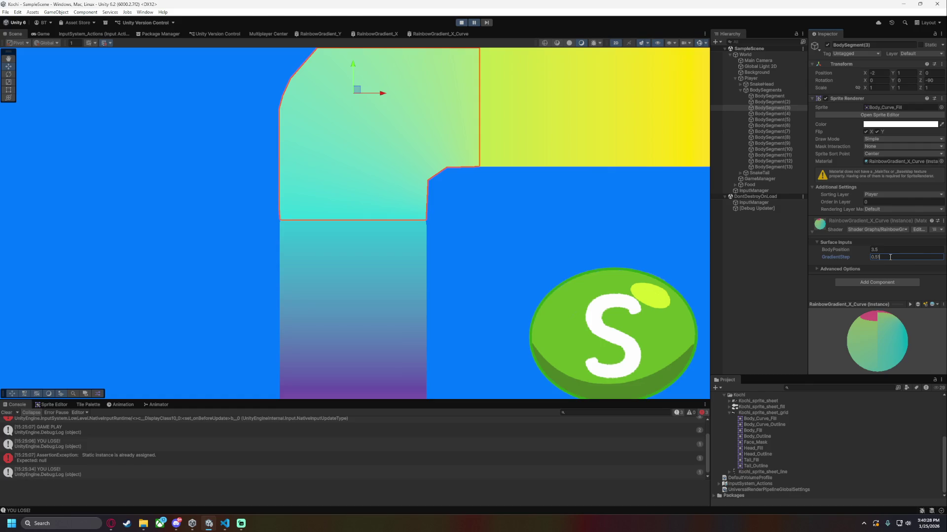
left_click(509, 209)
scroll(604, 263, "up", 2)
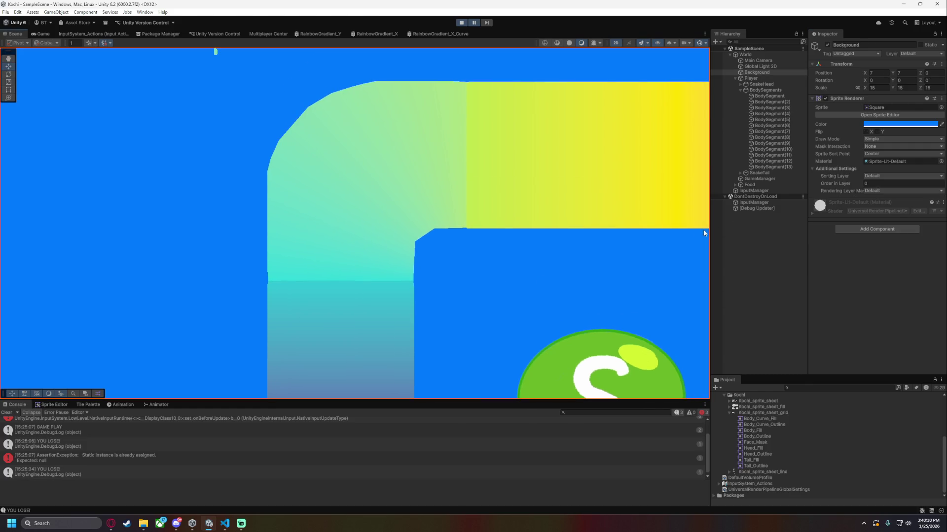
left_click(769, 96)
left_click(772, 108)
Try BodyPosition 3.57 with GradientStep 0.50 and save the scene.
left_click(902, 250)
type("3.5")
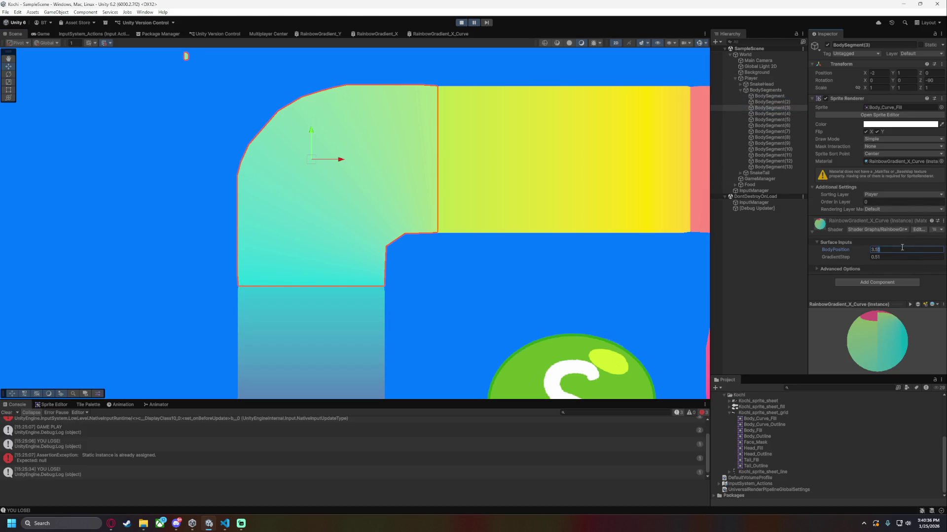
key("BackSpace")
type("5")
key("Return")
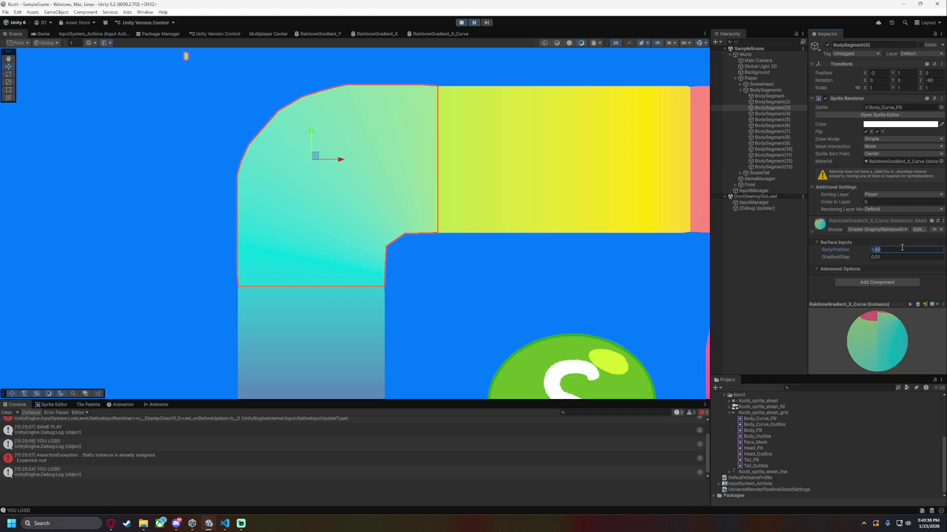
type("3.57")
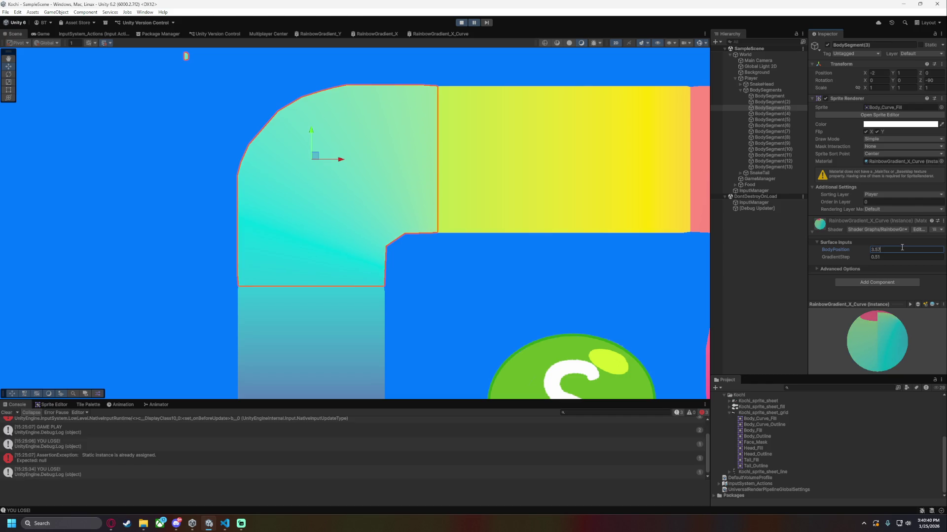
left_click(892, 256)
type("0.50")
key("ctrl+s")
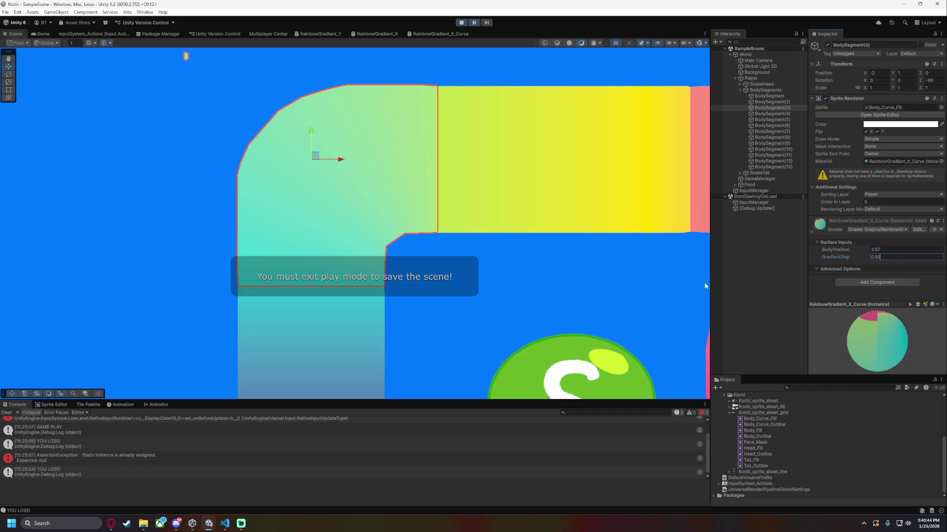
Try GradientStep 0.4 with BodyPosition between 3.6 and about 3.87.
left_click(759, 268)
left_click(383, 161)
left_click(895, 250)
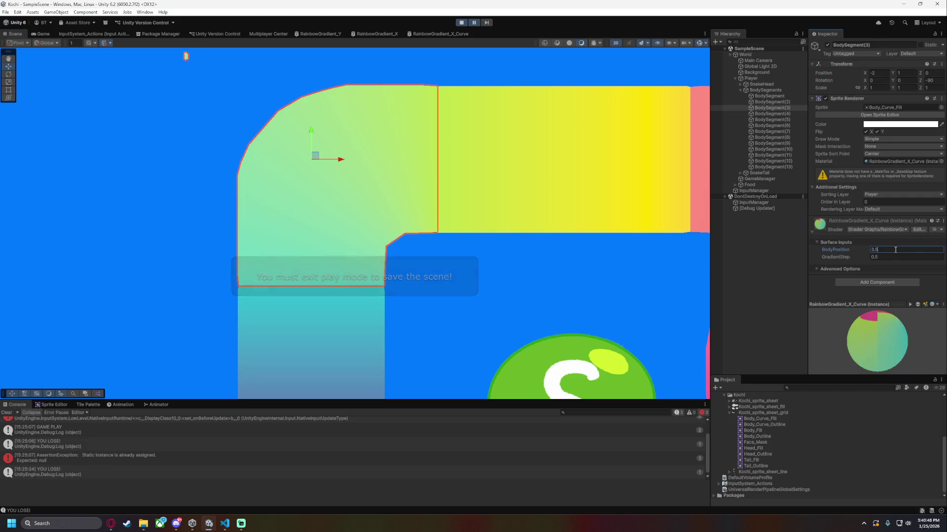
left_click(598, 266)
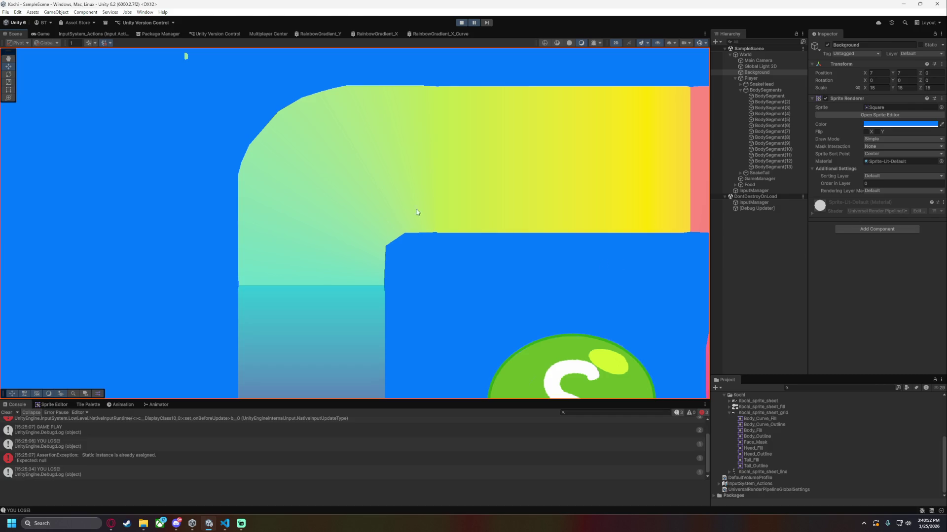
left_click(779, 108)
left_click(894, 257)
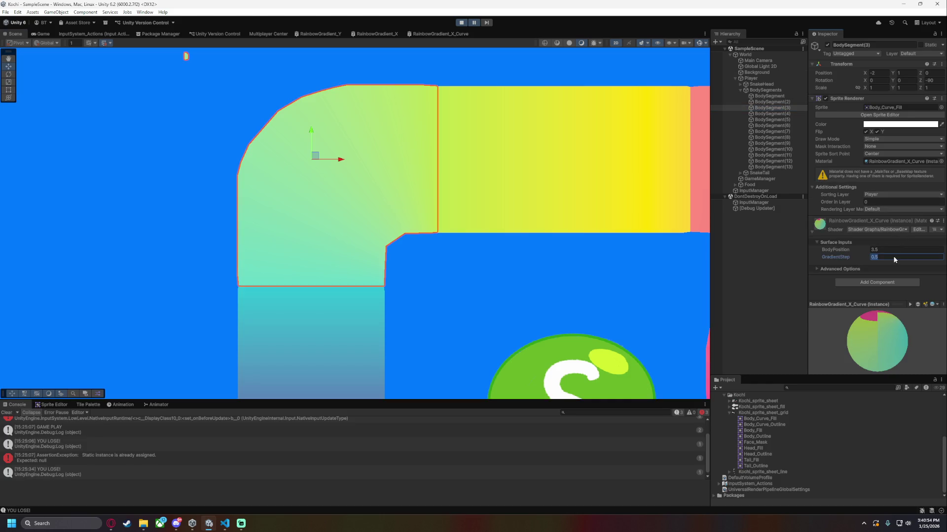
type("0.4")
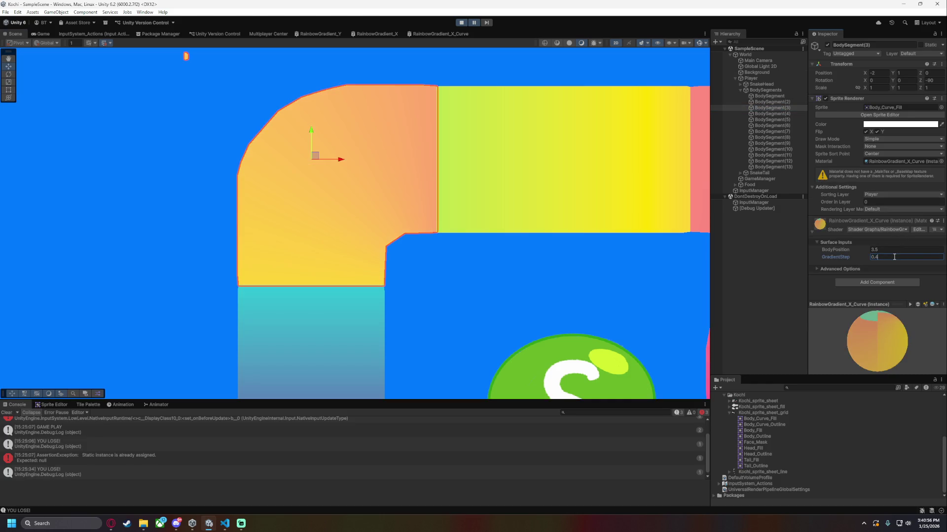
left_click(881, 250)
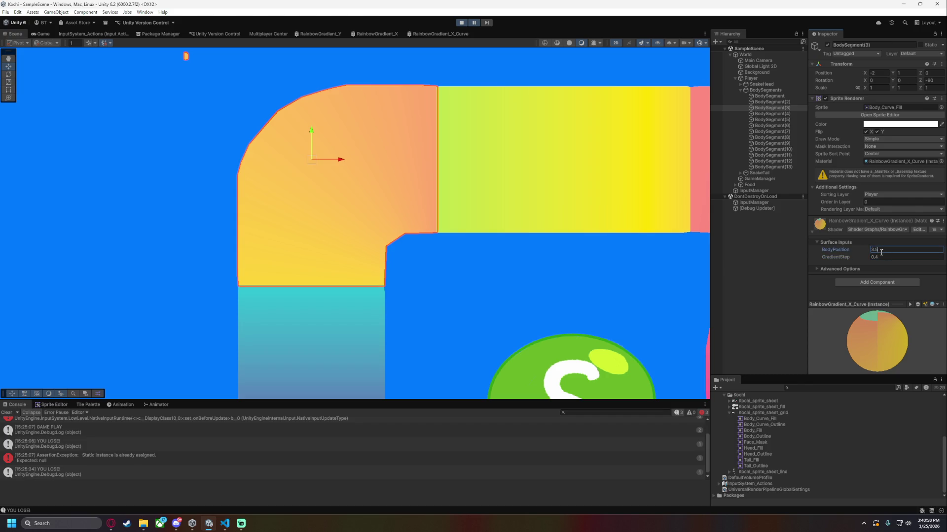
type("3.4")
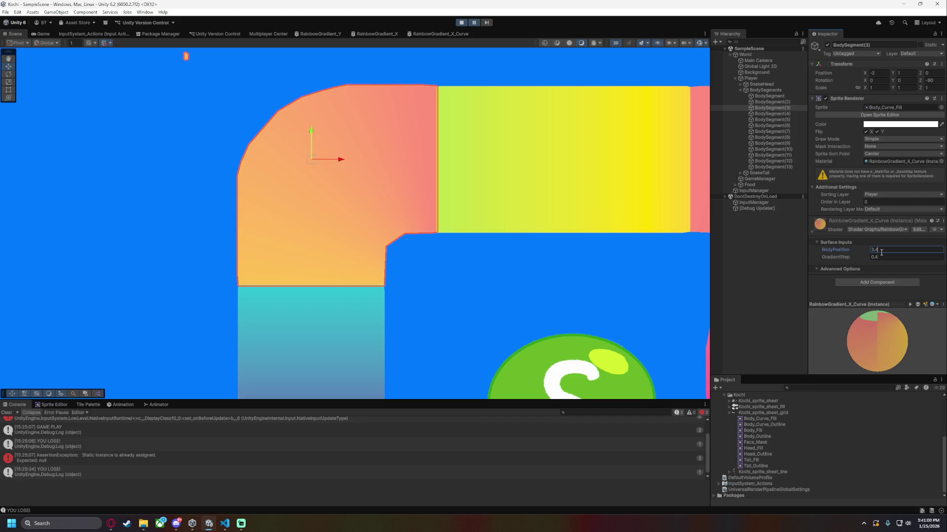
type("3.6")
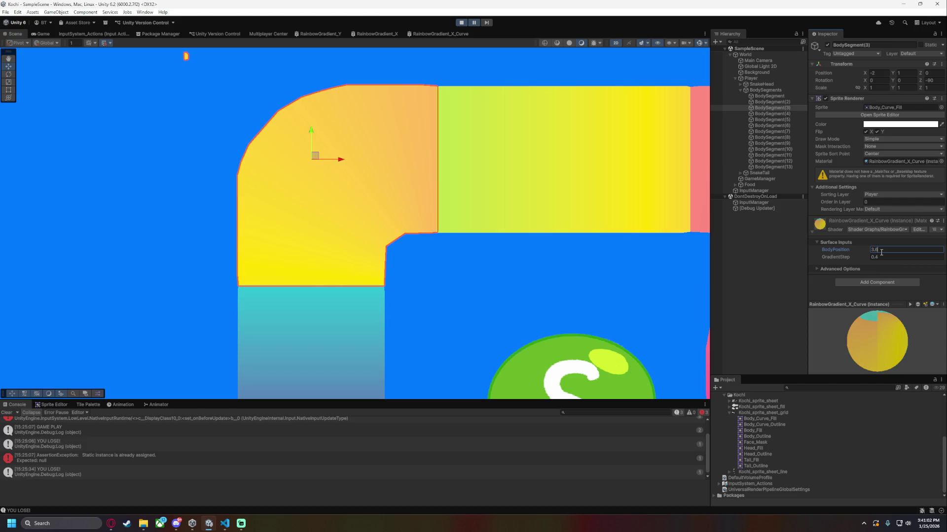
left_click_drag(841, 251, 845, 248)
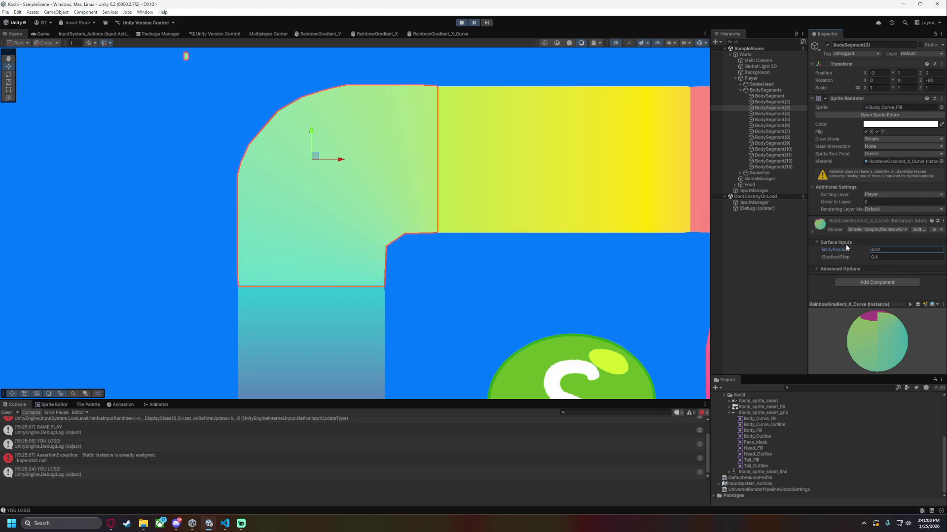
Settle the corner segment at GradientStep 1 and BodyPosition 3, then judge the blend.
left_click(772, 102)
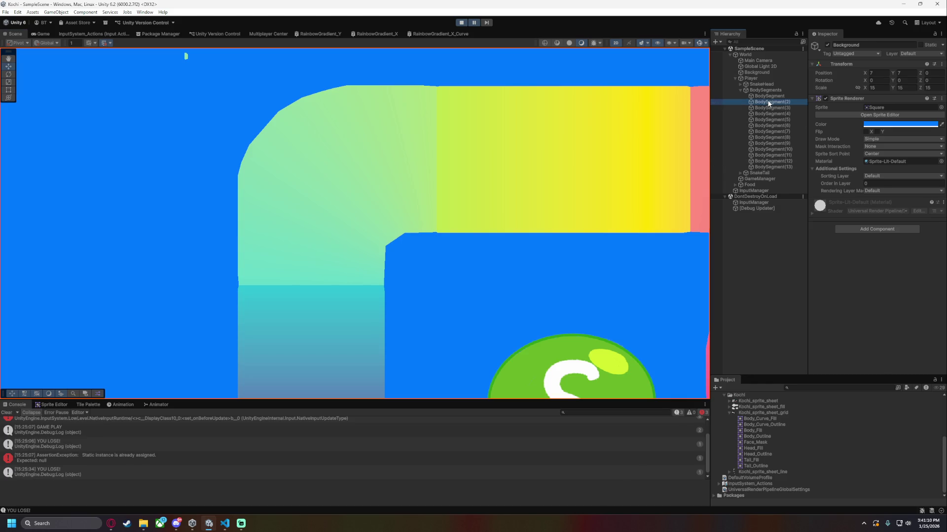
left_click(769, 108)
mouse_move(829, 258)
left_mouse_down()
mouse_move(859, 256)
mouse_move(835, 256)
left_mouse_up()
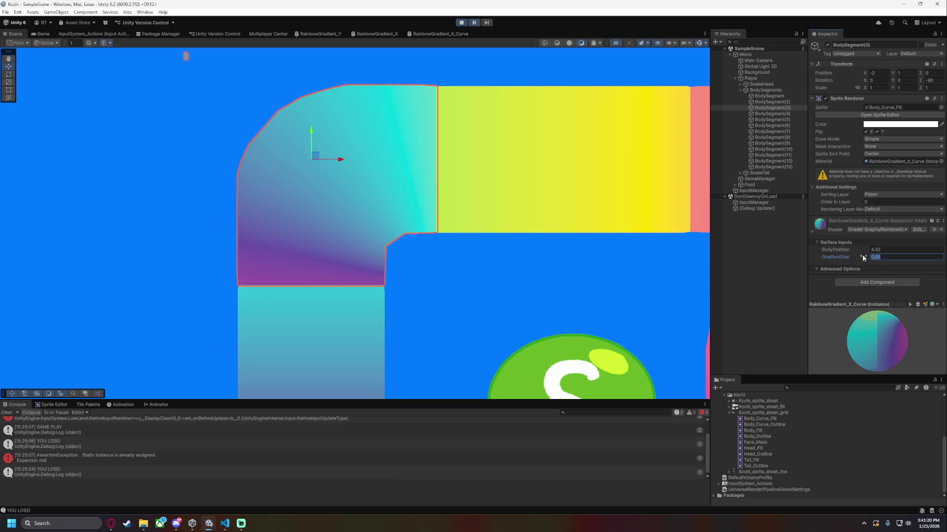
type("1")
left_click(882, 250)
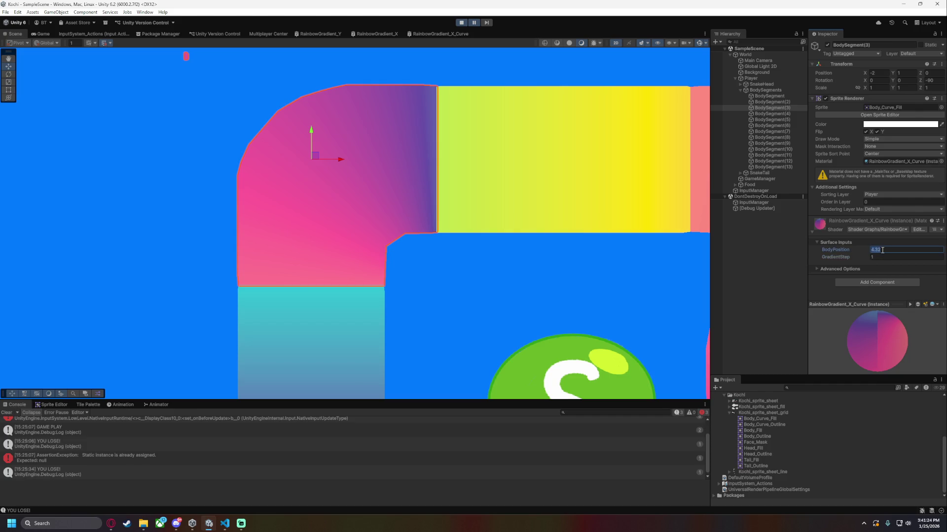
type("3")
left_click(555, 262)
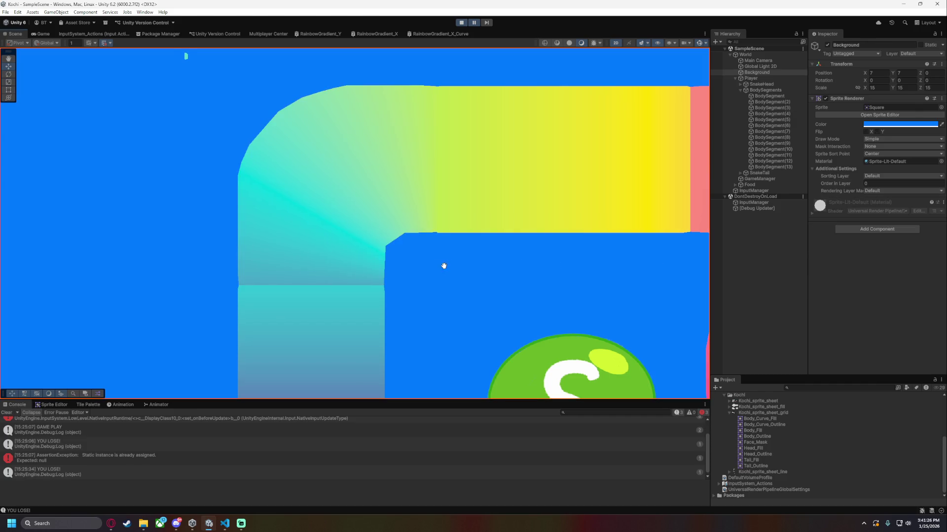
Expand BodySegment(3)'s surface inputs and nudge BodyPosition to 3.03.
scroll(460, 266, "down", 3)
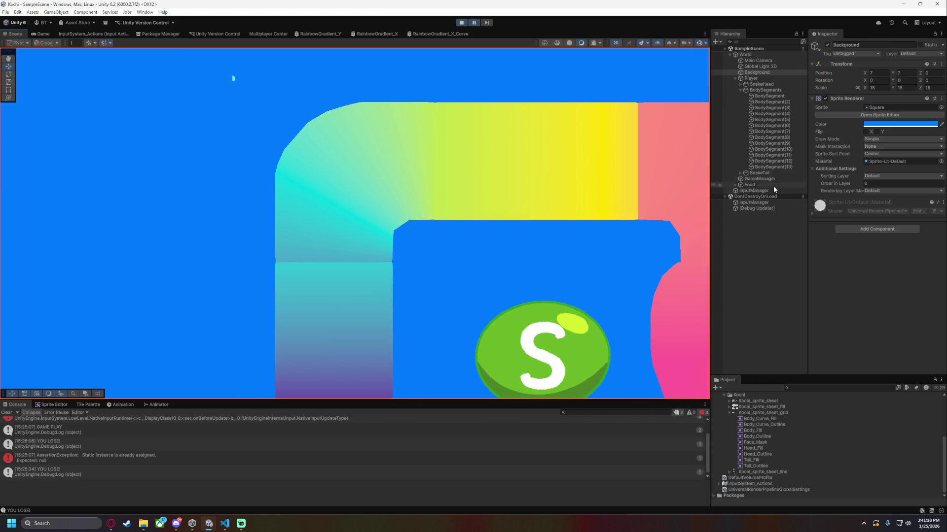
left_click(773, 109)
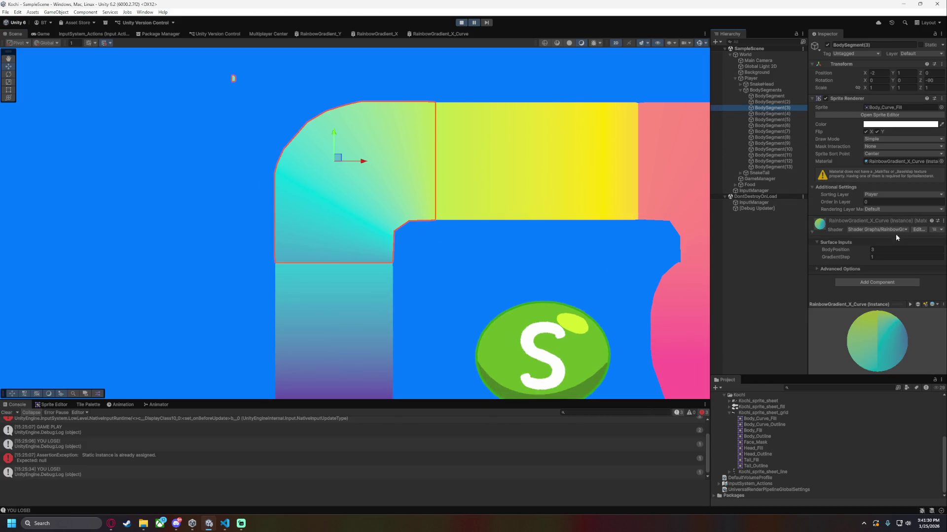
left_click(832, 242)
left_click(891, 250)
left_click_drag(839, 248, 839, 250)
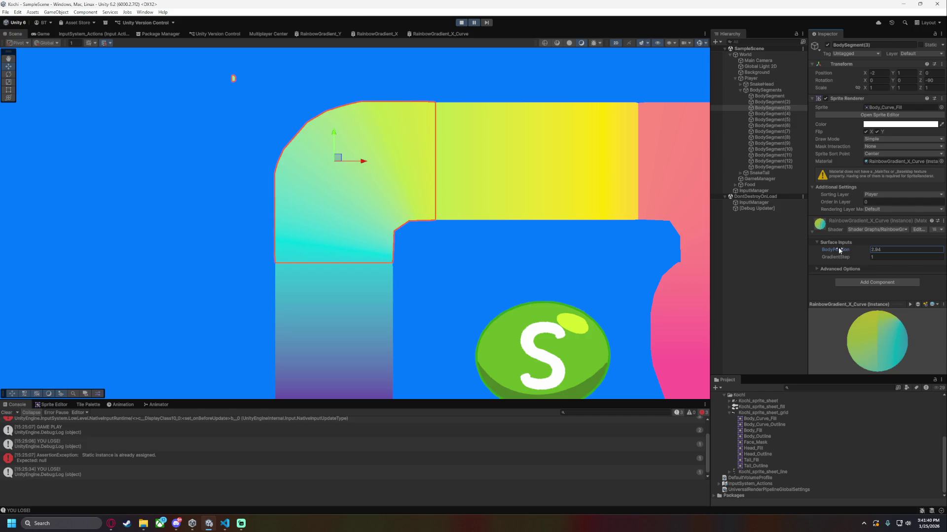
left_click(520, 272)
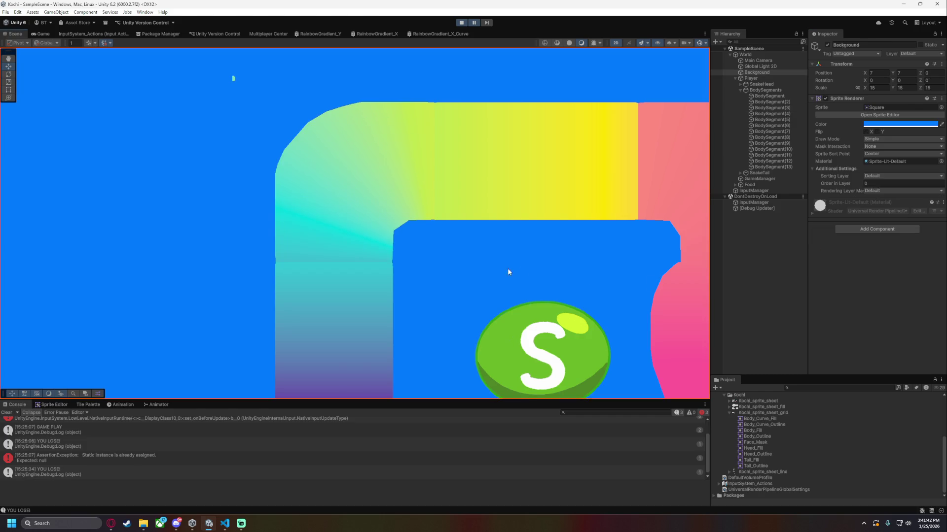
Try BodyPosition 2.5, revert it, then set BodyPosition to exactly 3.
scroll(470, 259, "up", 2)
scroll(476, 259, "up", 2)
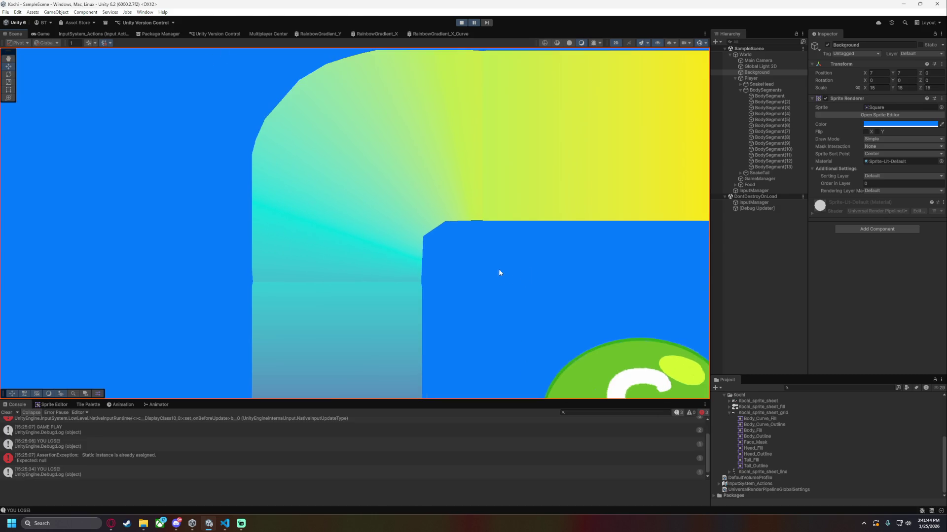
left_click(764, 149)
right_click(771, 112)
left_click(759, 96)
left_click(772, 108)
left_click(885, 249)
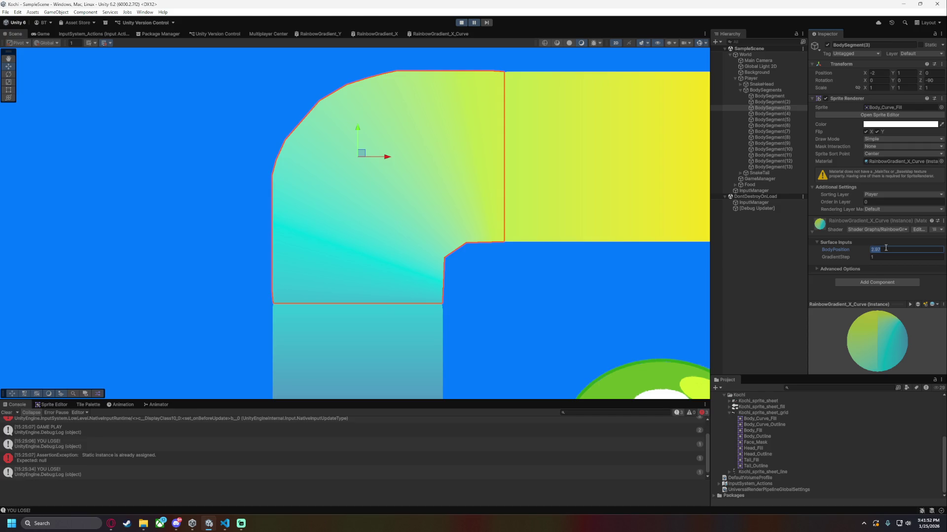
type("2.5")
key("Escape")
left_click(891, 250)
type("3")
Test GradientStep 1.1 and 1.2, keeping it at 1 each time.
left_click(883, 256)
type(".1")
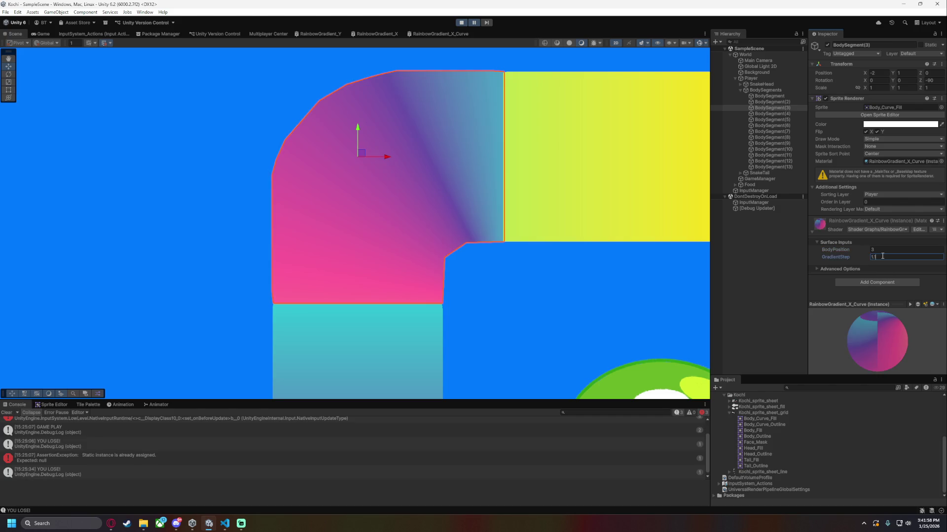
key("BackSpace")
key("BackSpace")
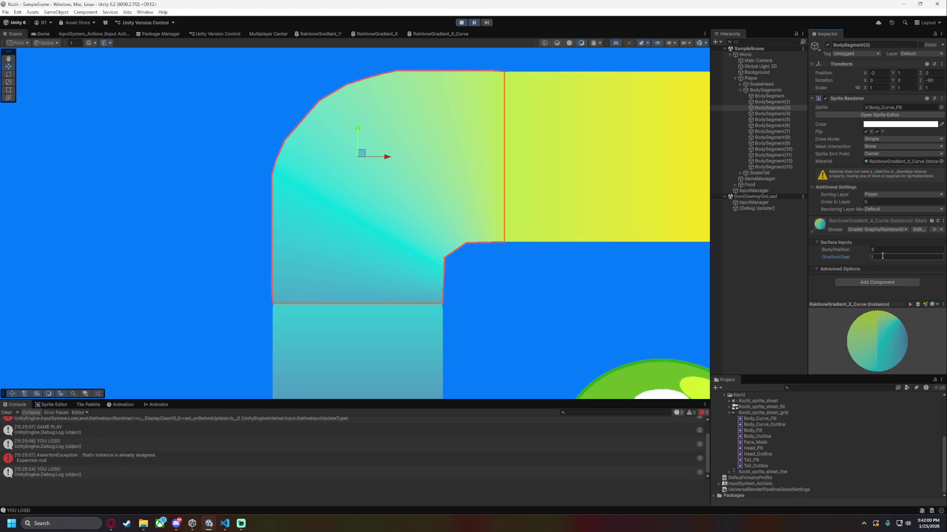
double_click(882, 256)
type("1.2")
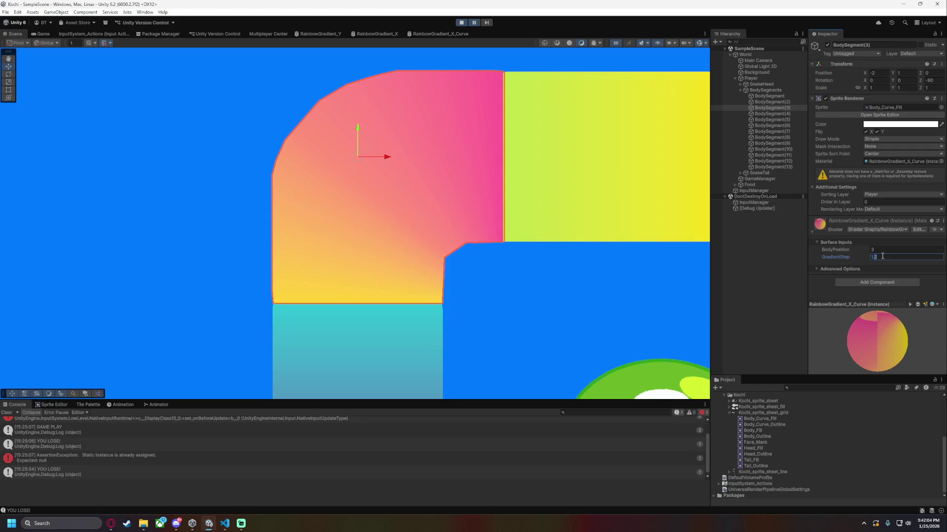
key("BackSpace")
key("BackSpace")
left_click(626, 321)
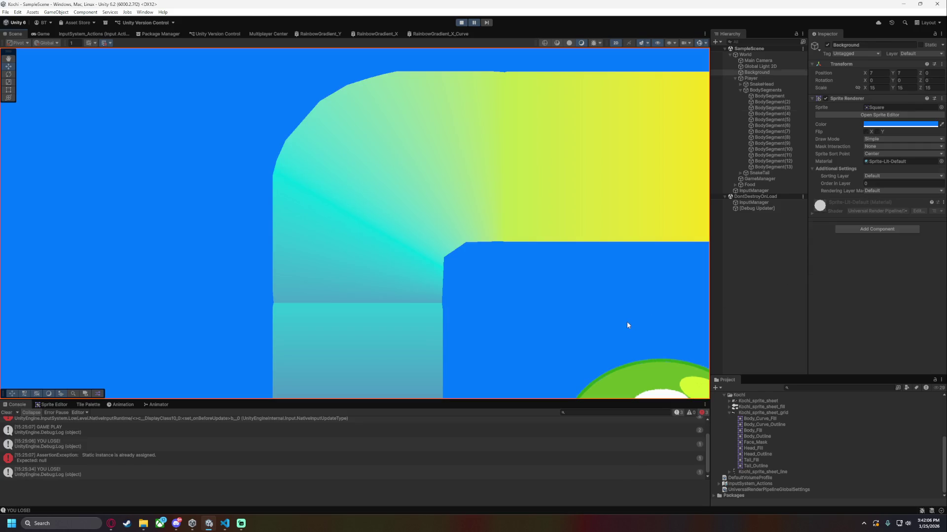
left_click(431, 32)
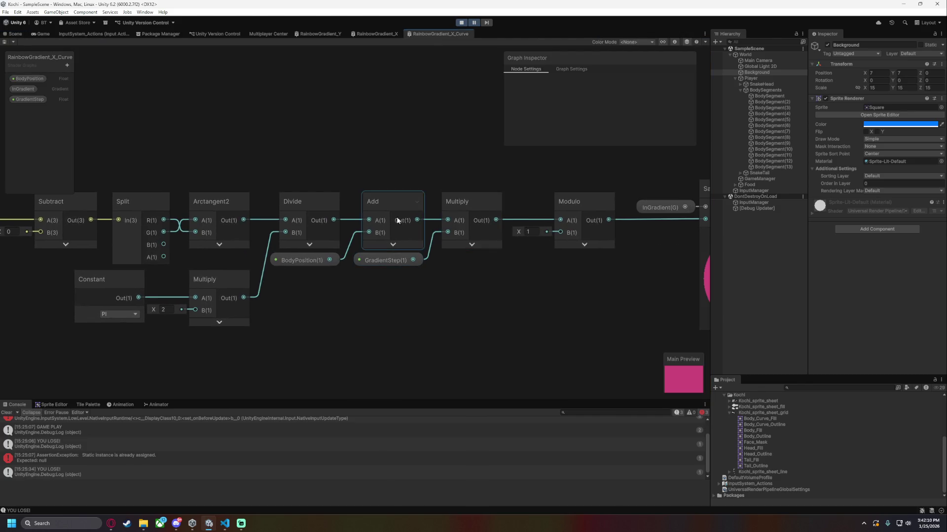
left_click_drag(537, 277, 493, 283)
left_click(280, 216)
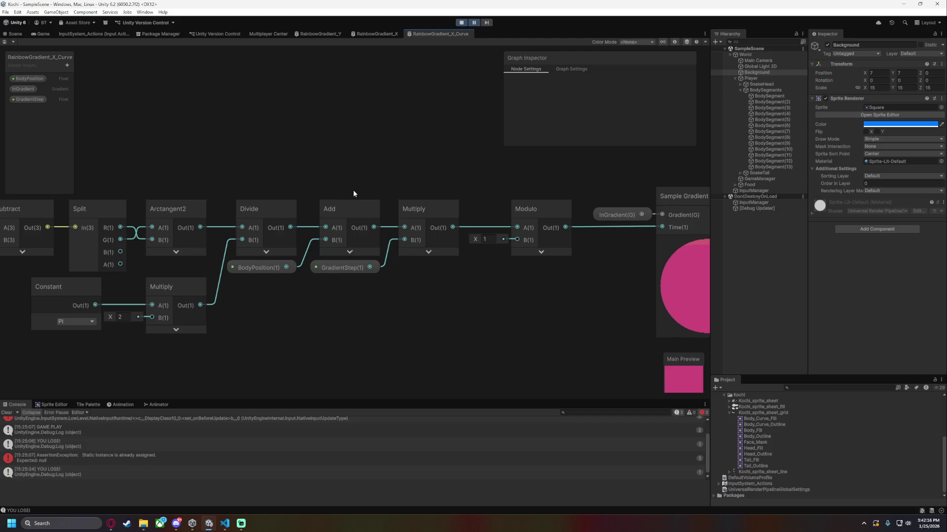
left_click(14, 34)
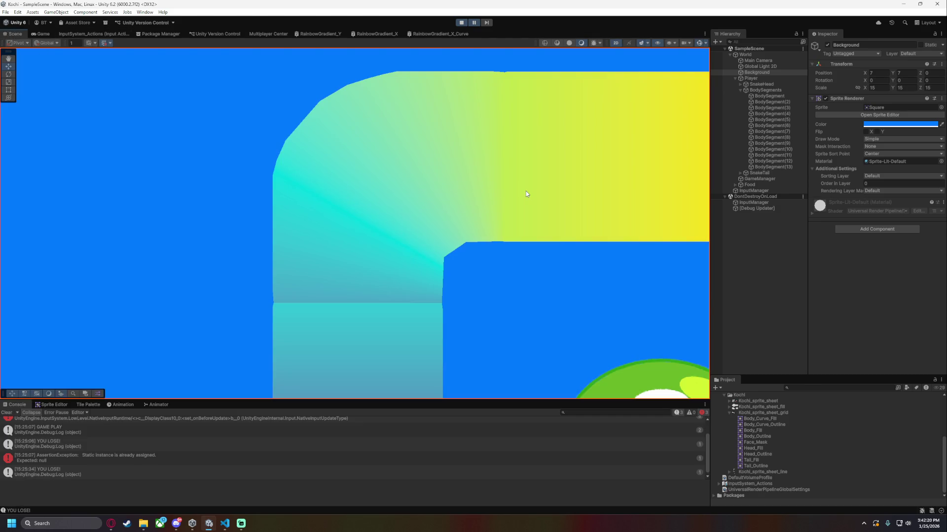
Zoom in and out around the corner to examine the seam between segments.
left_click(777, 108)
left_click(492, 298)
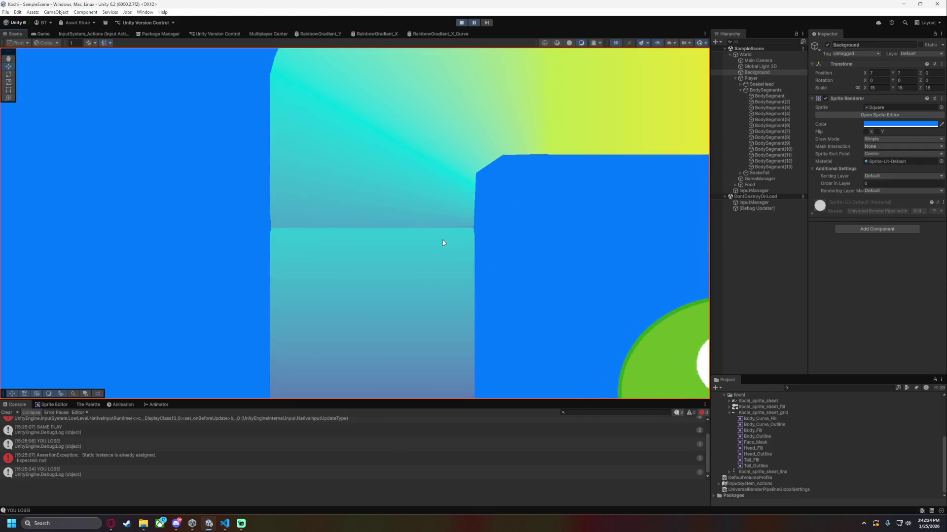
scroll(444, 241, "down", 3)
scroll(534, 249, "up", 3)
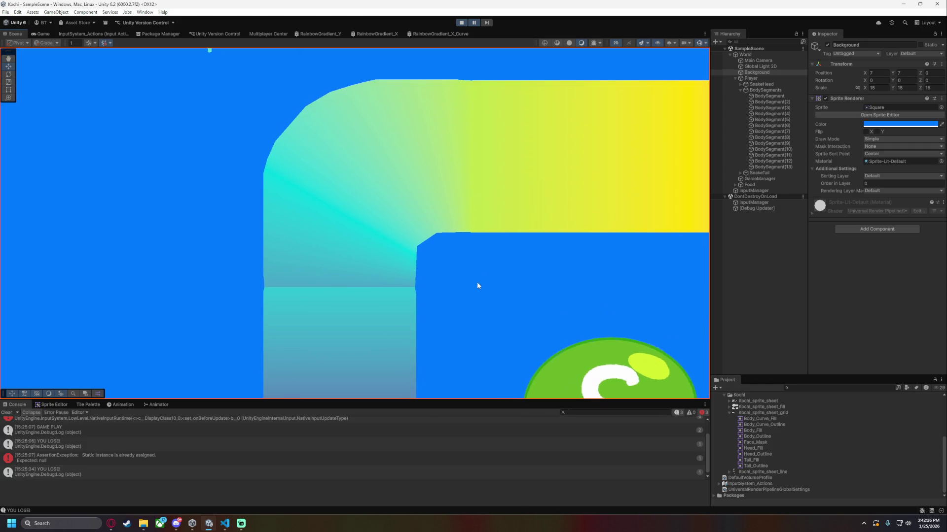
scroll(542, 262, "up", 2)
scroll(487, 323, "down", 1)
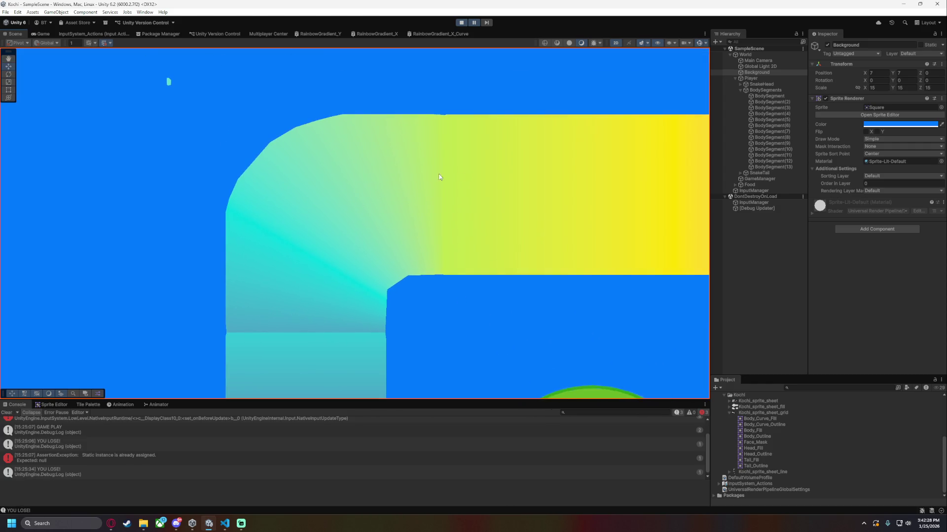
scroll(450, 294, "up", 1)
scroll(342, 239, "down", 1)
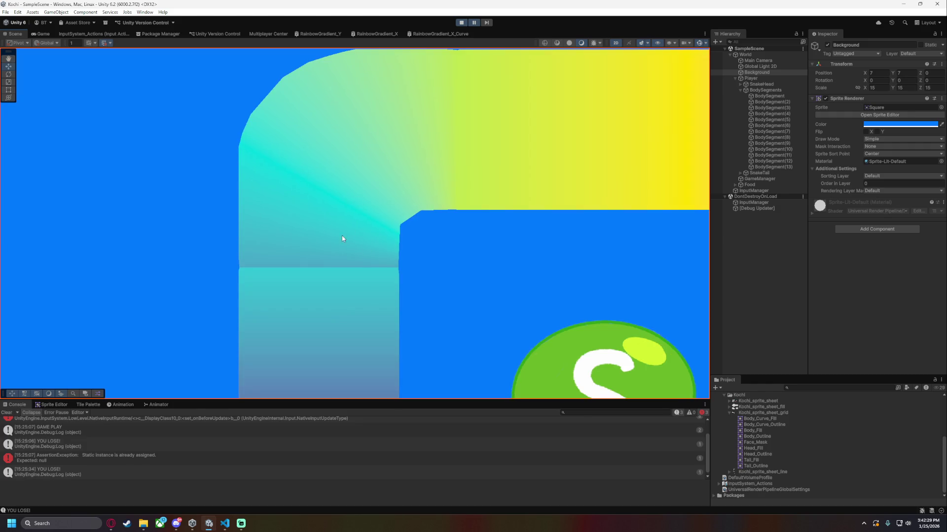
Change the curved segment's BodyPosition from 3.1 to 2.9.
left_click(786, 102)
left_click(786, 108)
left_click(879, 252)
type("3.1")
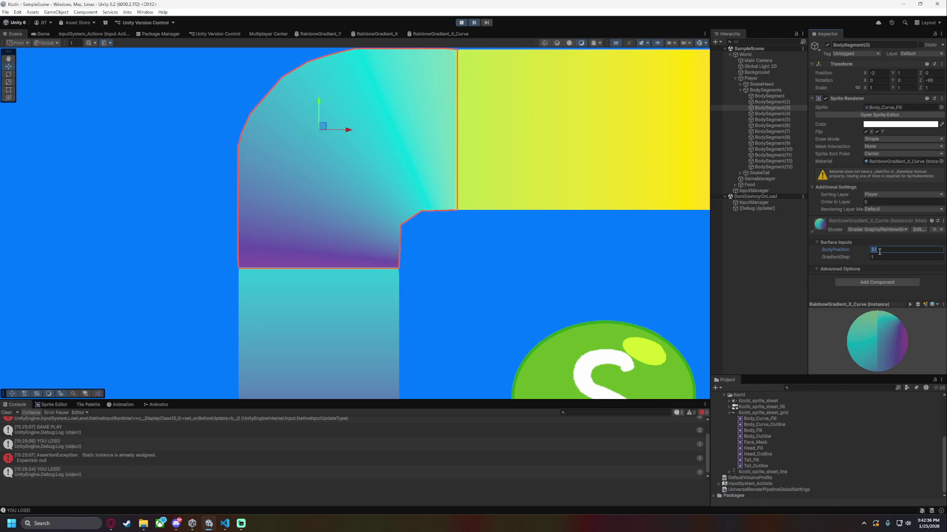
type("2.9")
left_click(516, 247)
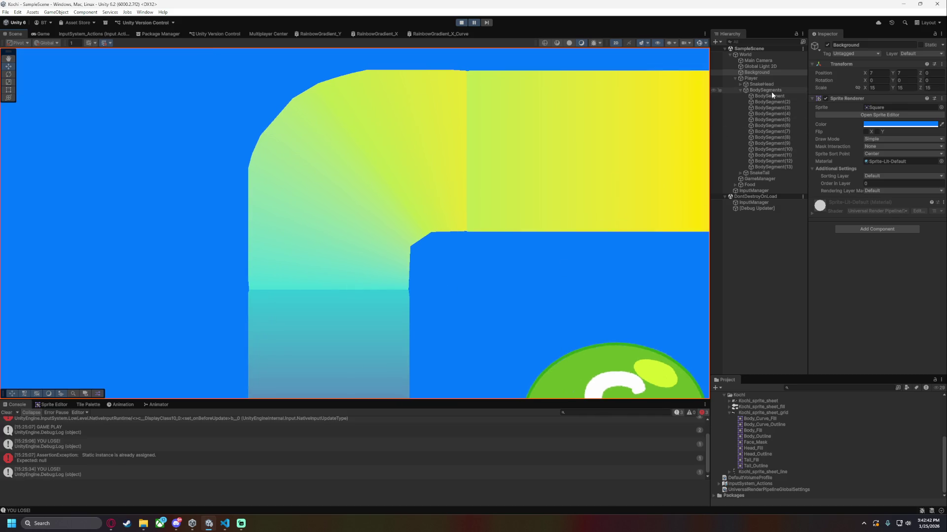
Set BodyPosition to 2.95 and check the blend.
left_click(778, 108)
left_click(902, 250)
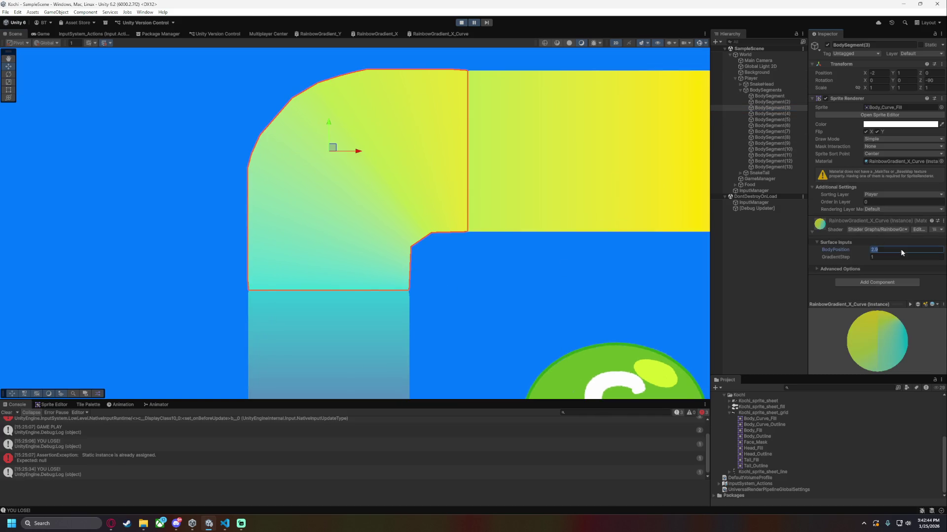
type("2.95")
left_click(482, 266)
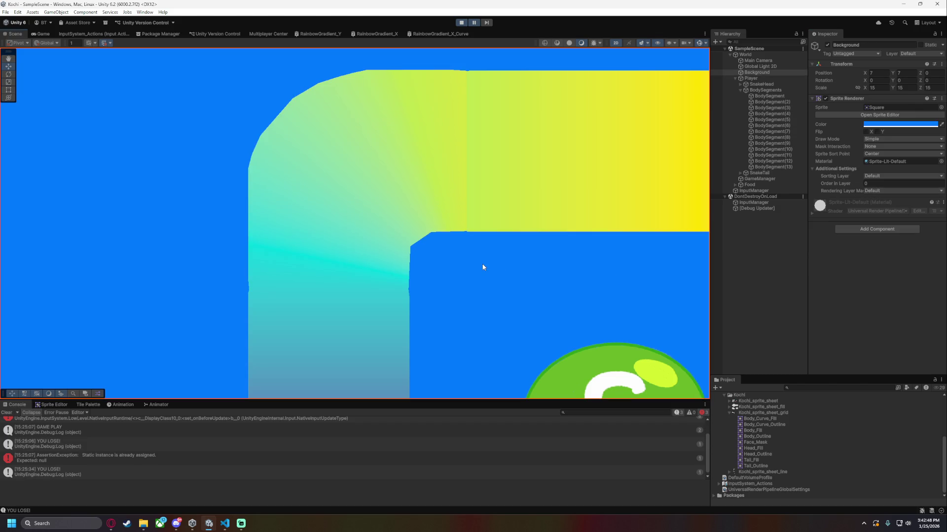
scroll(496, 277, "down", 4)
scroll(535, 266, "down", 2)
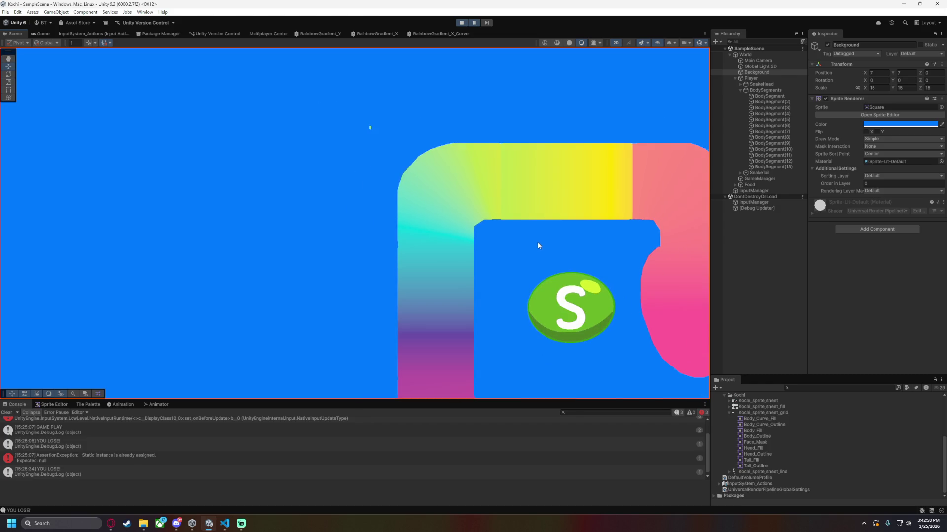
scroll(493, 245, "up", 1)
Try BodyPosition 2.96 on BodySegment(3).
left_click(782, 96)
left_click(776, 108)
left_click(891, 250)
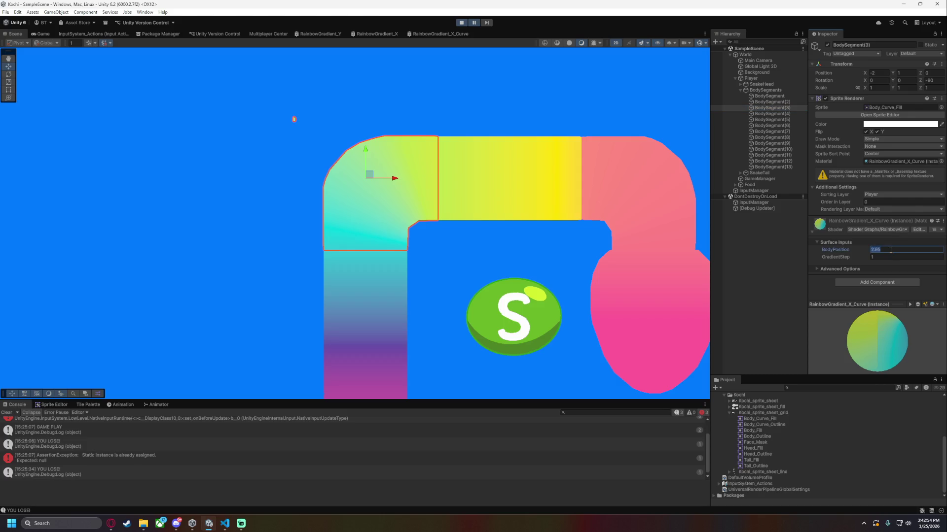
left_click(891, 250)
key("BackSpace")
type("6")
left_click(475, 269)
Undo the change and settle BodyPosition back at 2.95.
scroll(453, 261, "up", 3)
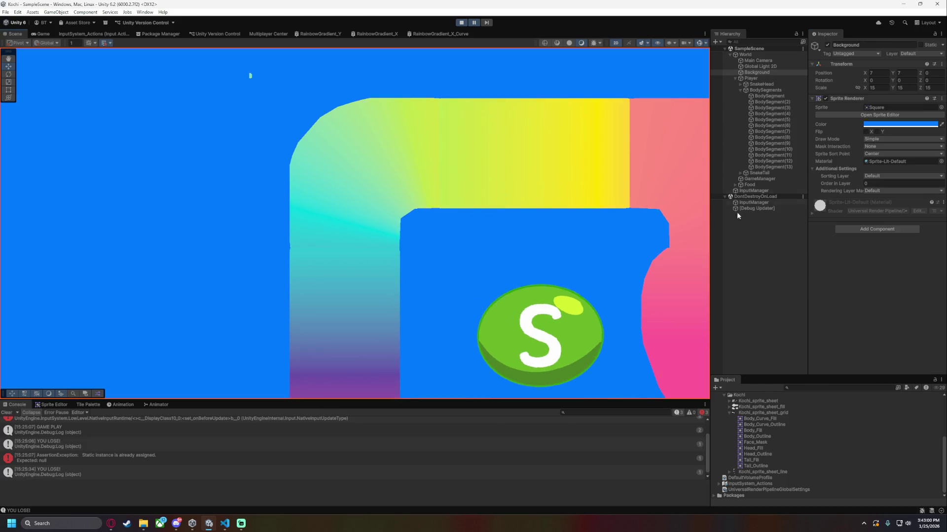
key("ctrl+z")
left_click(890, 248)
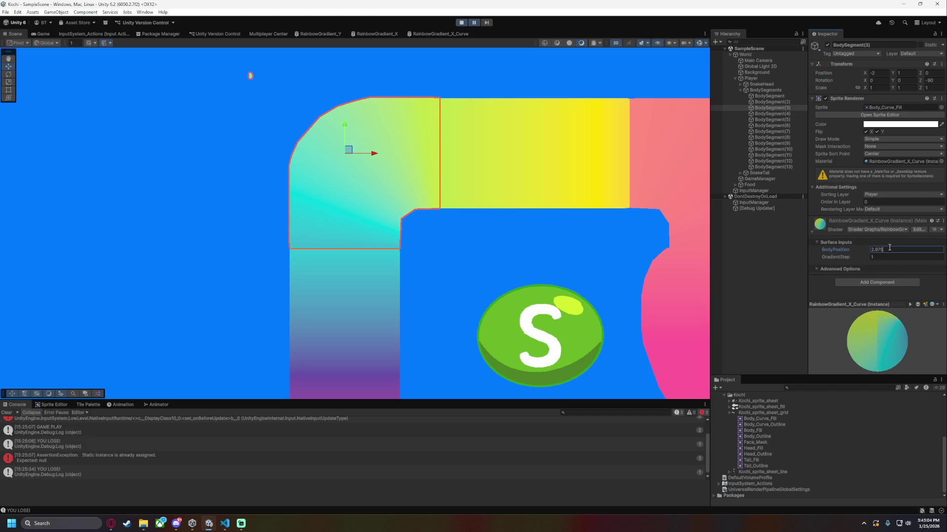
left_click(480, 261)
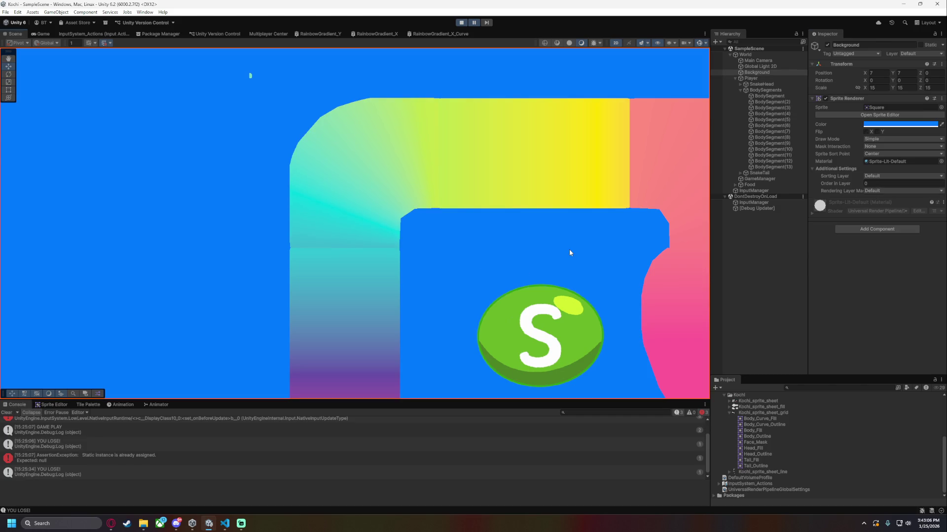
key("ctrl+z")
left_click(898, 249)
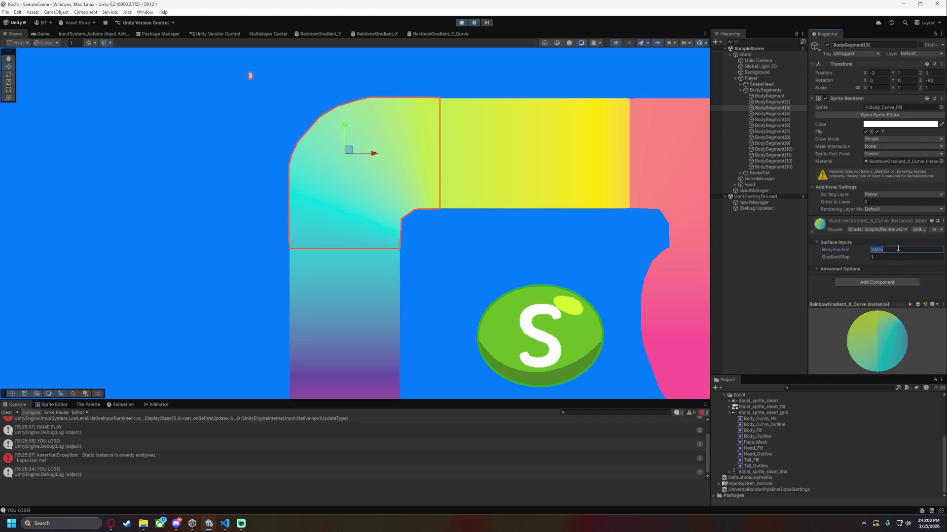
key("Right")
key("shift+Left")
key("shift+Left")
type("5")
left_click(458, 241)
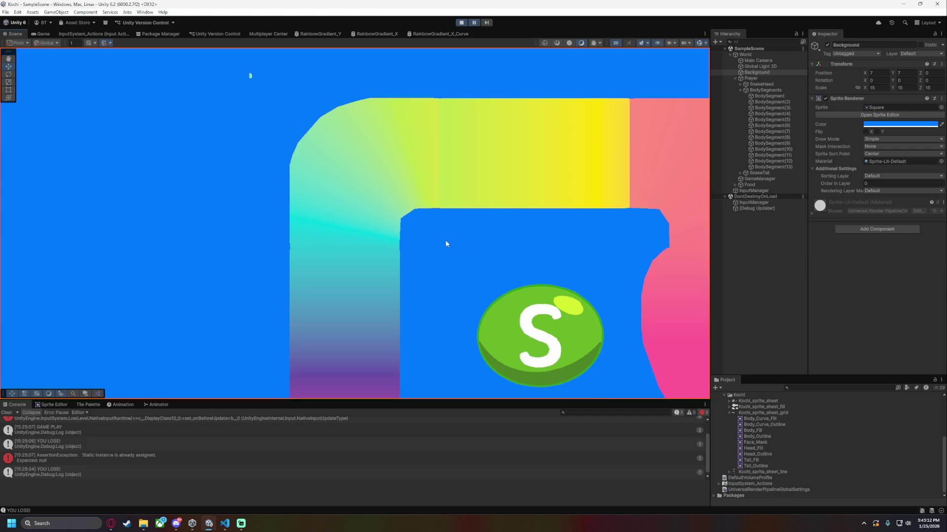
Change the last digit of BodySegment(2)'s BodyPosition to 3 and preview the result.
scroll(443, 241, "up", 2)
scroll(442, 240, "up", 2)
scroll(458, 302, "up", 1)
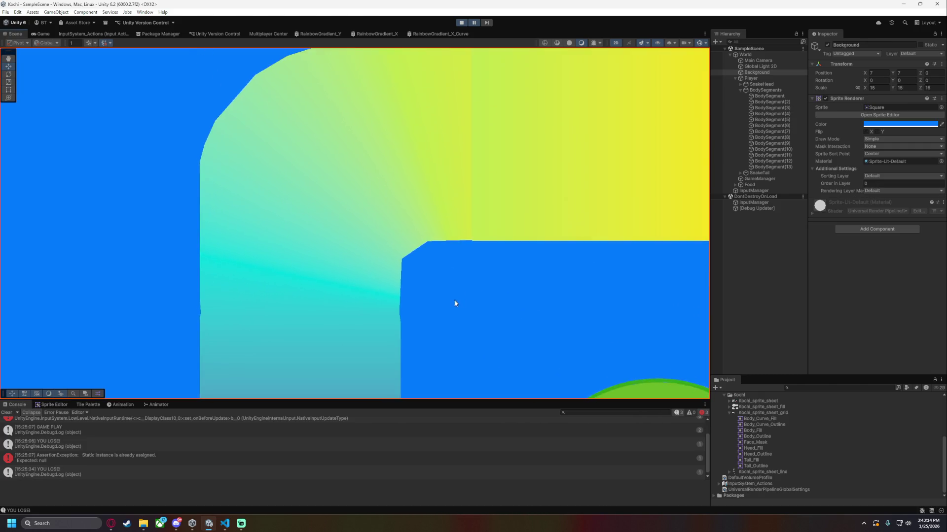
scroll(543, 252, "up", 1)
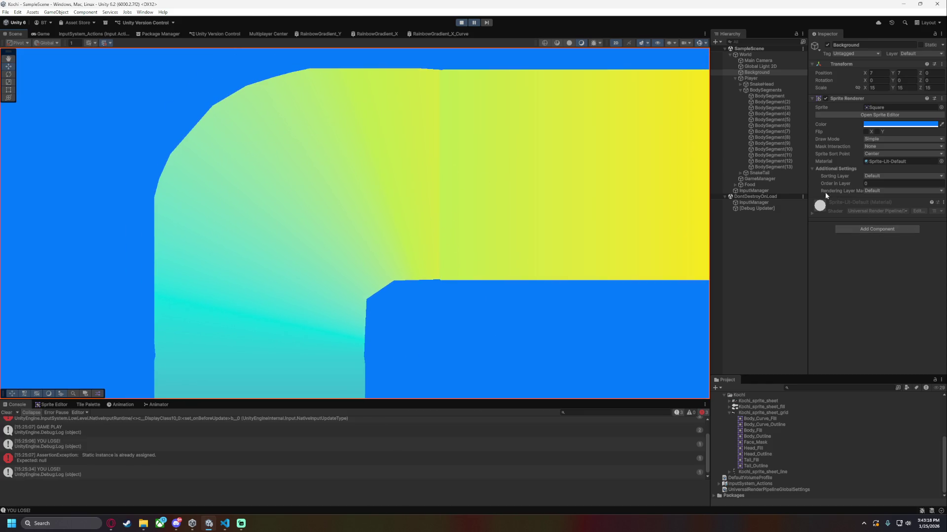
left_click(770, 97)
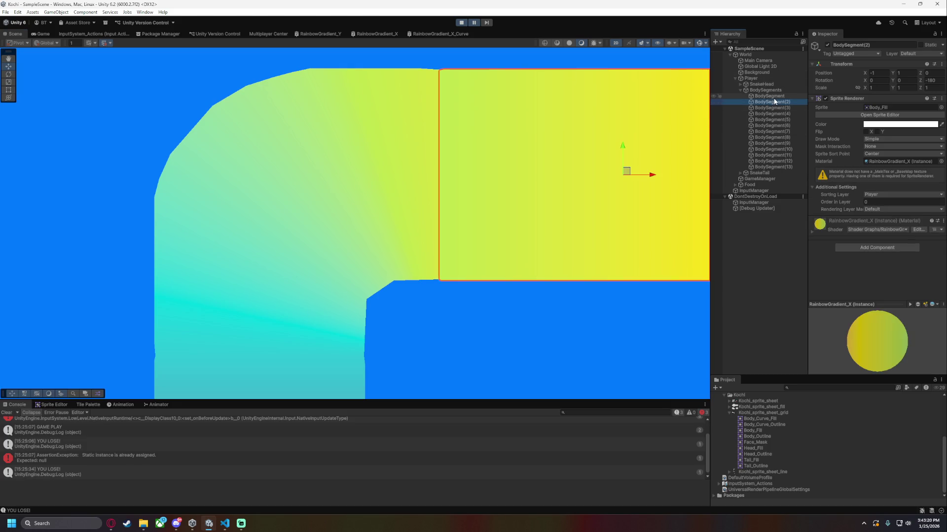
left_click(886, 251)
left_click(886, 250)
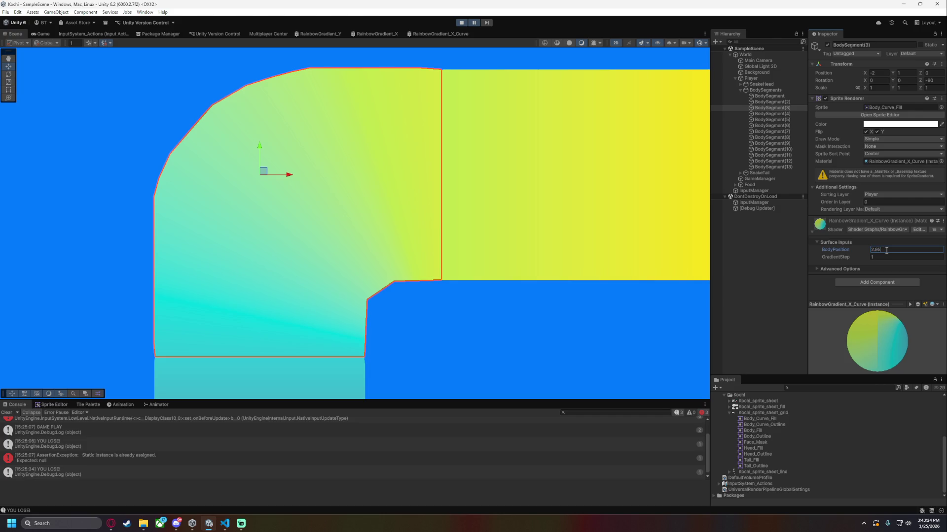
key("BackSpace")
type("3")
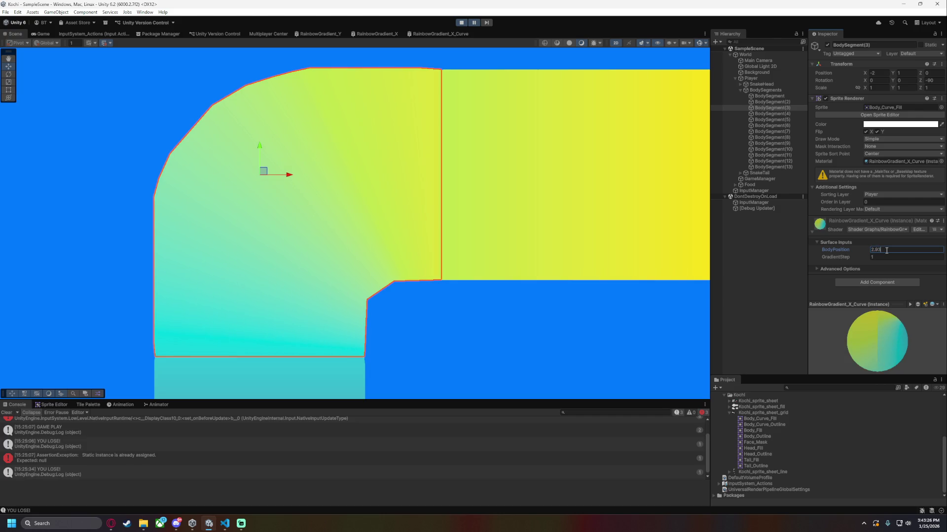
left_click(472, 380)
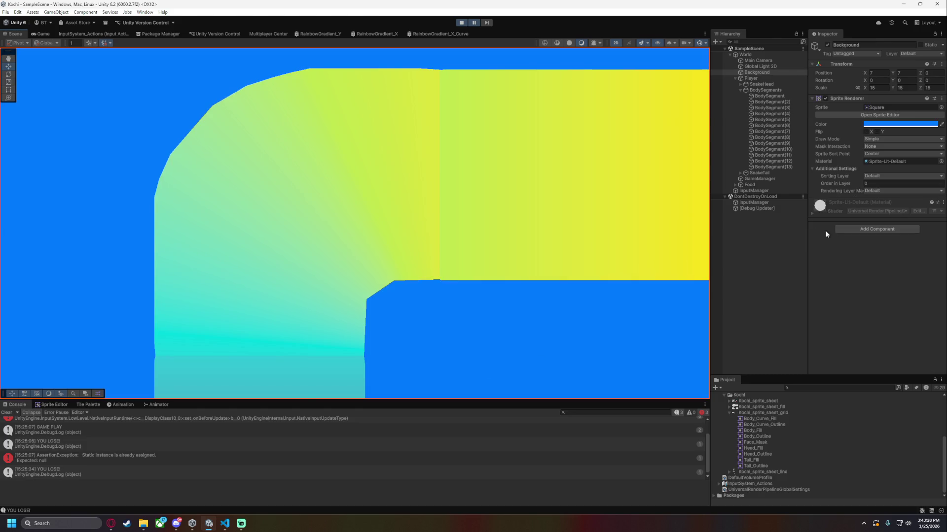
Scrub BodySegment(3)'s material to BodyPosition 2.83 and GradientStep 1.05, then preview it.
left_click(769, 107)
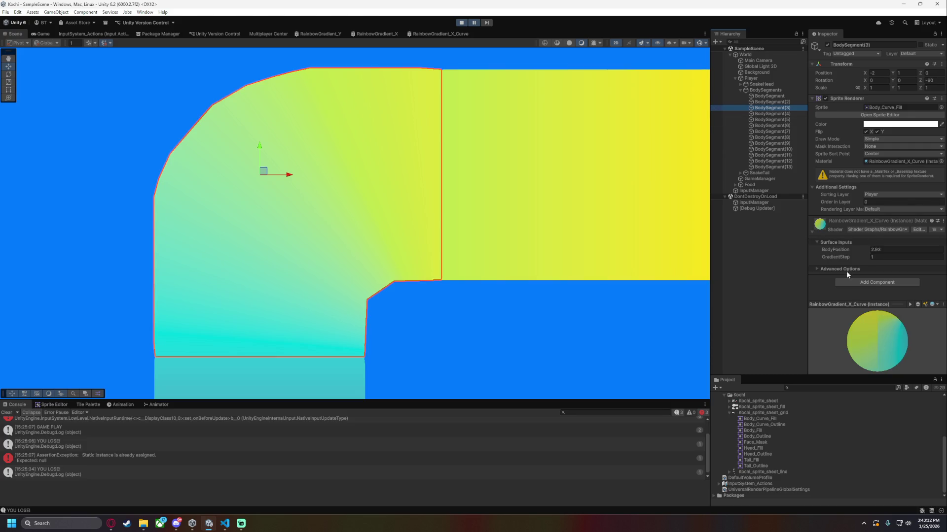
left_click(841, 251)
left_click_drag(841, 251, 843, 250)
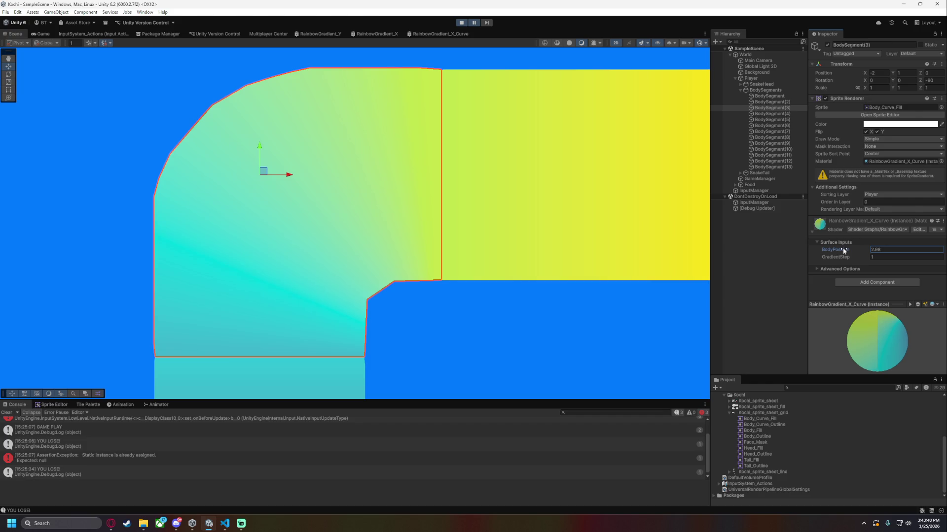
left_click(845, 257)
left_click_drag(844, 258, 833, 251)
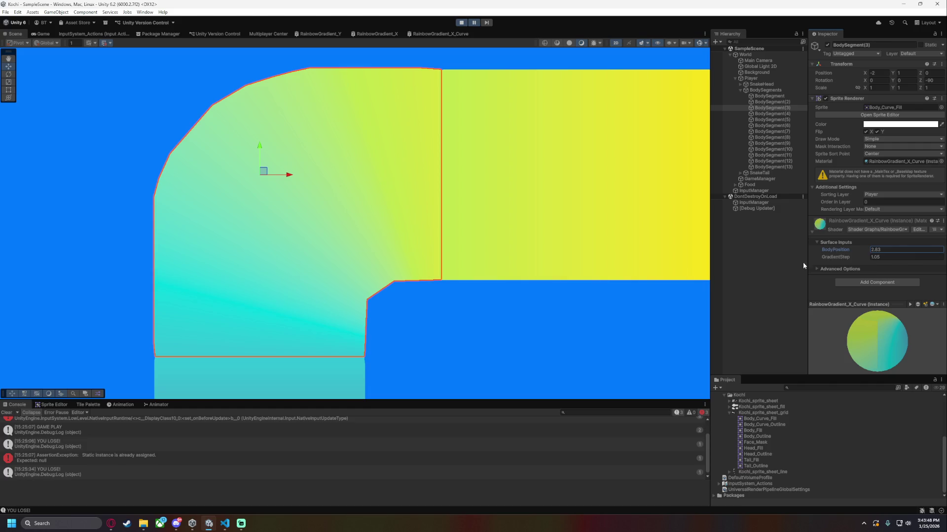
left_click(571, 314)
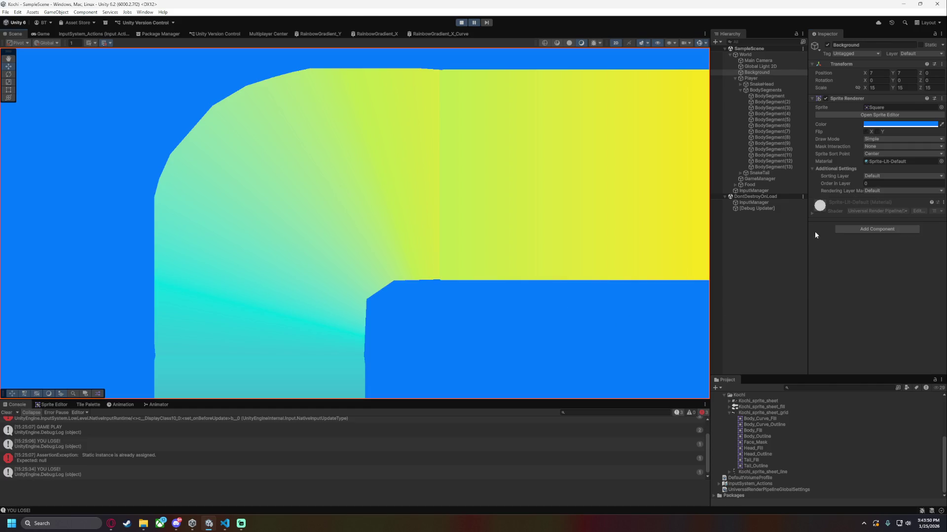
Set BodySegment(3)'s GradientStep to 1.2 and try BodyPosition values 2, 3, 4 and 5.5.
left_click(772, 108)
left_click(891, 255)
type("1")
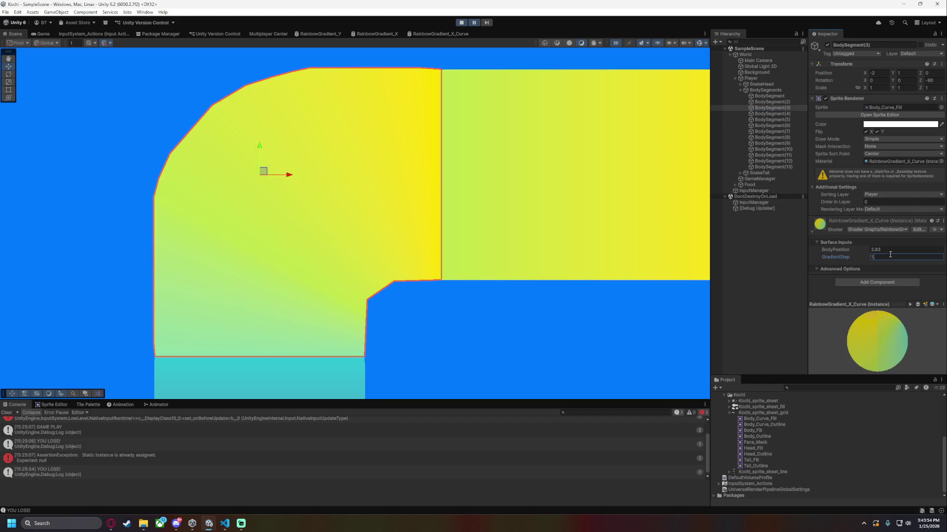
type(".2")
left_click(886, 250)
type("2")
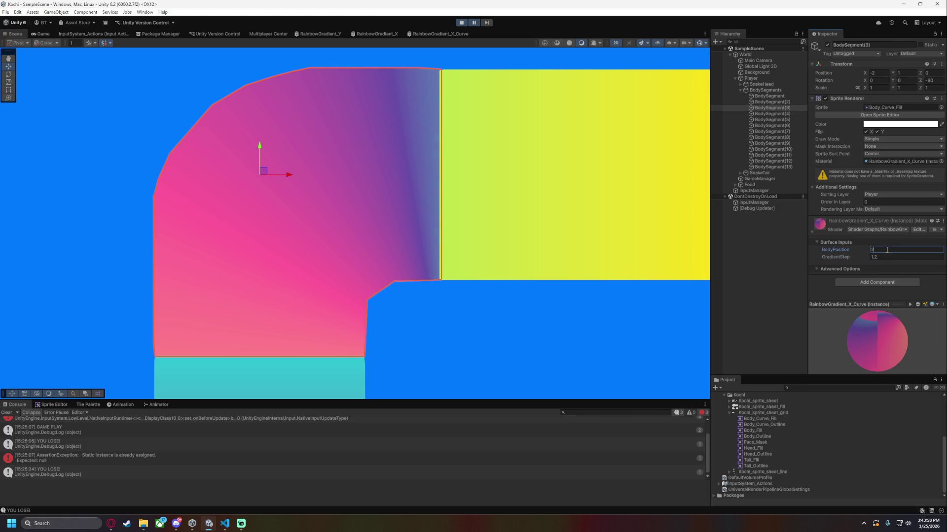
key("BackSpace")
type("3")
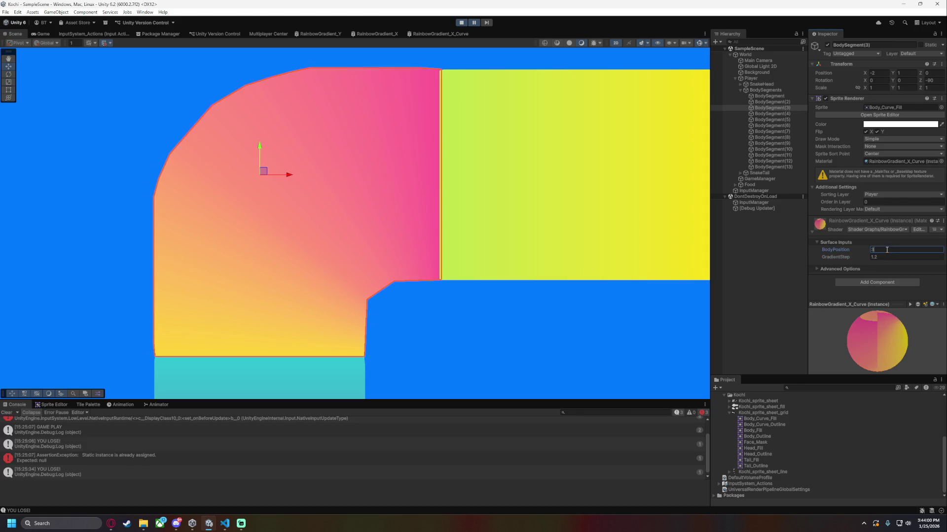
key("BackSpace")
type("4")
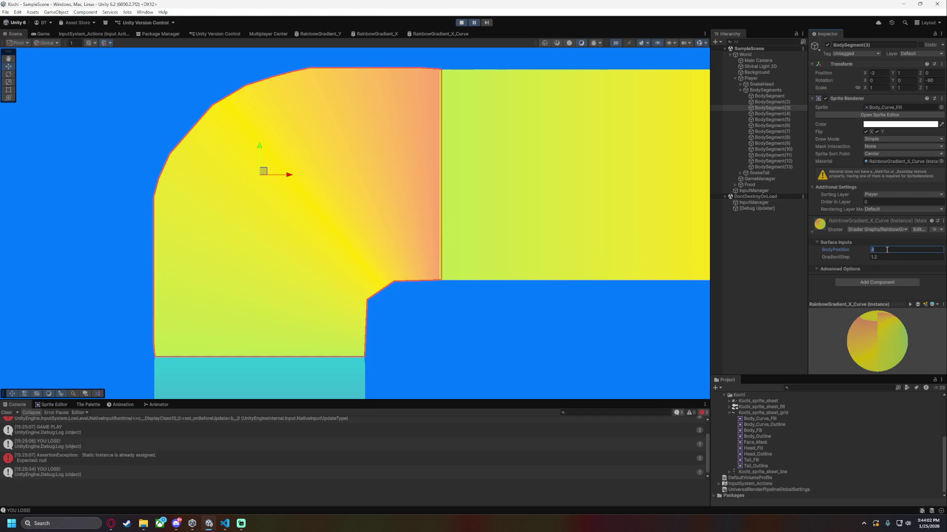
key("BackSpace")
type("5")
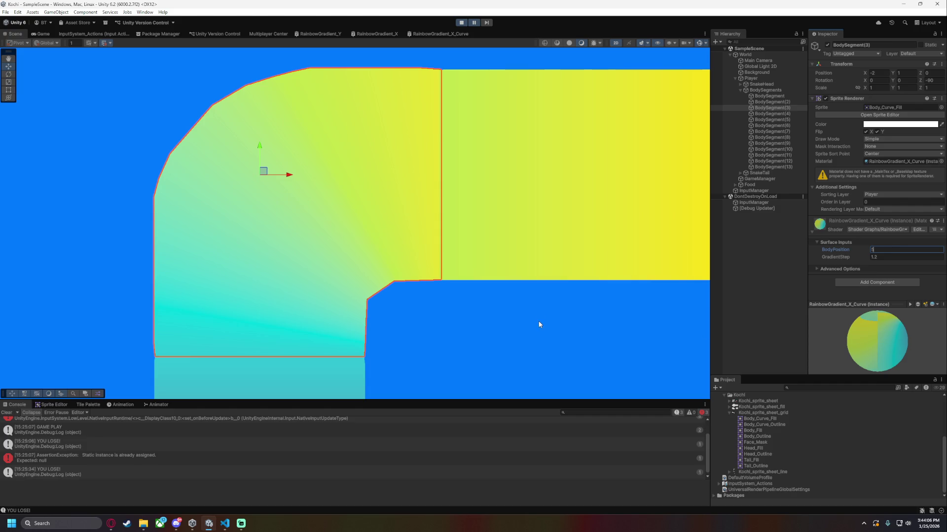
type(".5")
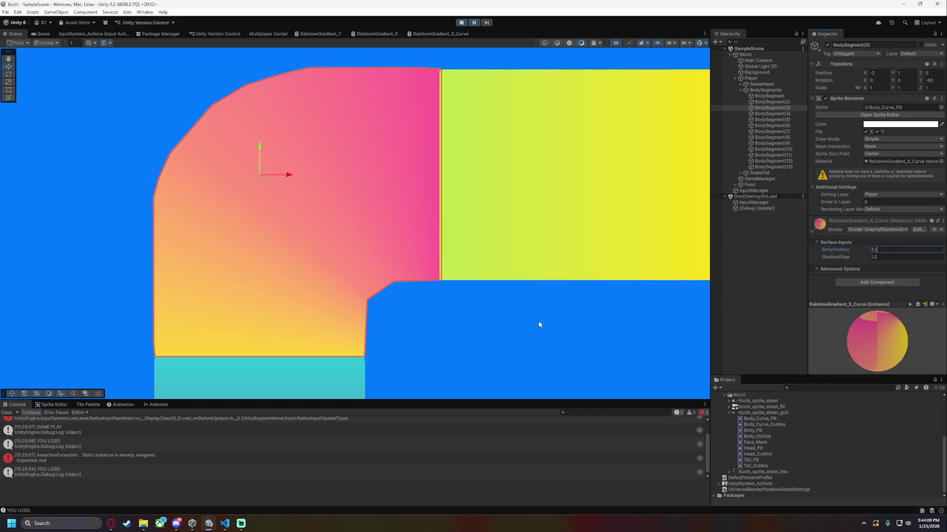
Try BodyPosition 6, 5.2 and 5.1, settle on 5.05, and preview the curve.
key("BackSpace")
key("BackSpace")
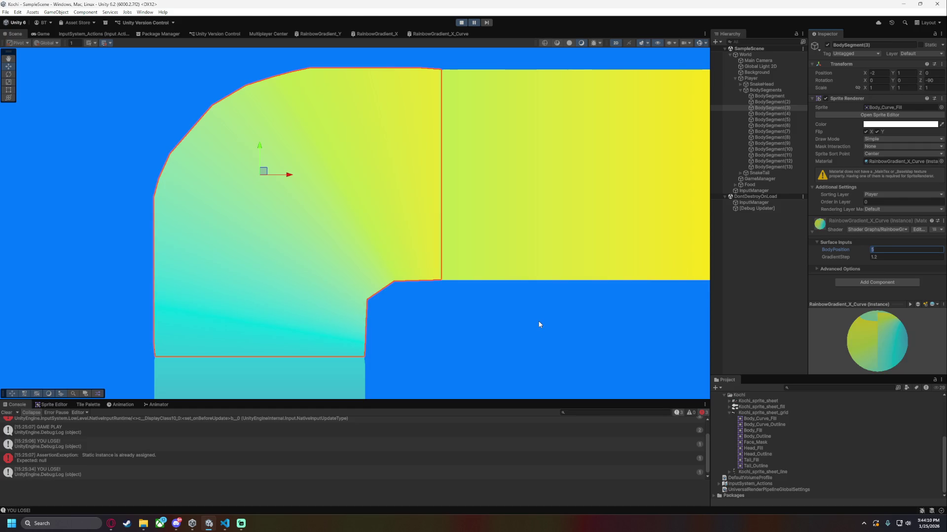
key("BackSpace")
type("6")
key("BackSpace")
type("5")
type(".2")
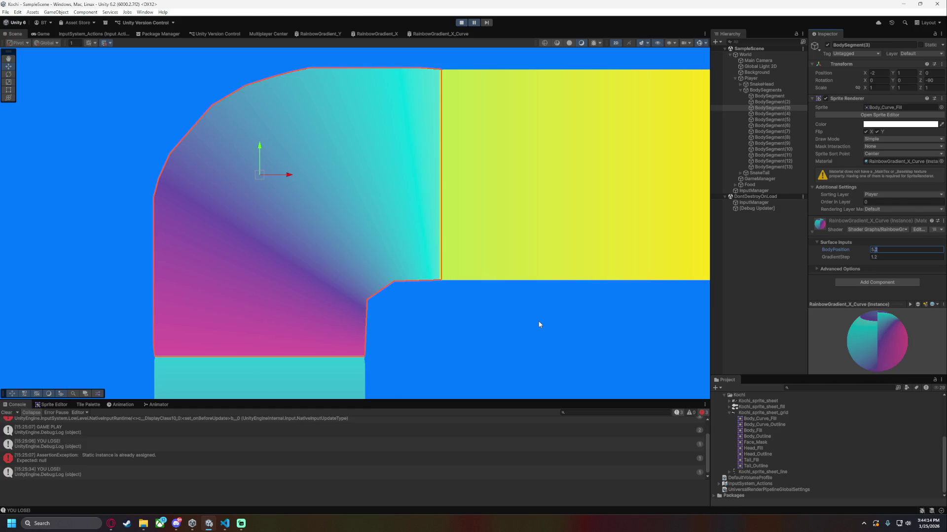
key("BackSpace")
type("1")
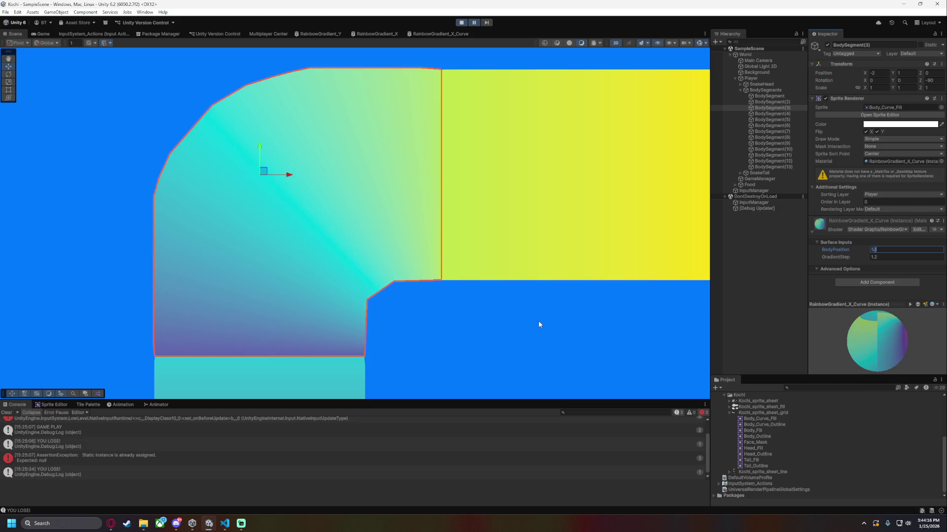
key("BackSpace")
type("05")
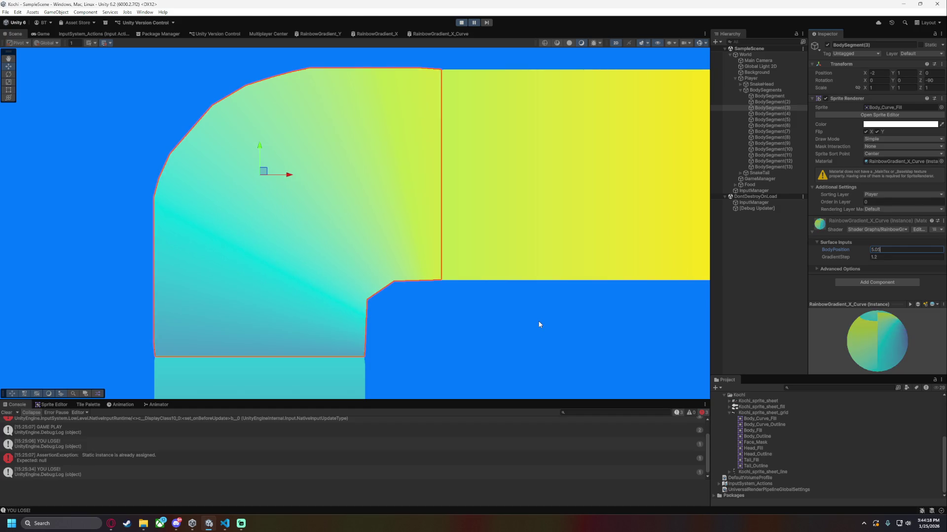
left_click(461, 355)
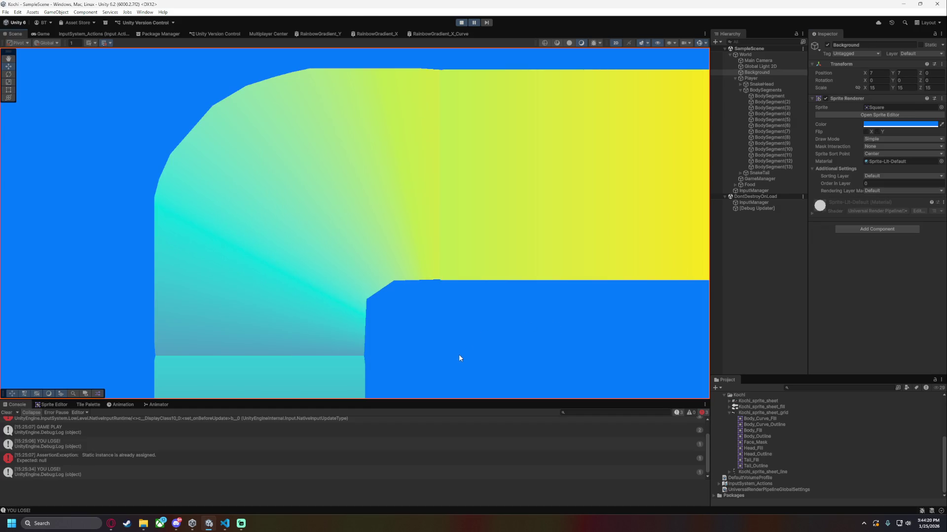
Return BodySegment(3)'s GradientStep to 1.05 and test BodyPosition values 4, 3 and 0.
mouse_move(469, 343)
left_mouse_down()
mouse_move(486, 331)
mouse_move(524, 340)
mouse_move(533, 316)
left_mouse_up()
left_click(772, 108)
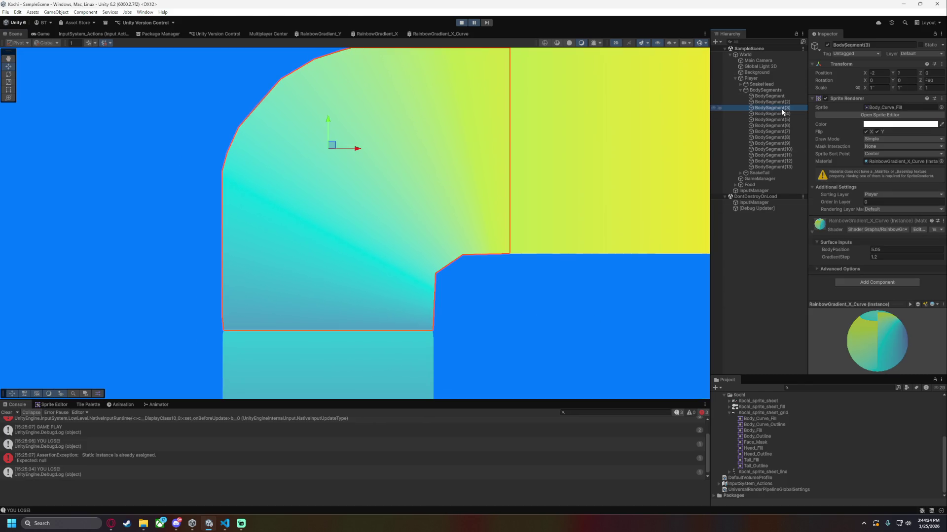
left_click(880, 257)
left_click(881, 258)
type("1.05")
left_click(897, 250)
type("4")
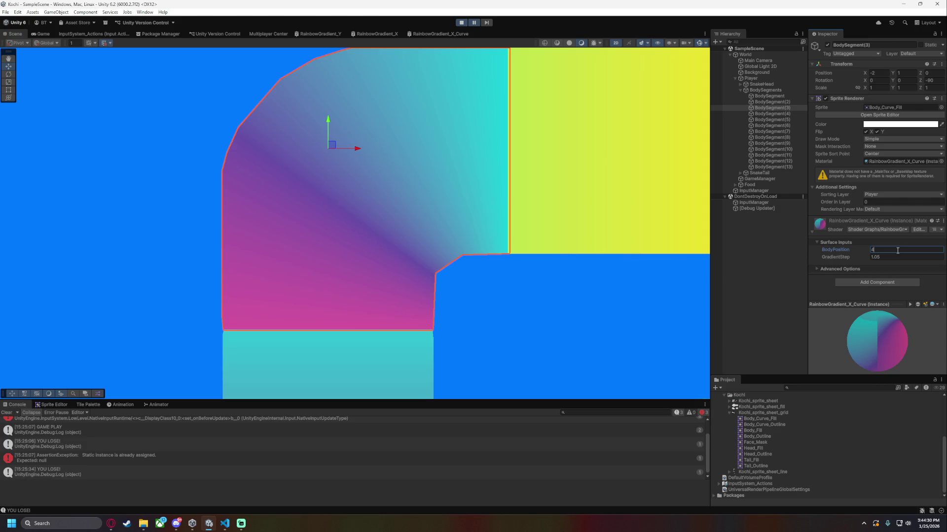
key("BackSpace")
type("3")
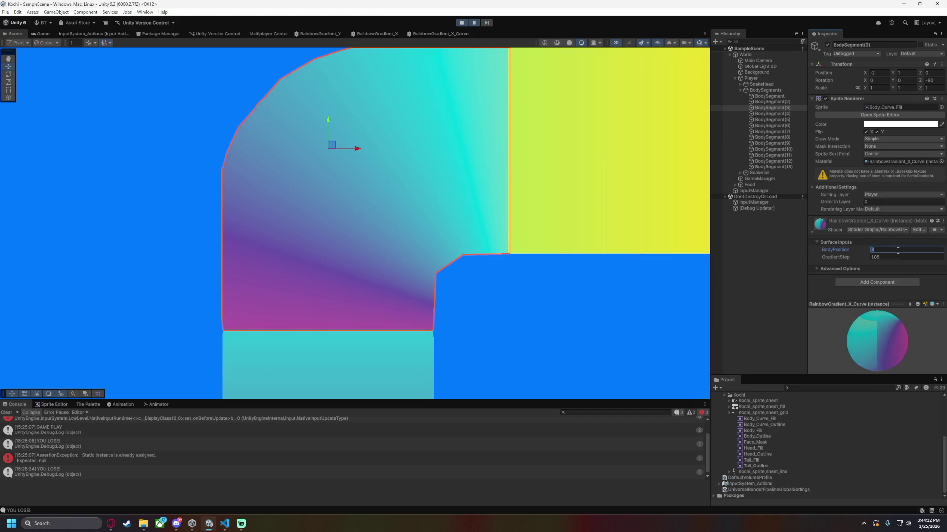
key("BackSpace")
type("0")
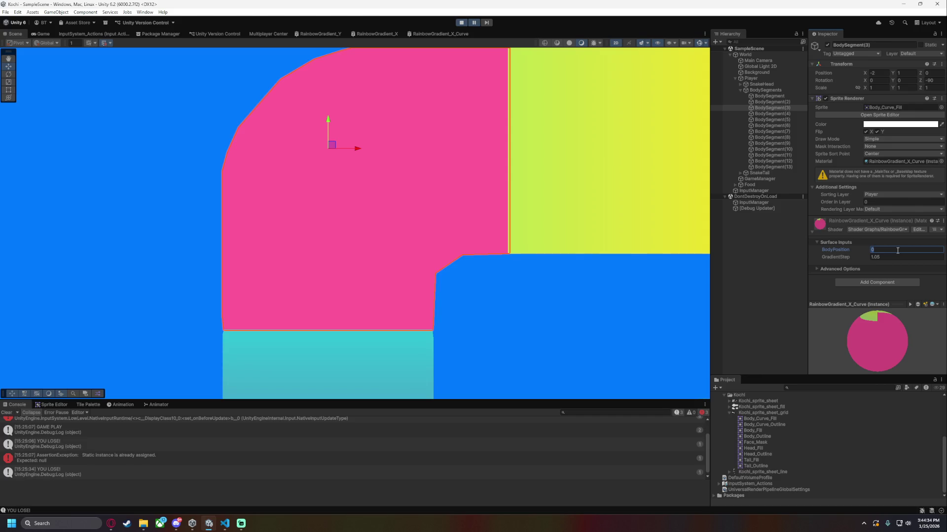
Test BodyPosition 2, 1 and 3, then scrub it up to 3.75 and preview the snake.
key("BackSpace")
type("2")
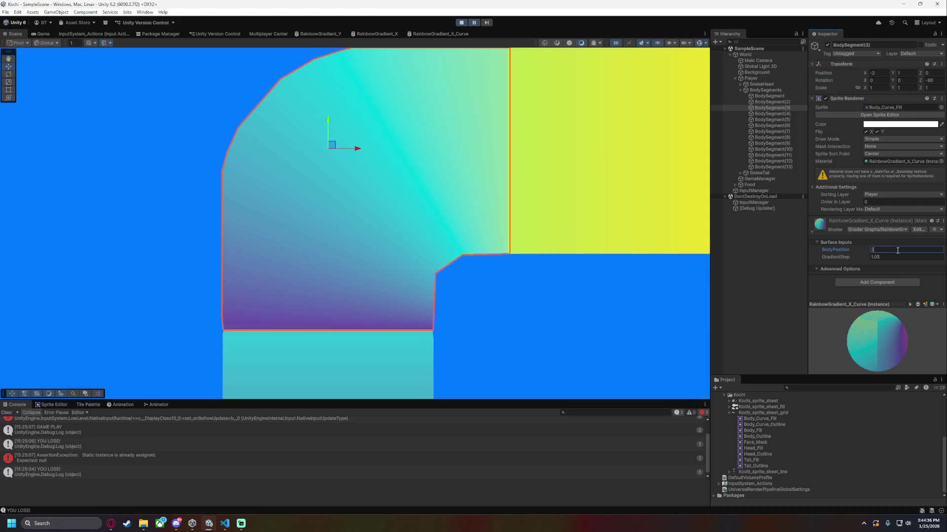
key("BackSpace")
type("1")
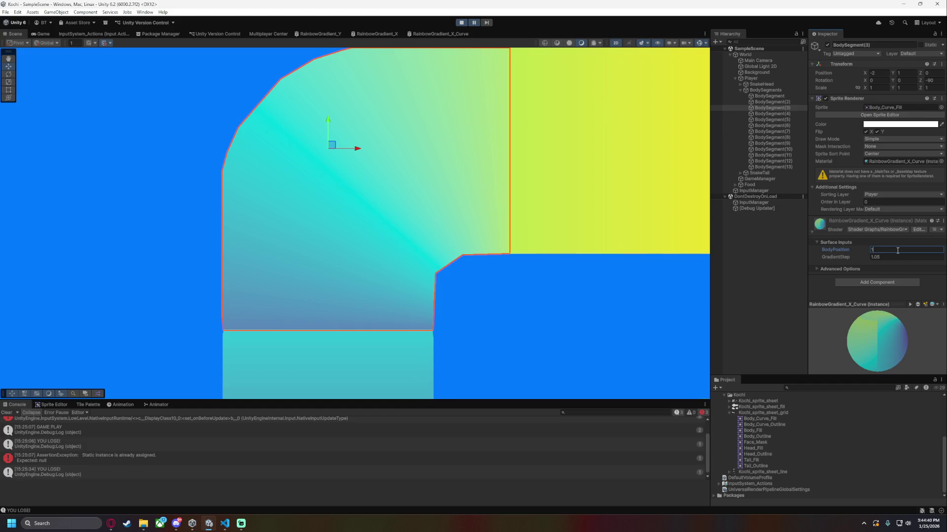
key("BackSpace")
type("3")
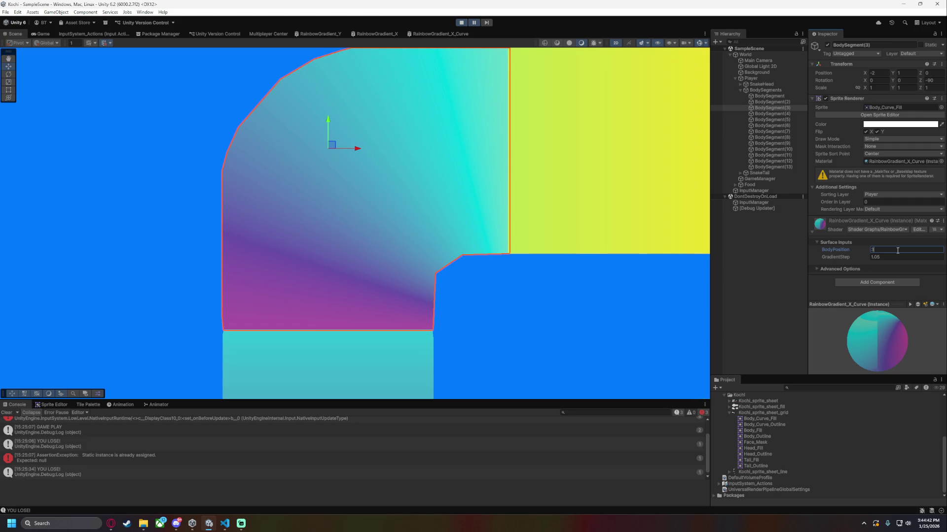
key("Return")
scroll(454, 349, "down", 2)
left_click_drag(846, 251, 854, 251)
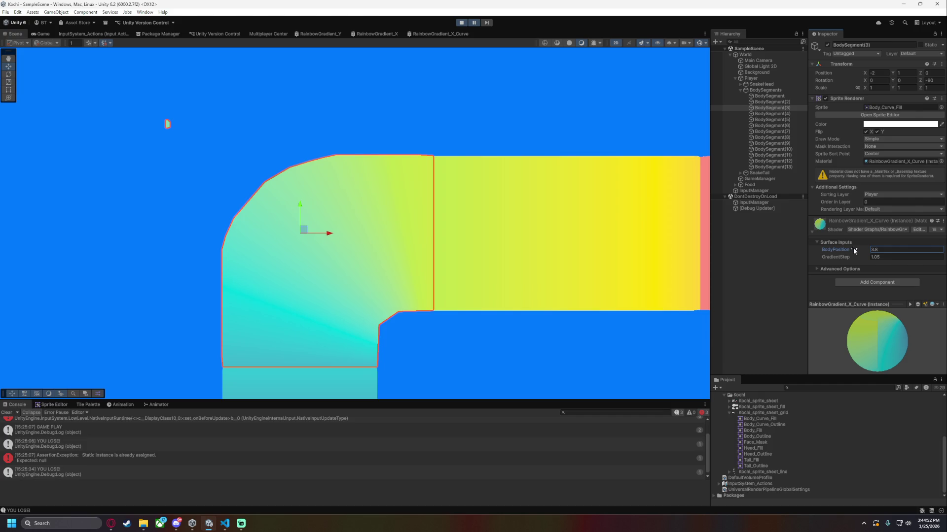
left_click(501, 360)
left_click_drag(435, 368, 513, 315)
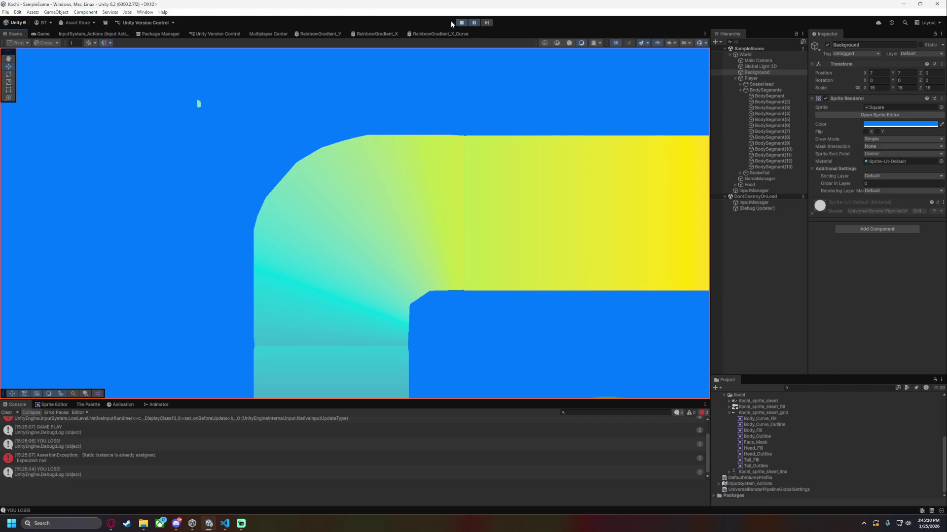
In RainbowGradient_X_Curve, connect the Divide node's output to the Multiply node's A input.
left_click(424, 34)
mouse_move(350, 326)
left_mouse_down()
mouse_move(400, 312)
mouse_move(388, 274)
left_mouse_up()
left_click(551, 234)
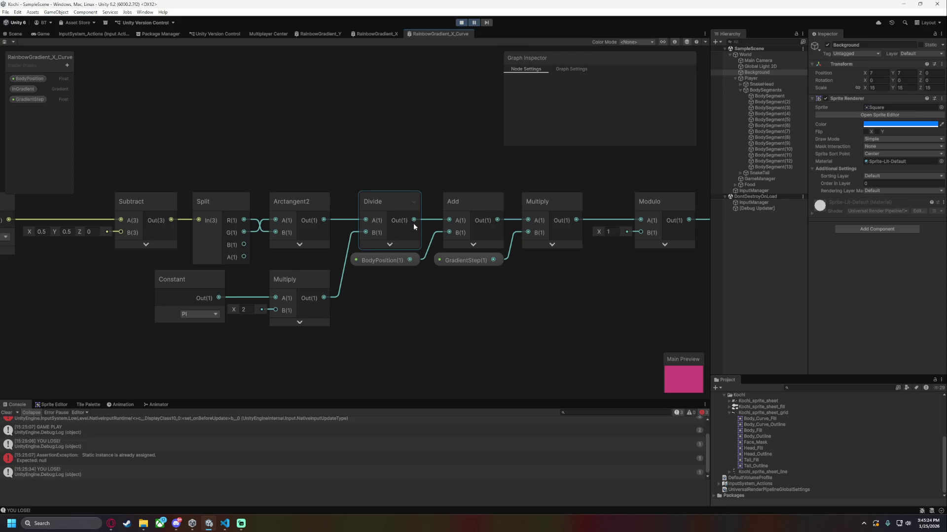
left_click_drag(413, 220, 527, 221)
Save the shader graph and view the gradient-coloured curved segments in the Scene.
left_click(7, 37)
left_click(424, 36)
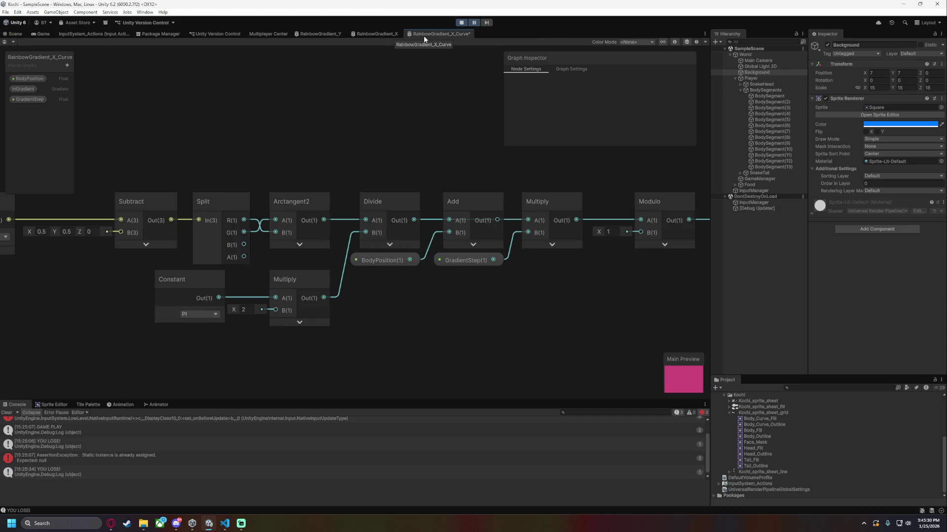
key("ctrl+s")
left_click(12, 34)
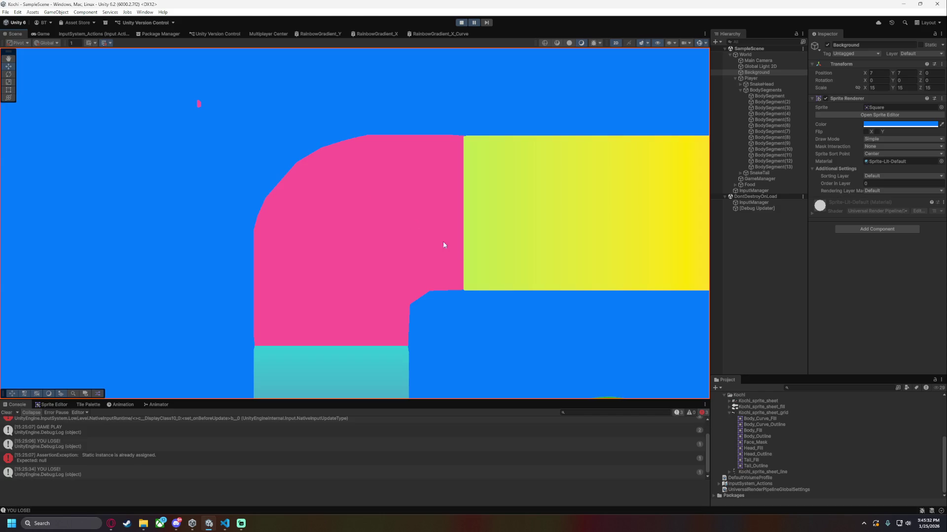
Scrub the first BodySegment's GradientStep and BodyPosition values, then inspect the rainbow curve in the Scene.
left_click_drag(581, 312, 459, 275)
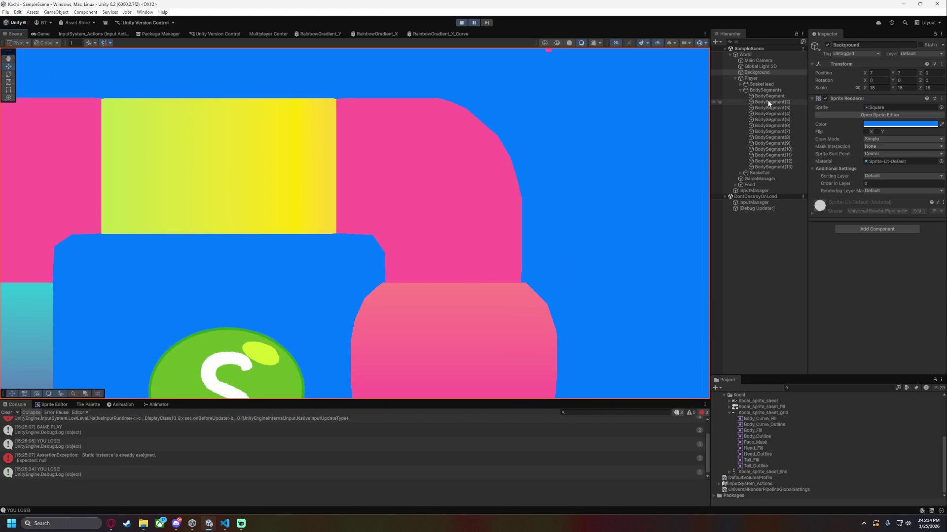
left_click(768, 96)
mouse_move(853, 257)
left_mouse_down()
mouse_move(845, 255)
mouse_move(901, 256)
mouse_move(14, 255)
left_mouse_up()
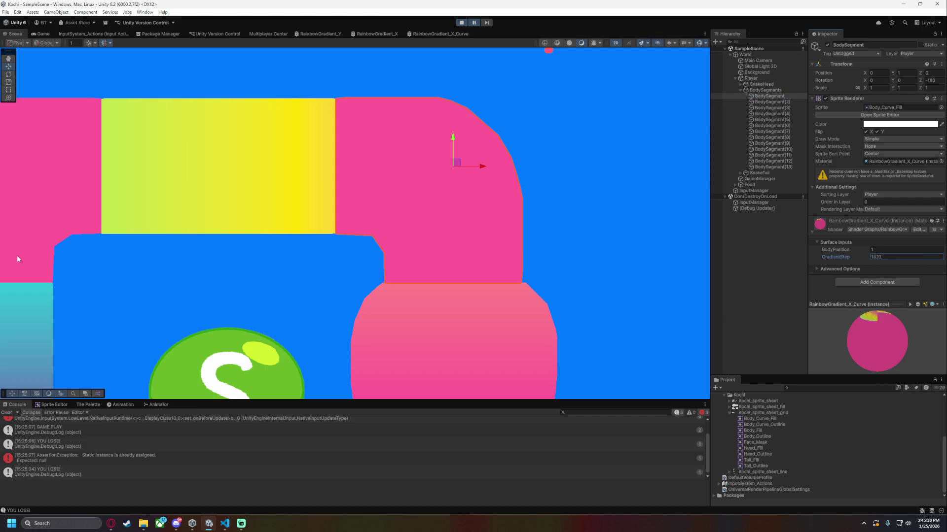
left_click(895, 250)
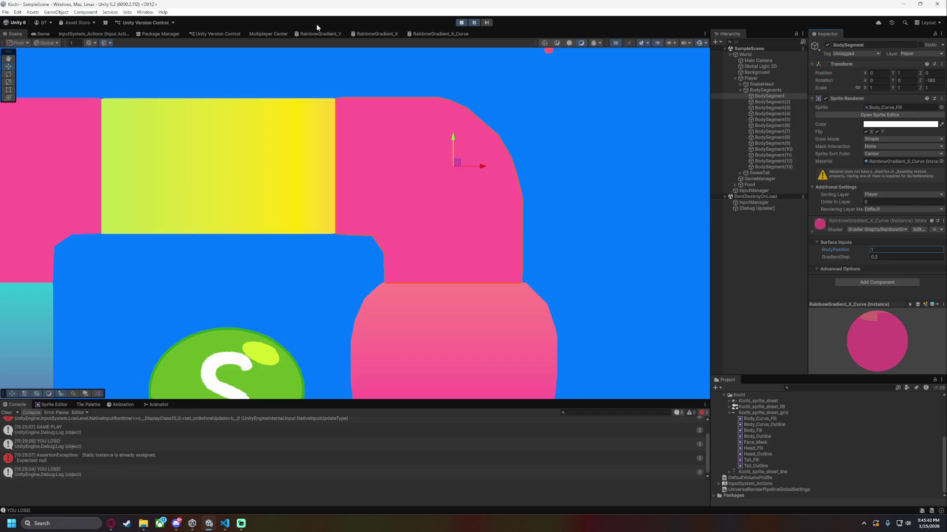
left_click(427, 38)
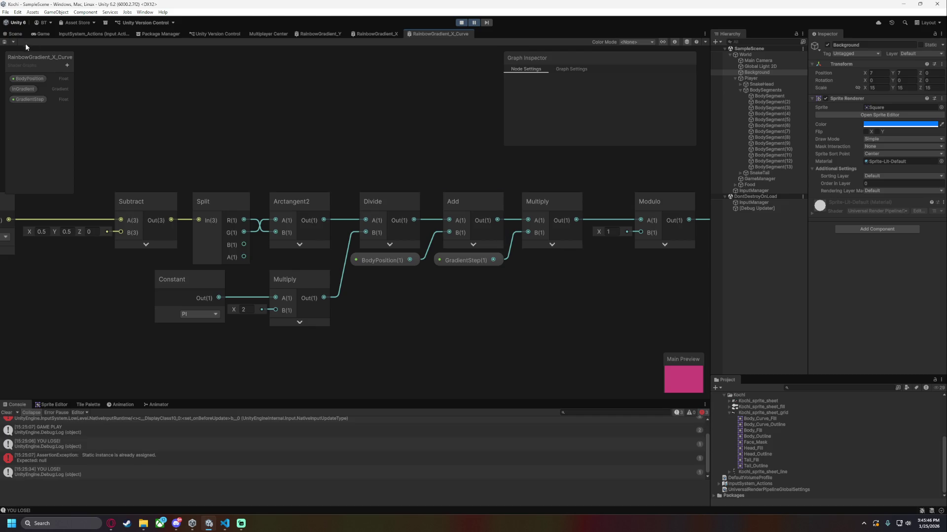
key("ctrl+1")
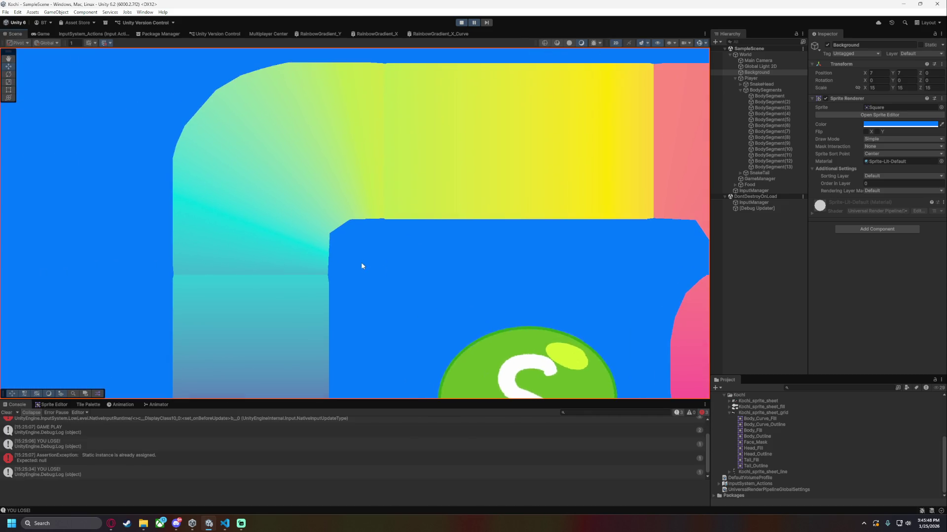
scroll(366, 266, "up", 2)
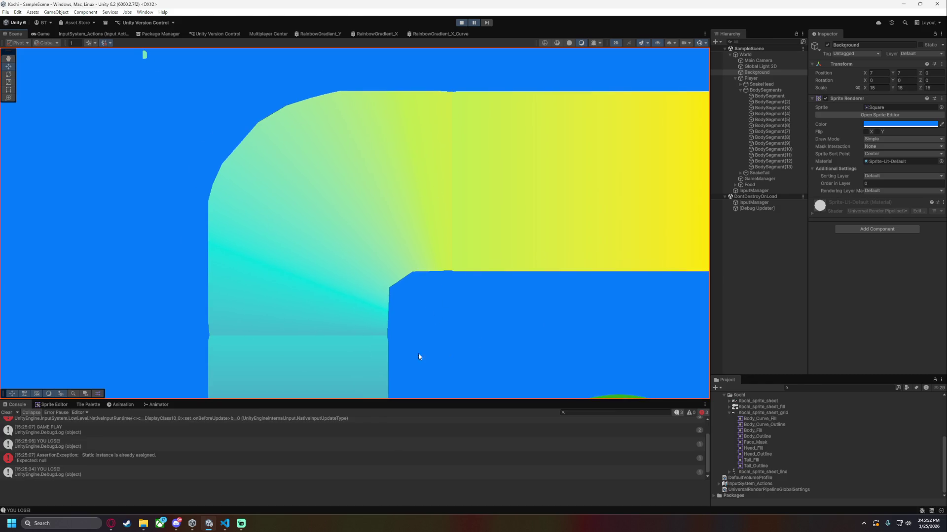
Give BodySegment(3) GradientStep 1.1 and BodyPosition about 4.05, then review the curve unselected.
left_click(772, 107)
left_click(885, 256)
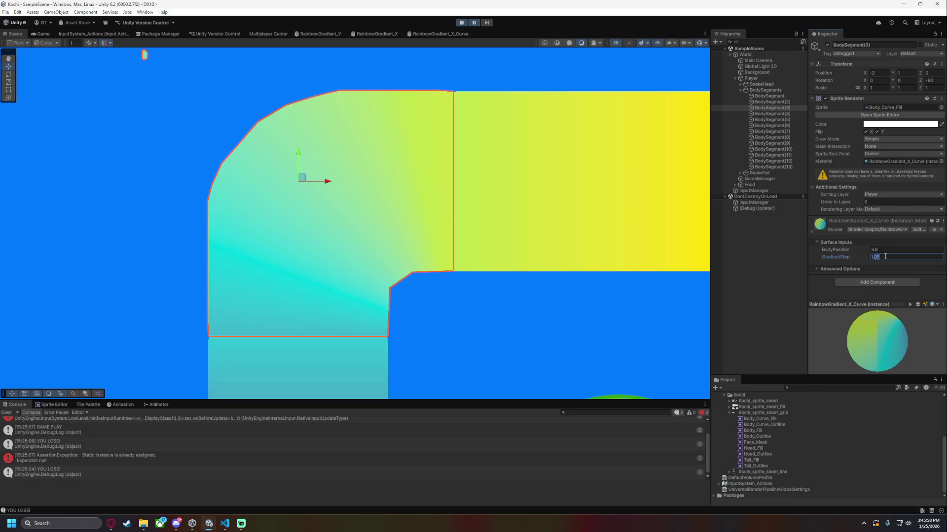
type("1.1")
left_click(838, 250)
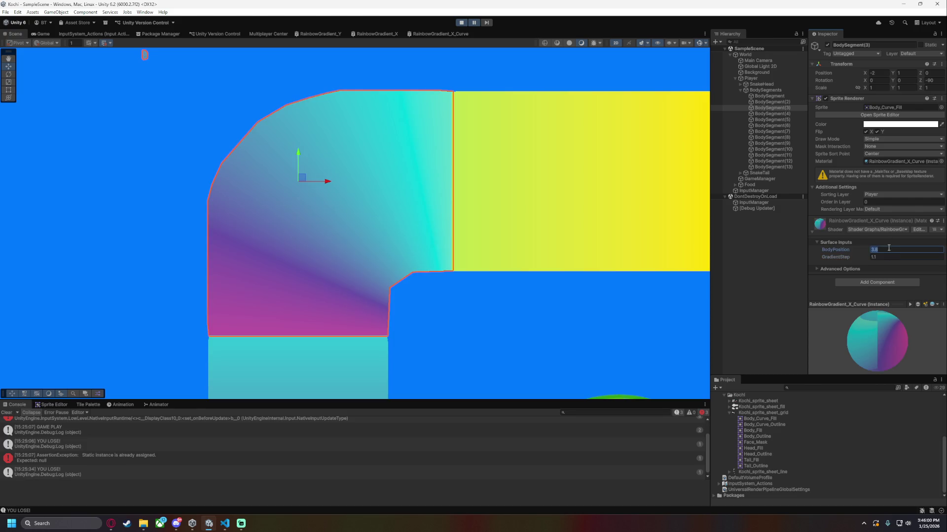
left_click_drag(838, 250, 849, 250)
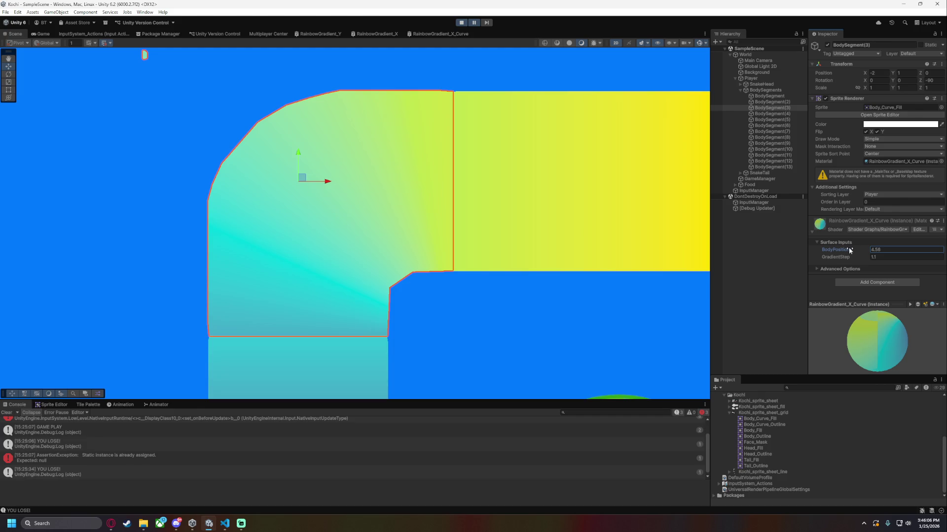
left_click(530, 337)
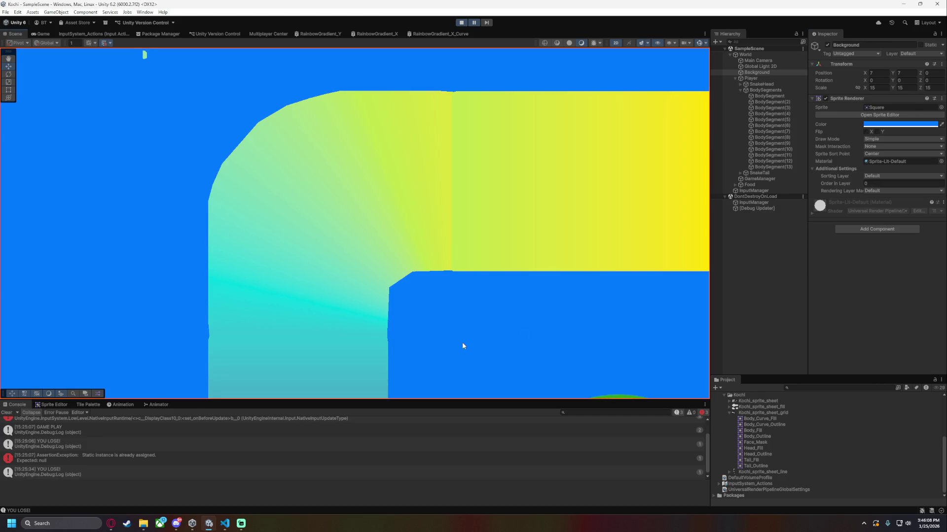
Retune BodySegment(3) to BodyPosition around 3.3 and GradientStep 1.3, then view the blend.
left_click(772, 108)
left_click(877, 256)
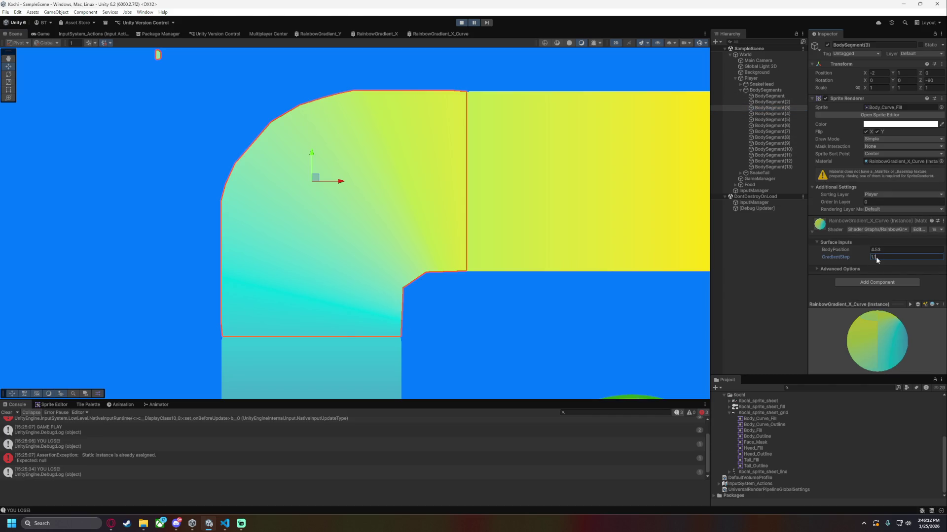
type("2")
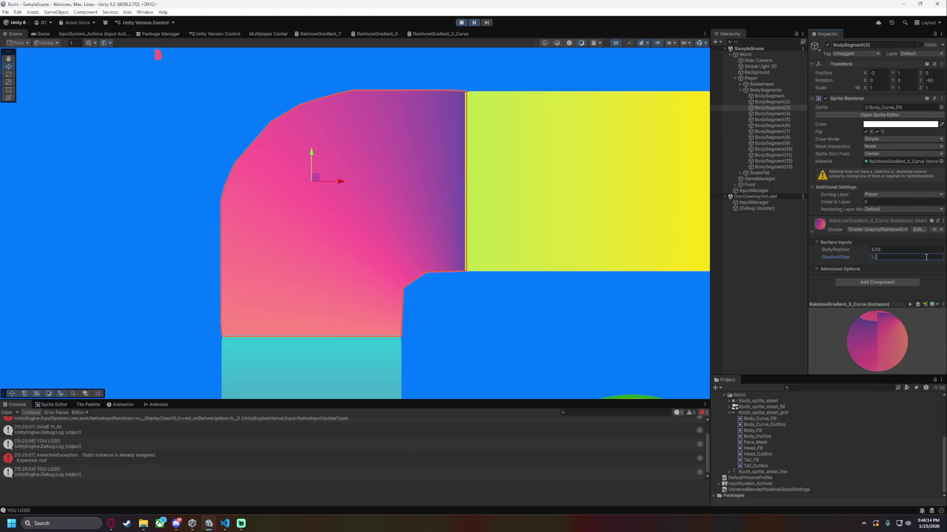
type("1")
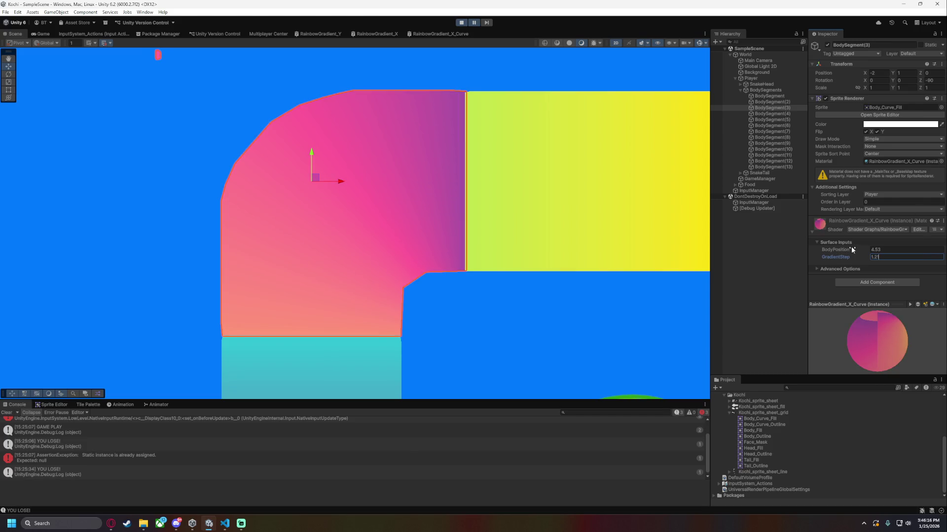
key("BackSpace")
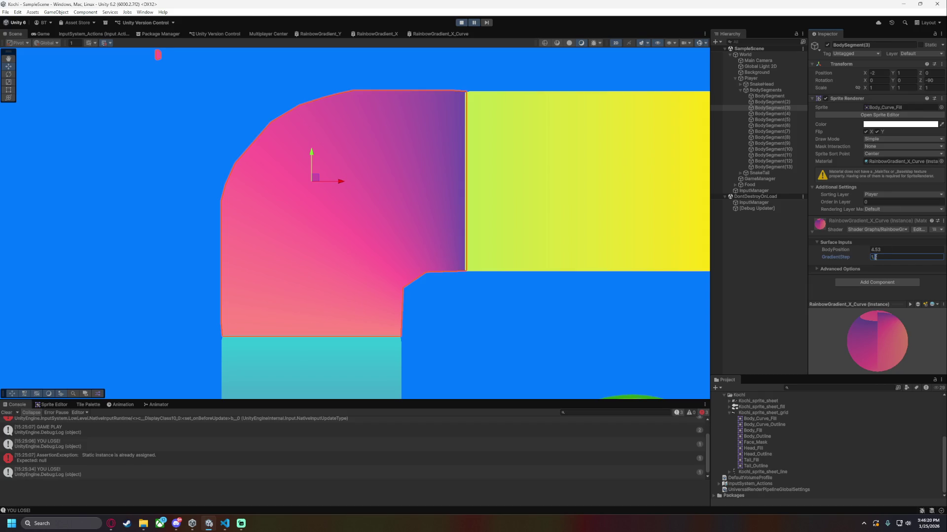
key("BackSpace")
type(".5")
left_click_drag(837, 249, 826, 250)
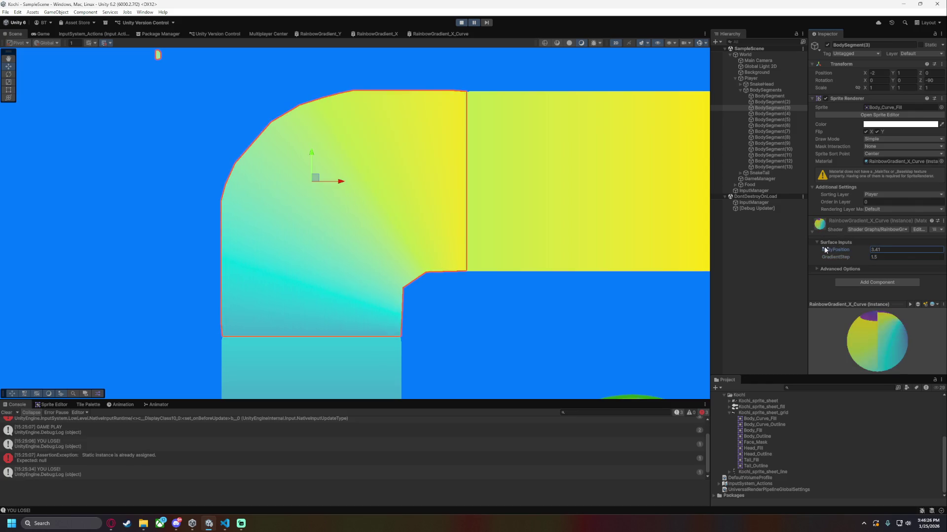
type("3")
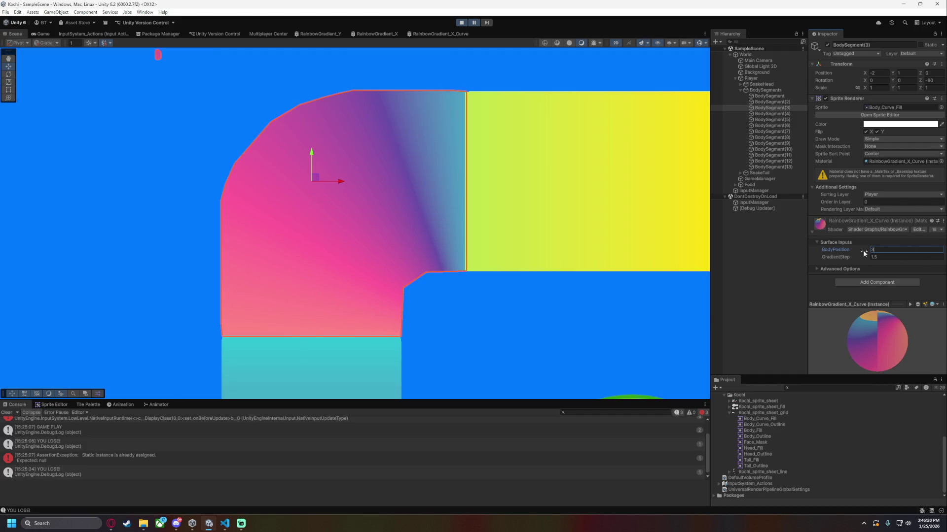
type(".3")
left_click_drag(832, 252, 833, 257)
left_click_drag(832, 257, 829, 250)
left_click(647, 315)
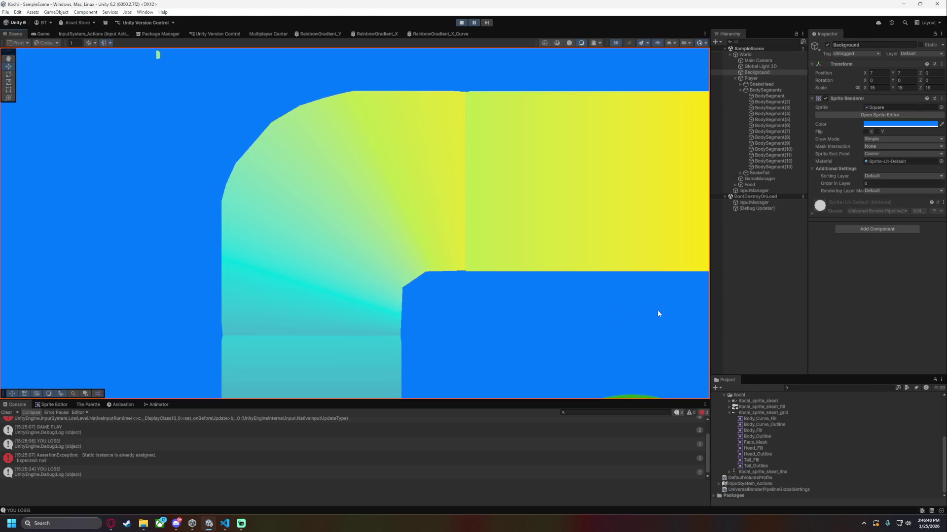
Try GradientStep 1.4 and 1.5 with BodyPosition 3 on BodySegment(3), then check the blend.
left_click(779, 108)
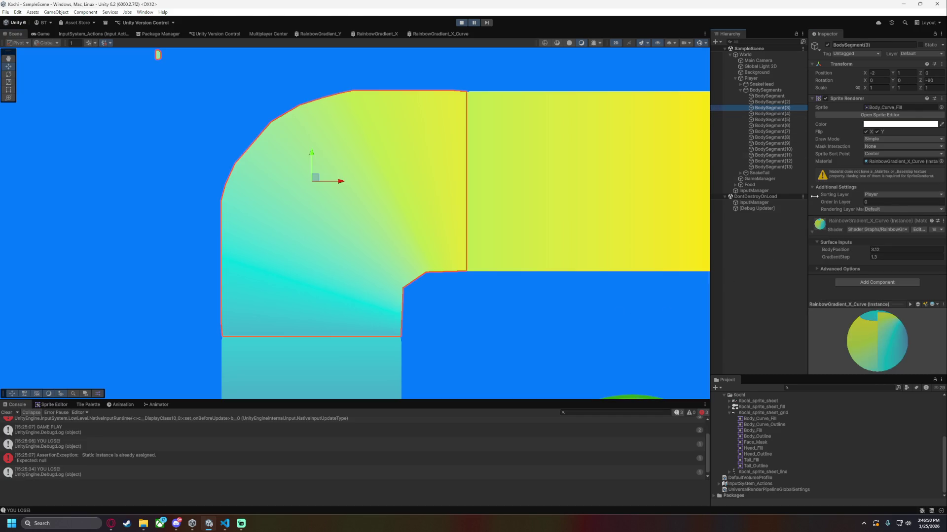
left_click_drag(841, 257, 841, 258)
left_click(880, 260)
left_click(883, 258)
key("BackSpace")
key("BackSpace")
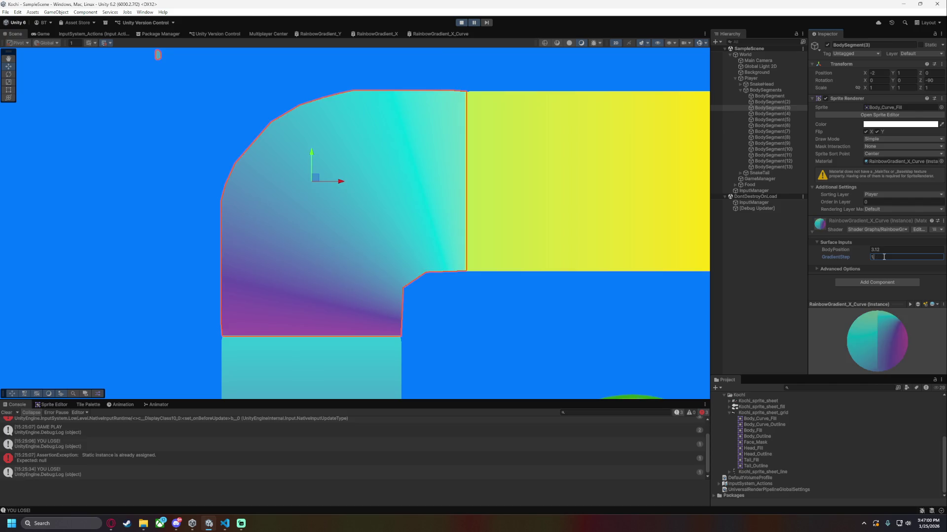
type(".4")
left_click(841, 254)
left_click_drag(841, 254, 836, 249)
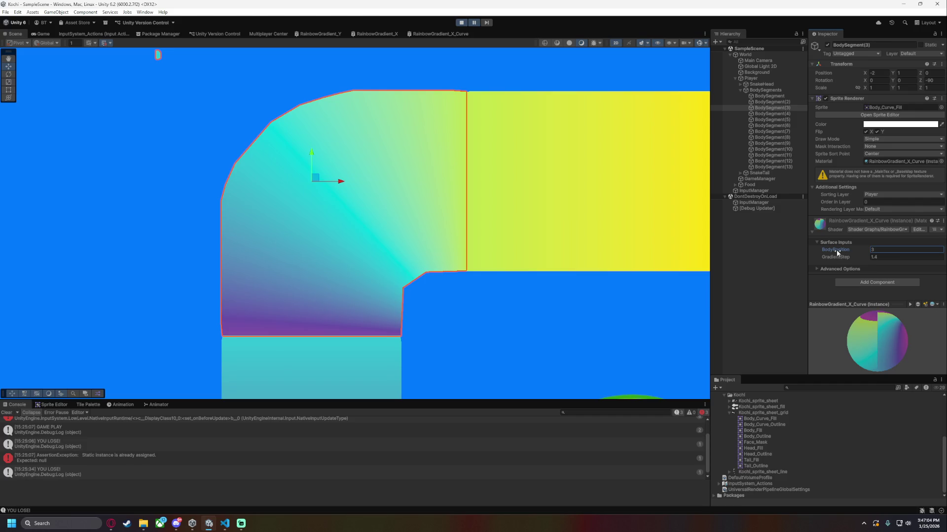
left_click(873, 257)
type("15")
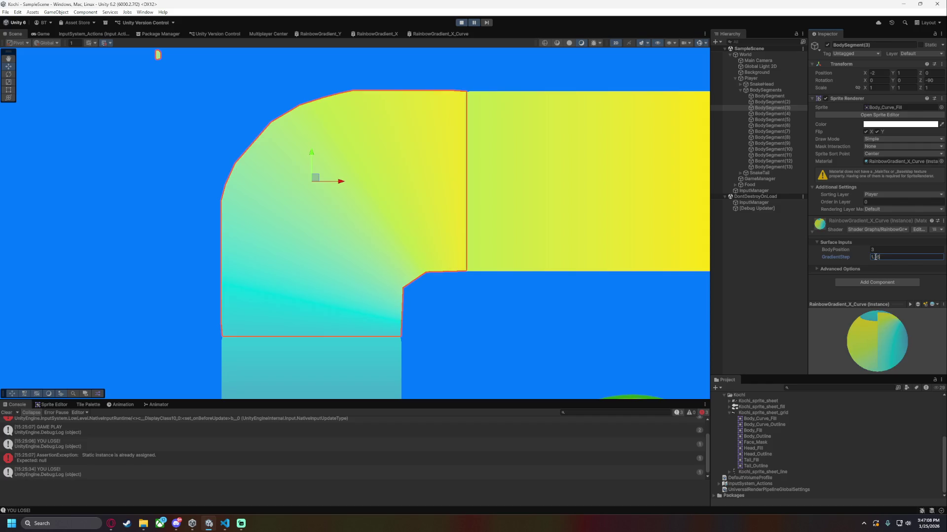
left_click(538, 316)
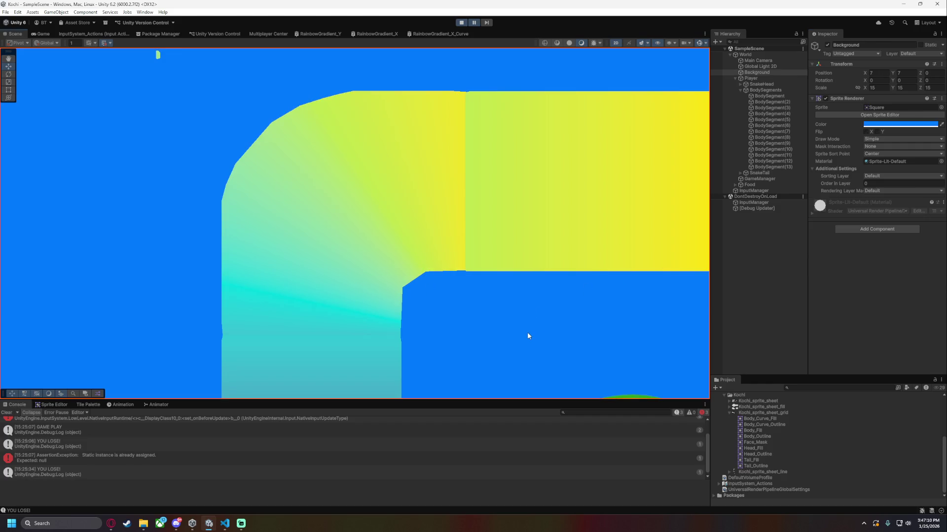
Nudge BodySegment(3)'s BodyPosition to 3.05 and set GradientStep back to 1.3.
left_click(767, 107)
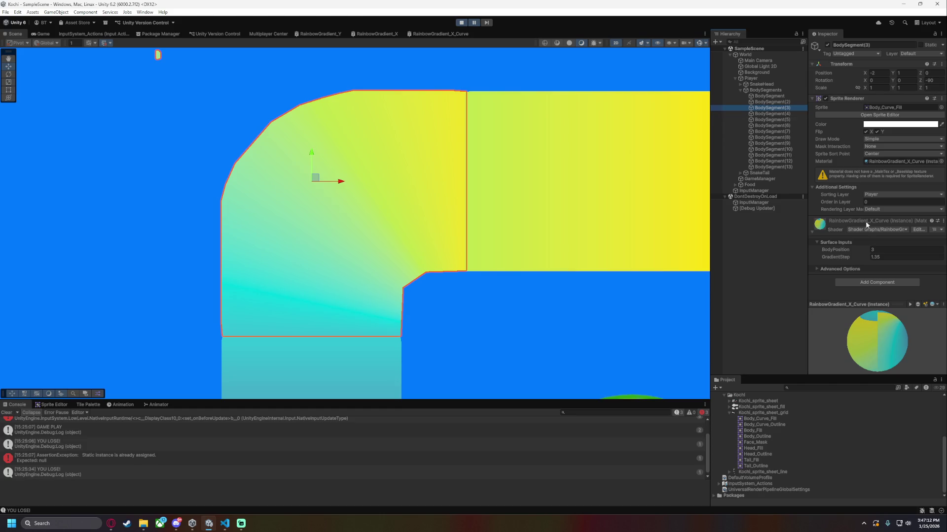
left_click(848, 251)
left_click_drag(848, 250, 850, 250)
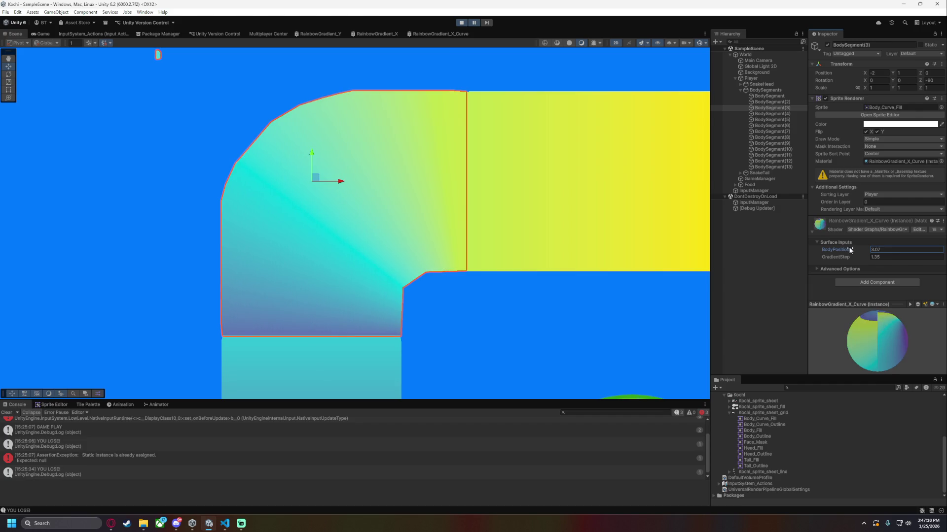
left_click(652, 314)
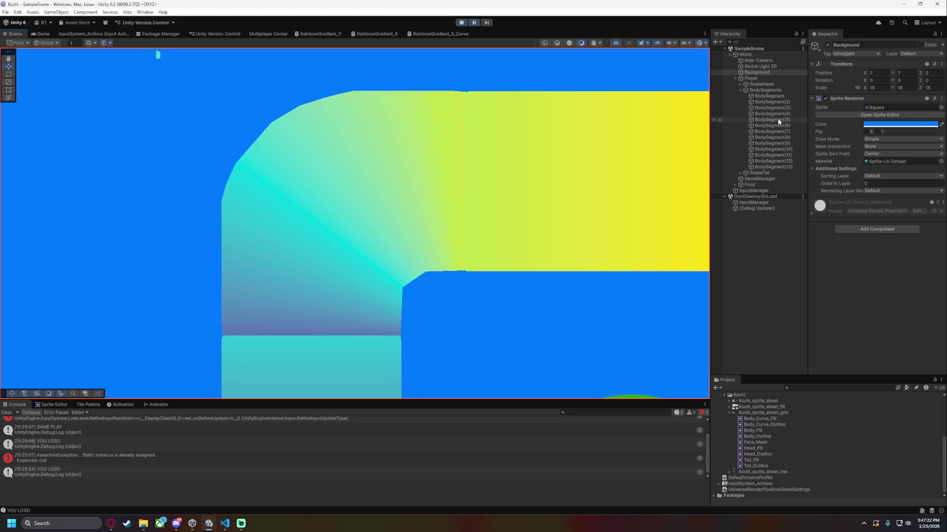
left_click(770, 108)
left_click(875, 256)
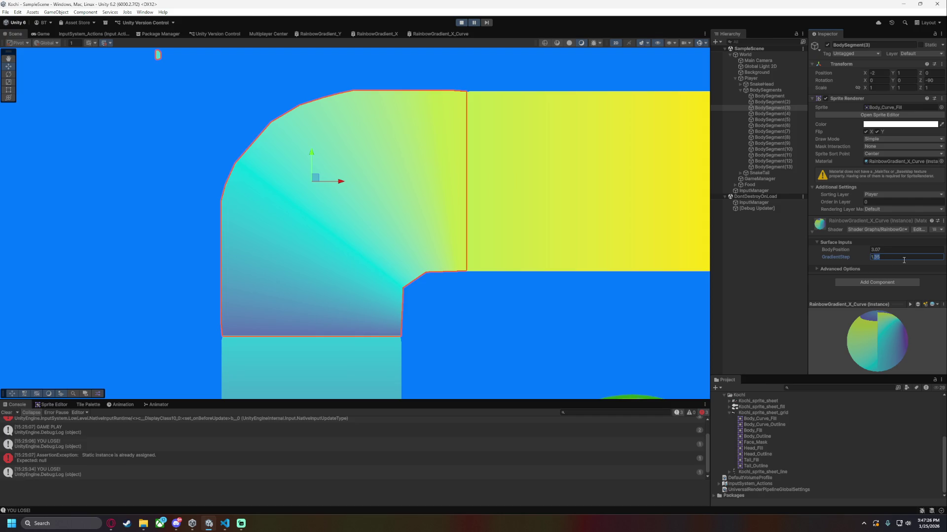
type("1.3")
left_click(670, 318)
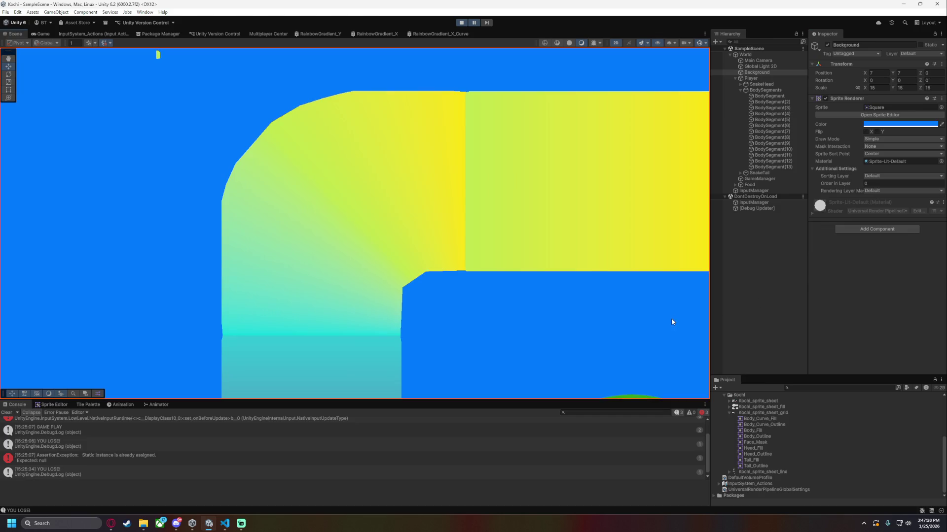
Raise BodySegment(3)'s BodyPosition slightly and set GradientStep to 1.25, checking the colour blend.
left_click(771, 108)
left_click(835, 251)
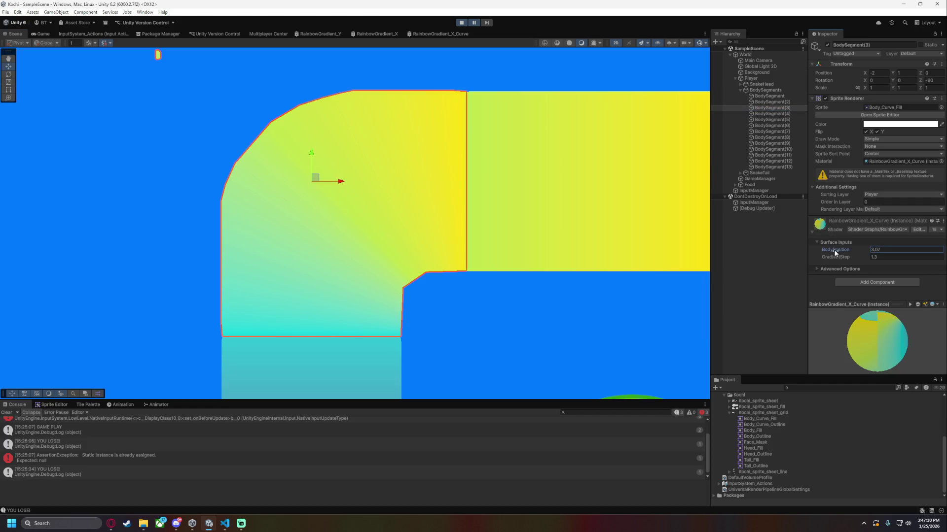
left_click_drag(835, 251, 836, 251)
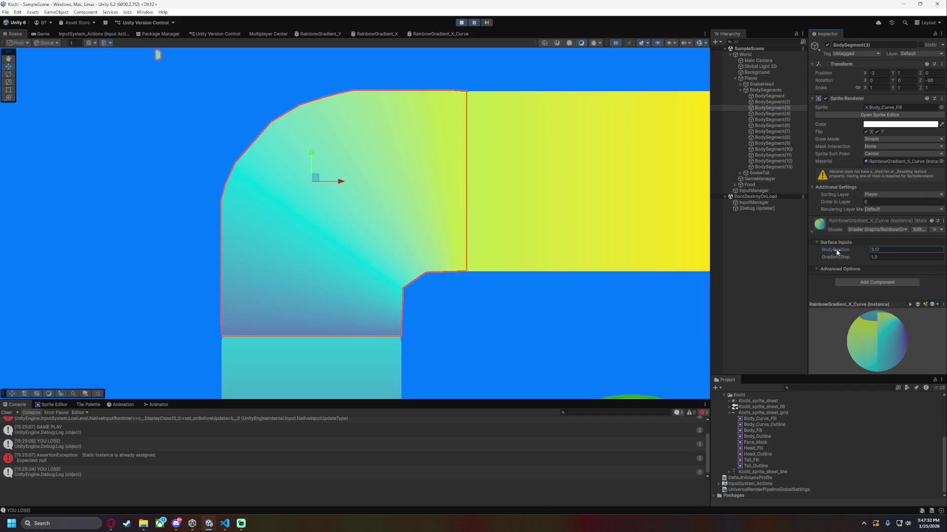
left_click(613, 300)
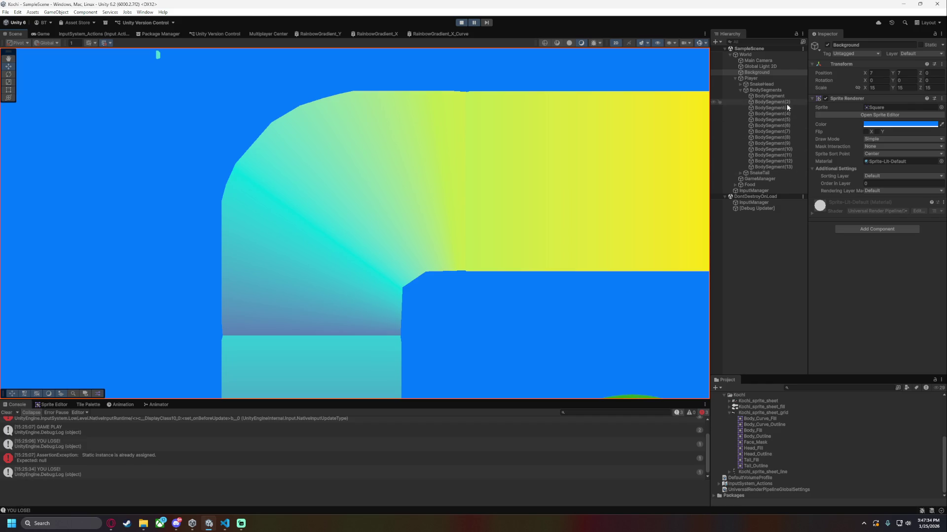
left_click(772, 108)
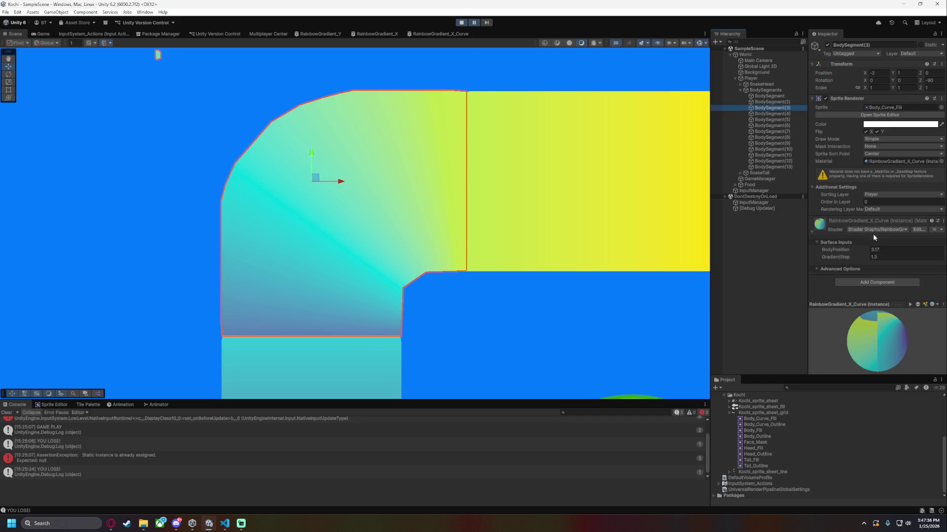
left_click(903, 257)
type("1")
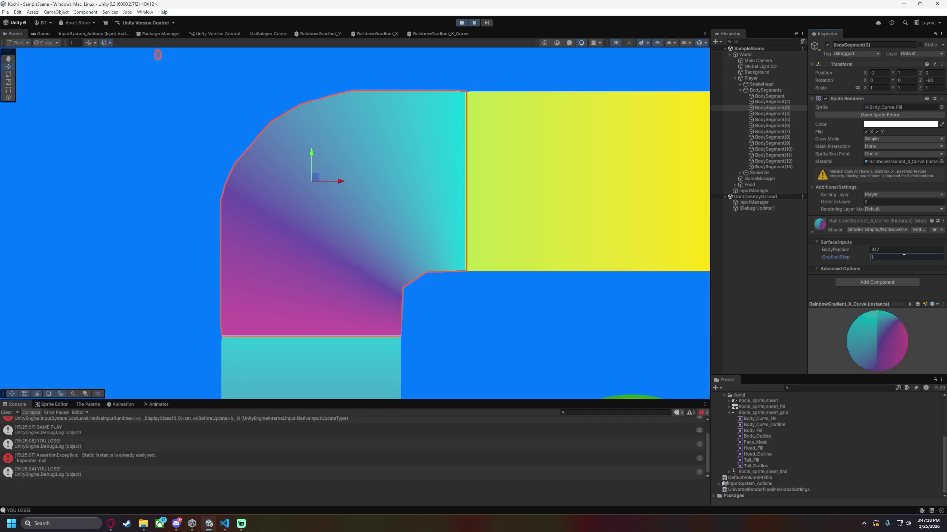
type(".25")
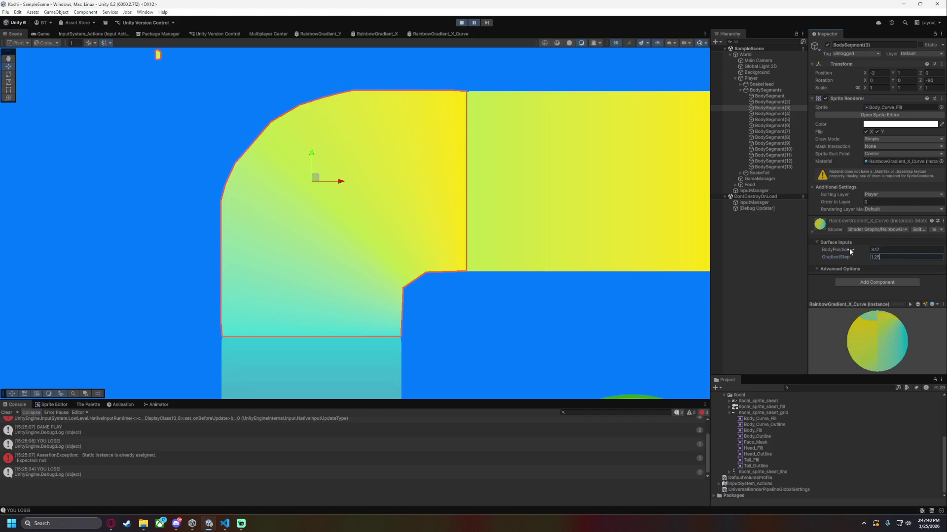
left_click_drag(849, 248, 853, 252)
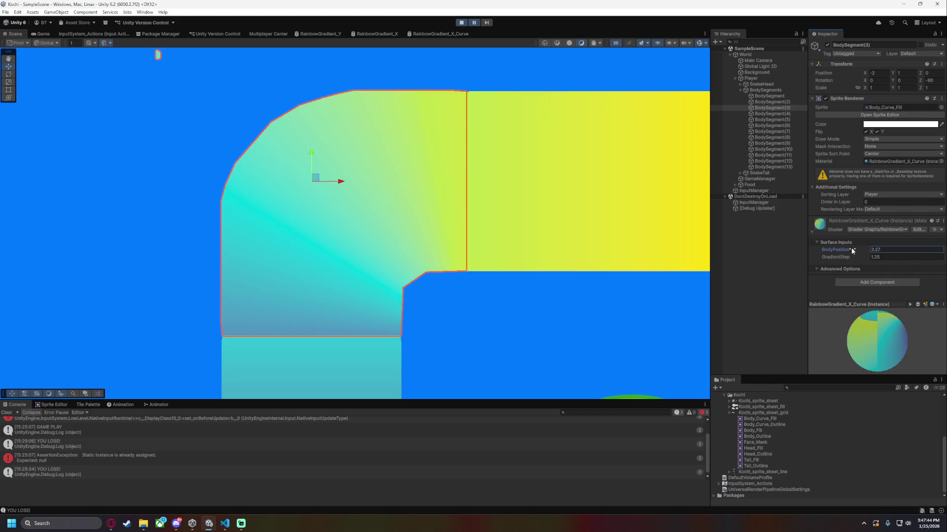
left_click(560, 316)
Trim BodyPosition, set GradientStep to 1, and lower BodyPosition to shift the curve's colours.
left_click(772, 107)
left_click(885, 251)
left_click(885, 251)
key("BackSpace")
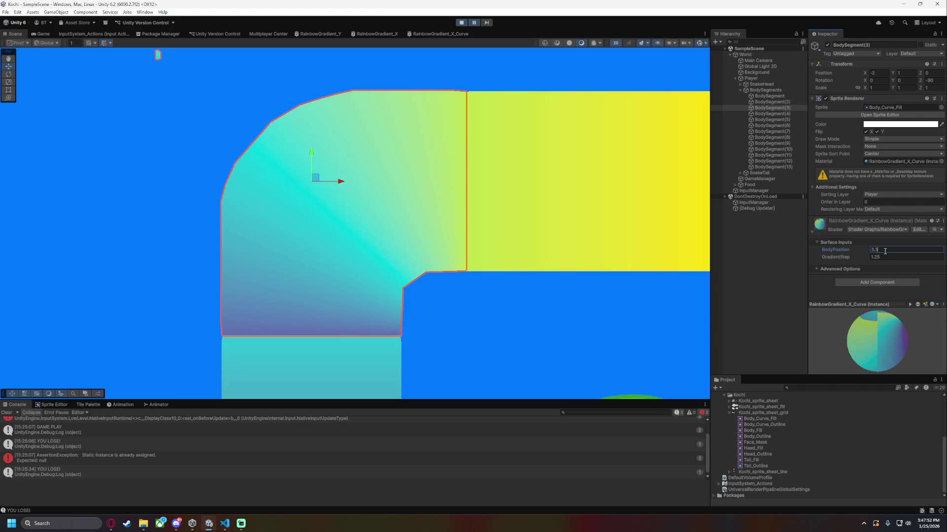
left_click(582, 348)
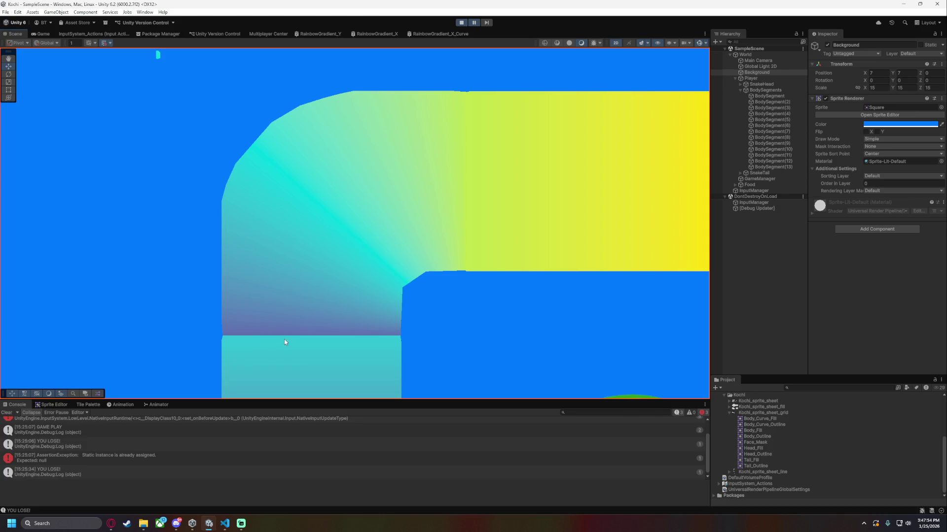
left_click(770, 108)
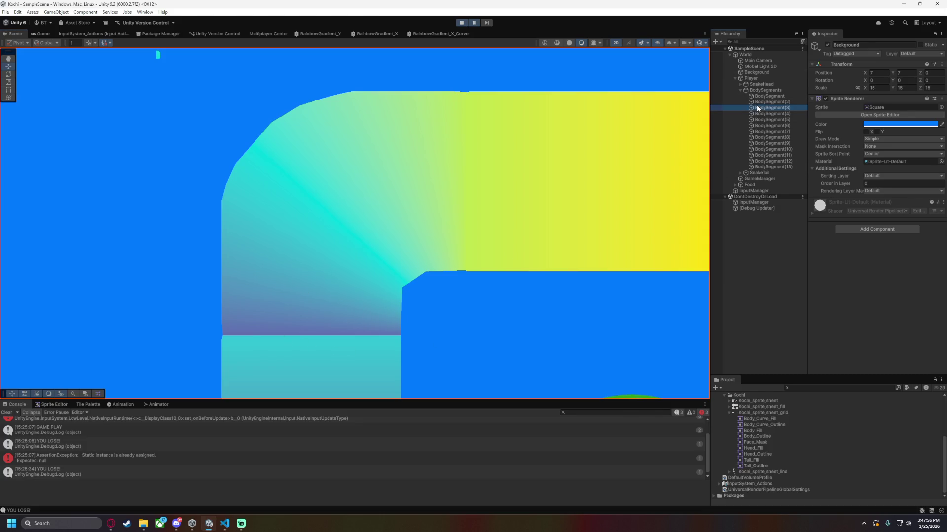
left_click(882, 257)
left_click(883, 257)
key("BackSpace")
key("BackSpace")
type("1.1")
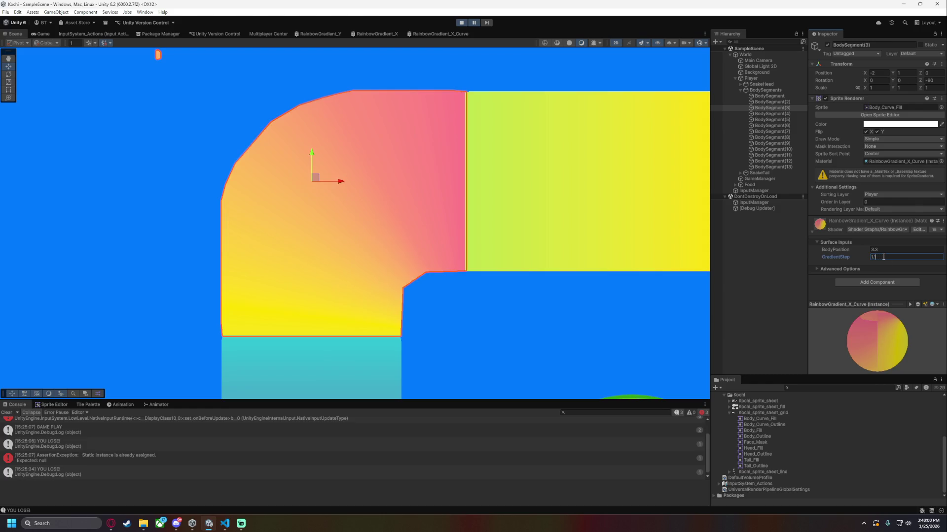
left_click_drag(843, 248, 835, 249)
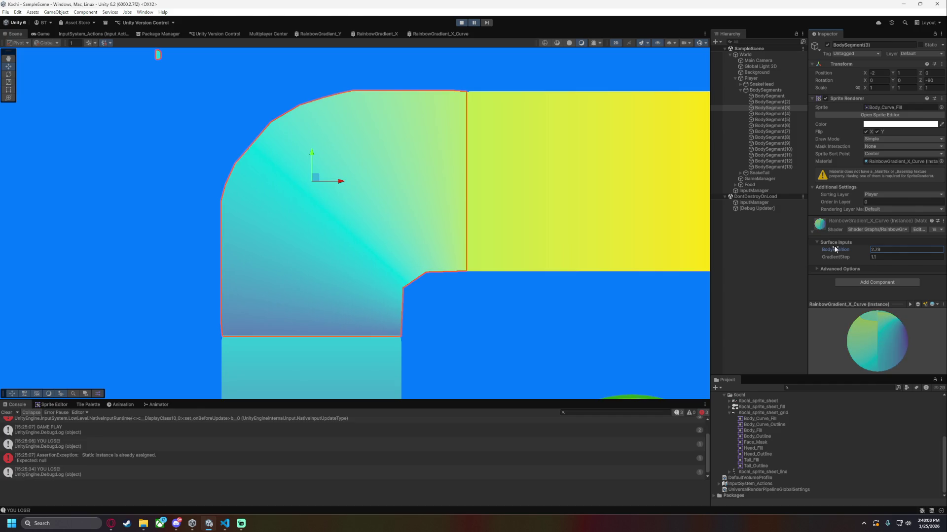
left_click(641, 333)
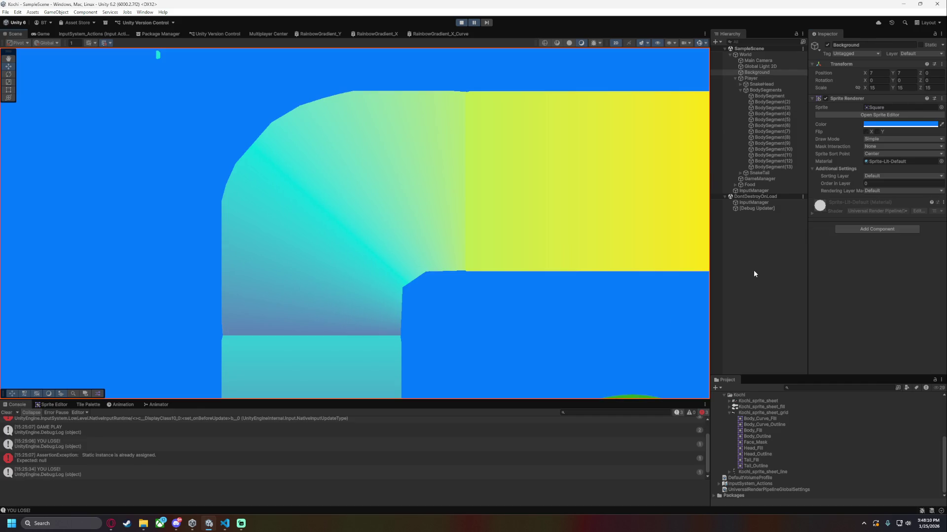
Try BodyPosition 2.8 and then 2.75 on the curve, judging the blend each time.
left_click(770, 107)
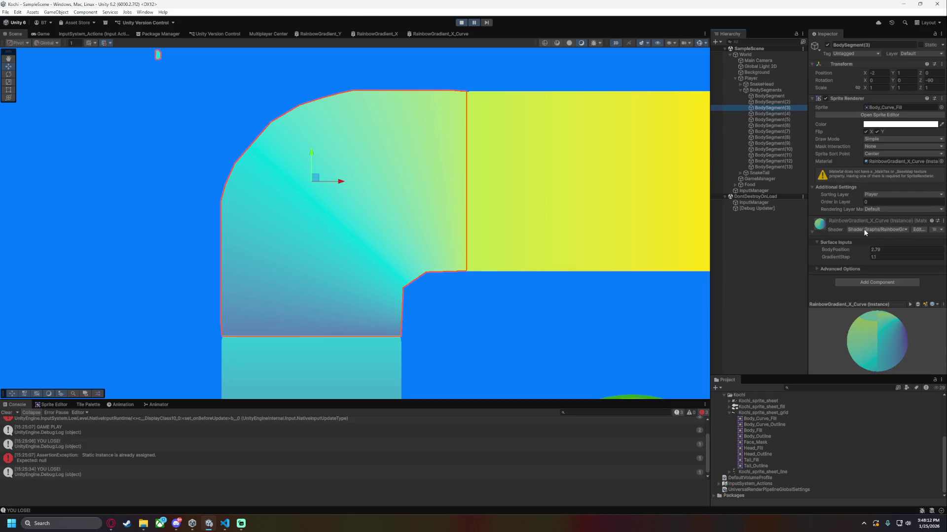
left_click(886, 250)
type("2.8")
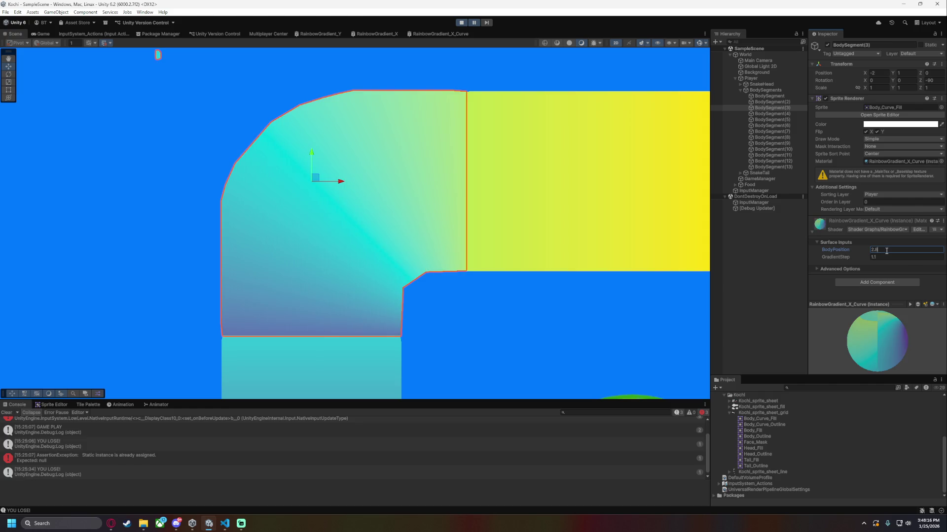
left_click(541, 285)
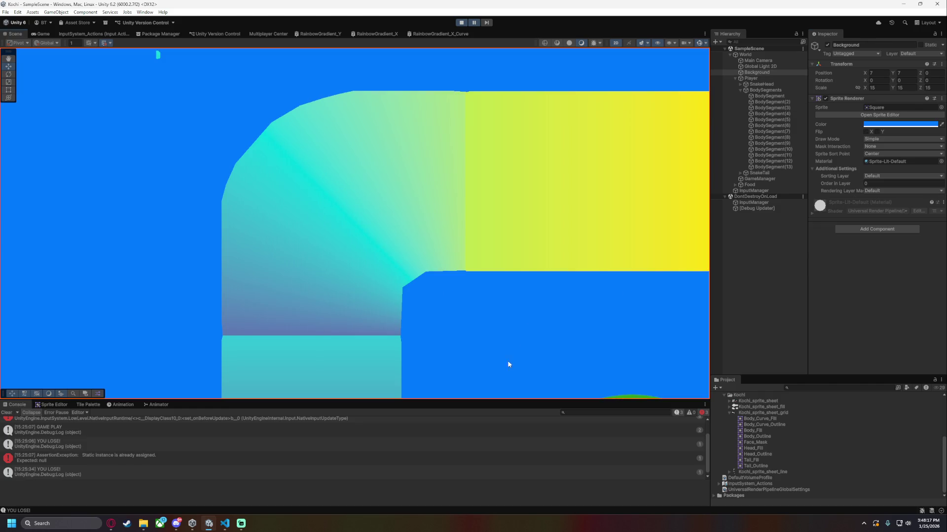
left_click(776, 108)
left_click(879, 250)
type("2.")
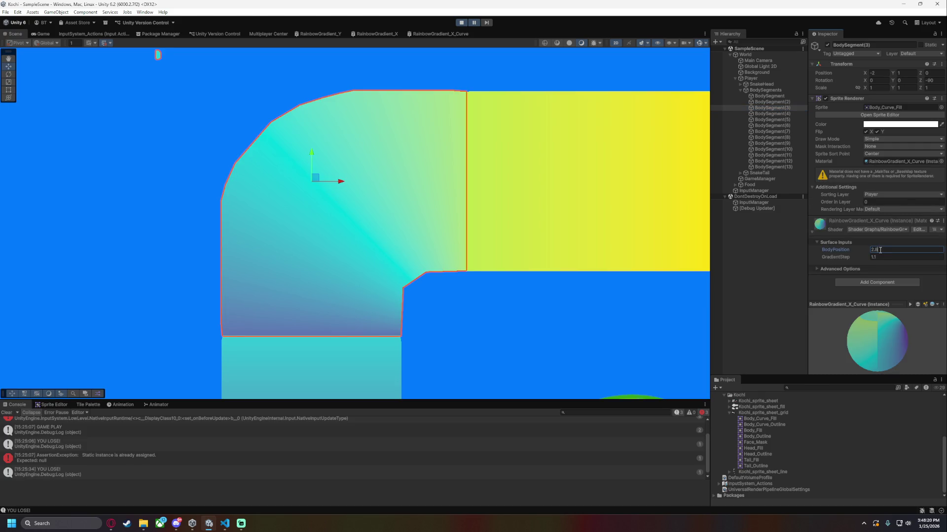
type("75")
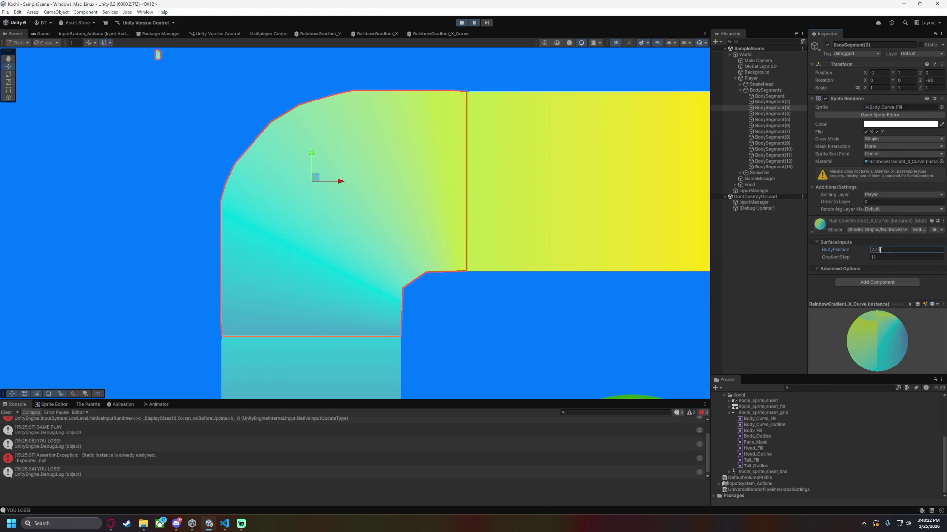
left_click(444, 331)
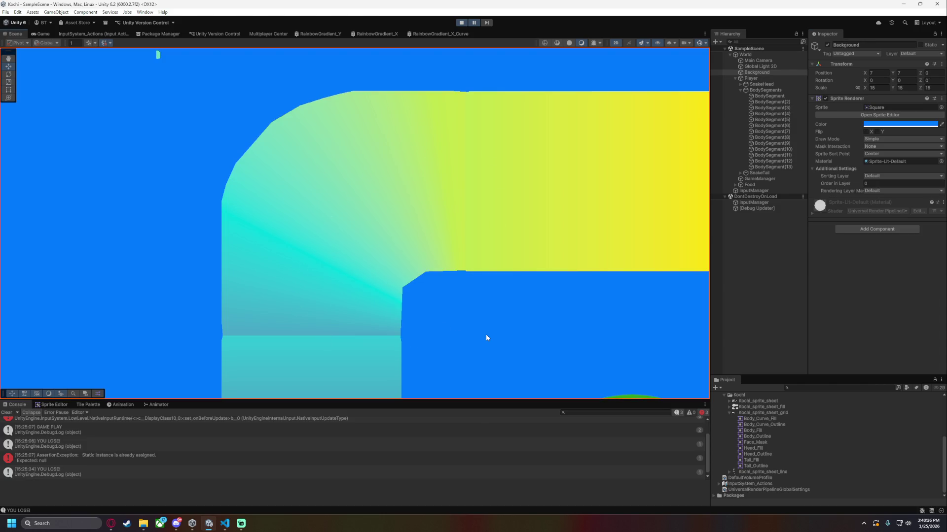
Set GradientStep to 1.05 and try BodyPosition values from 2.7 to 2.85, viewing the seam.
left_click(769, 107)
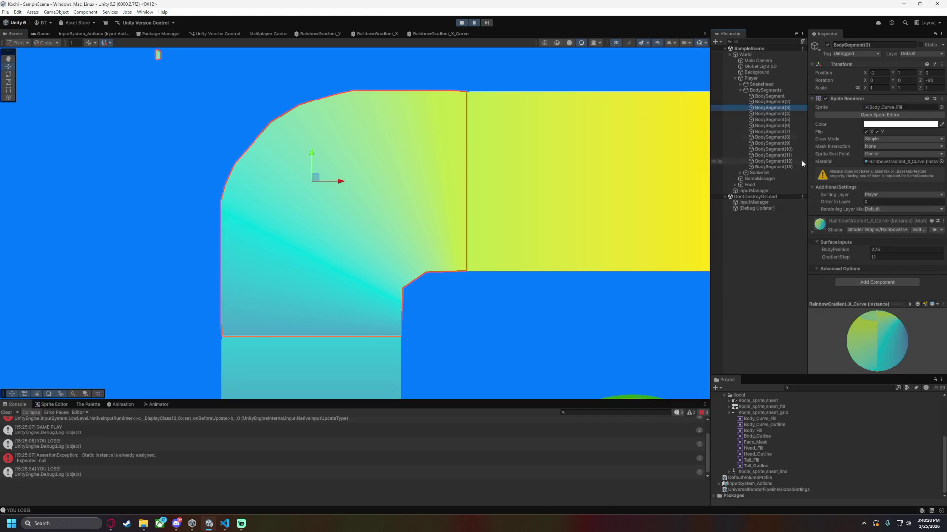
left_click(884, 258)
type("1")
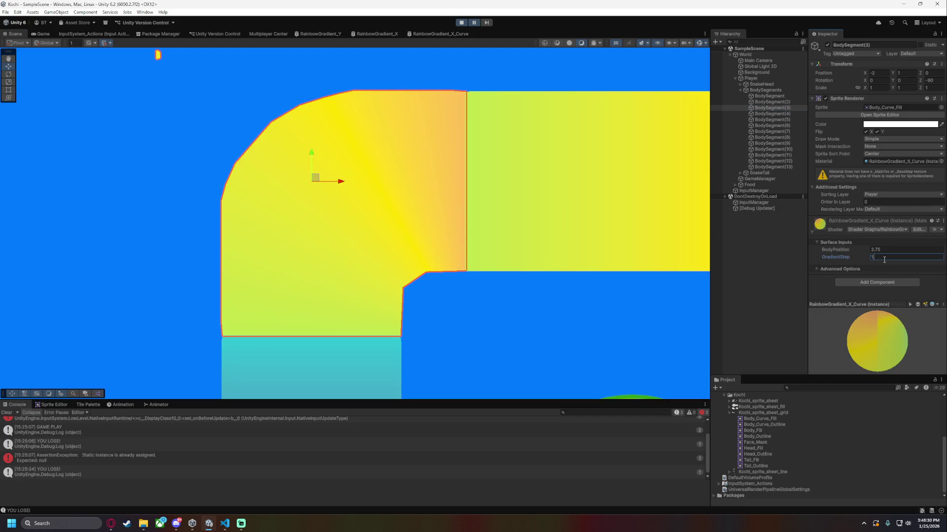
type(".05")
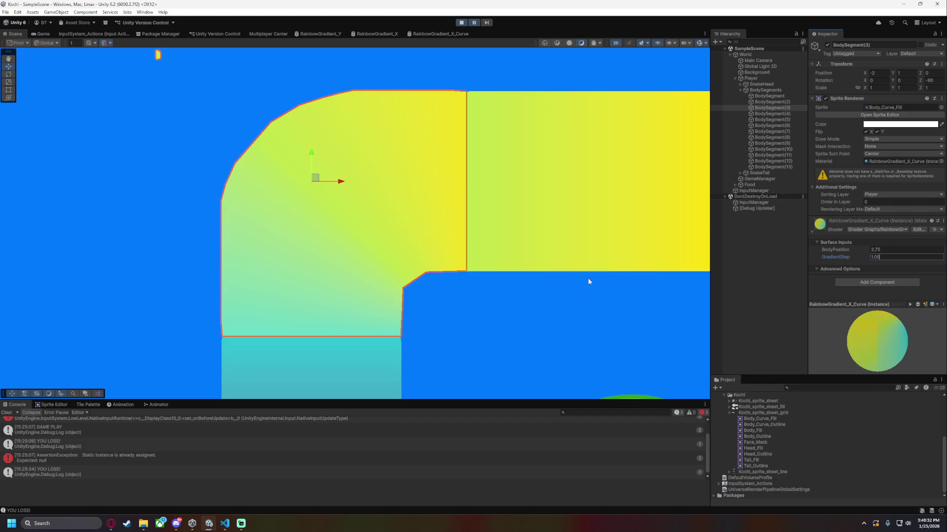
left_click(887, 251)
type("2.7")
key("BackSpace")
type("8")
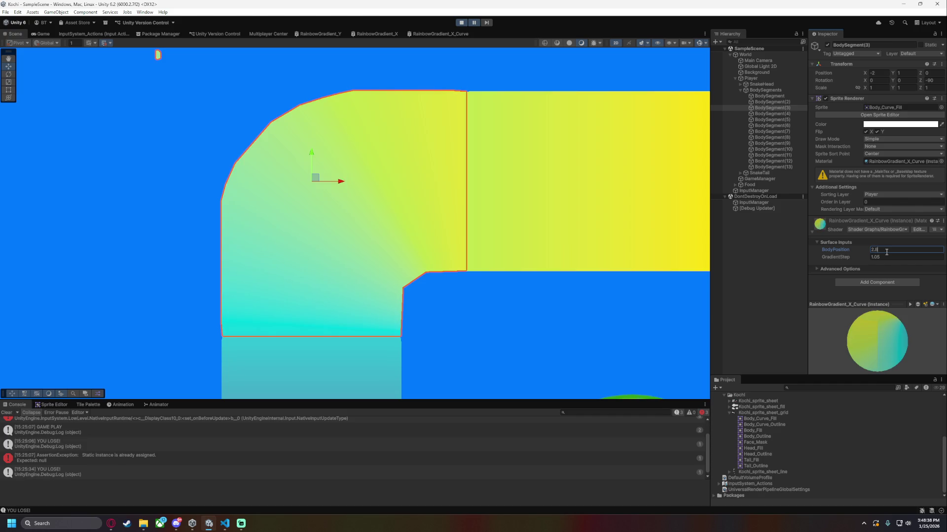
key("BackSpace")
key("BackSpace")
key("BackSpace")
type("3")
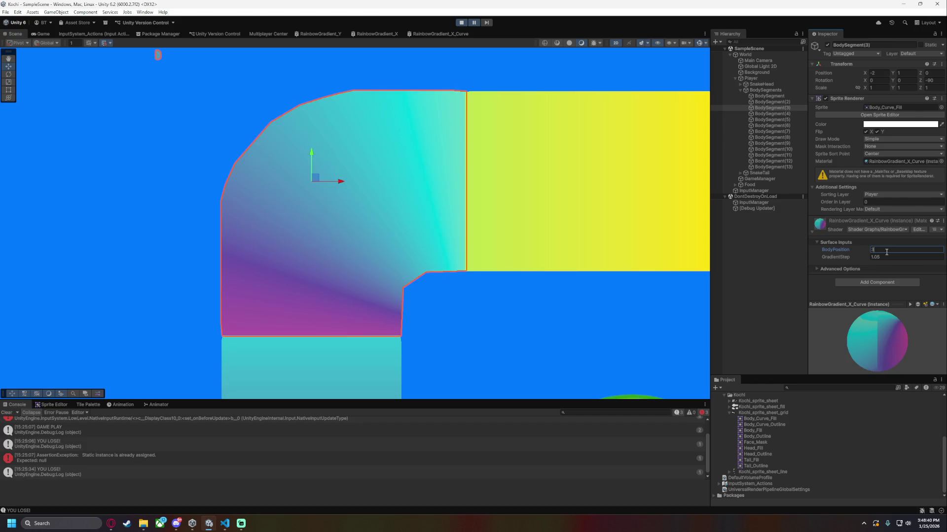
key("BackSpace")
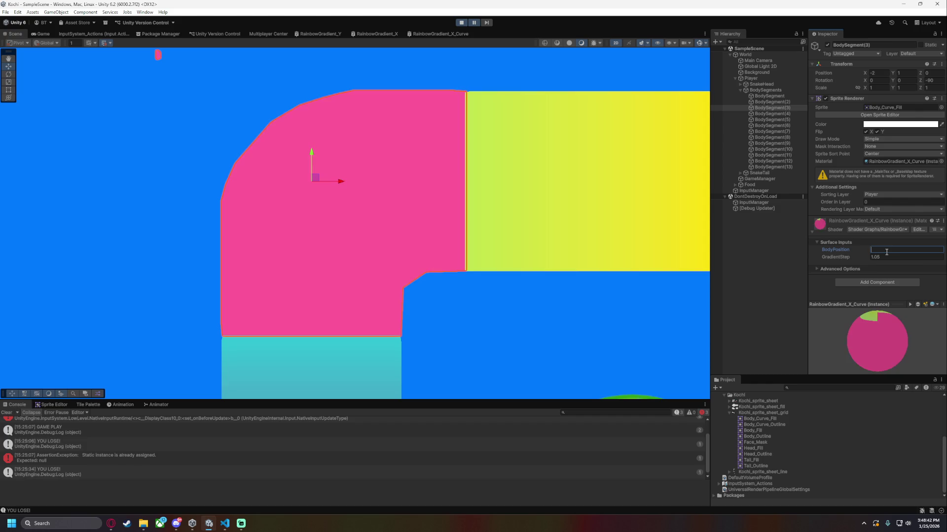
type("2.8")
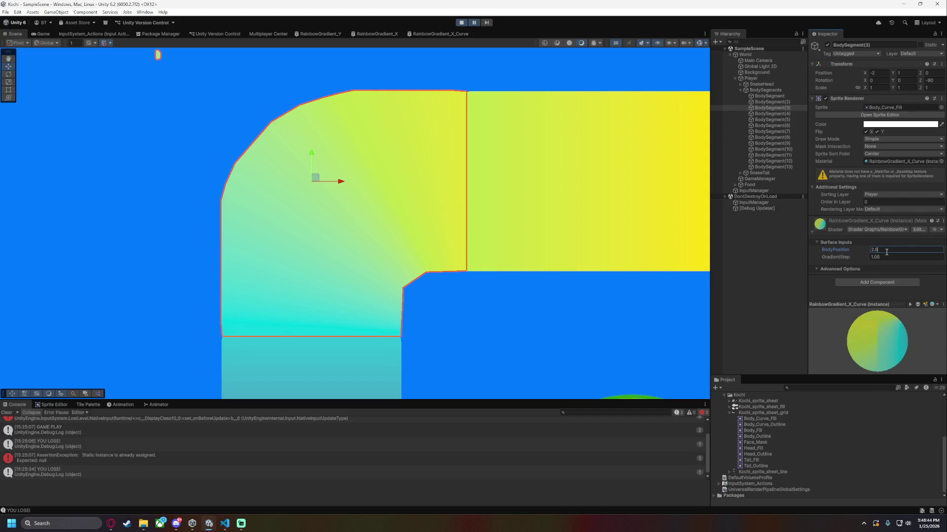
key("BackSpace")
type("9")
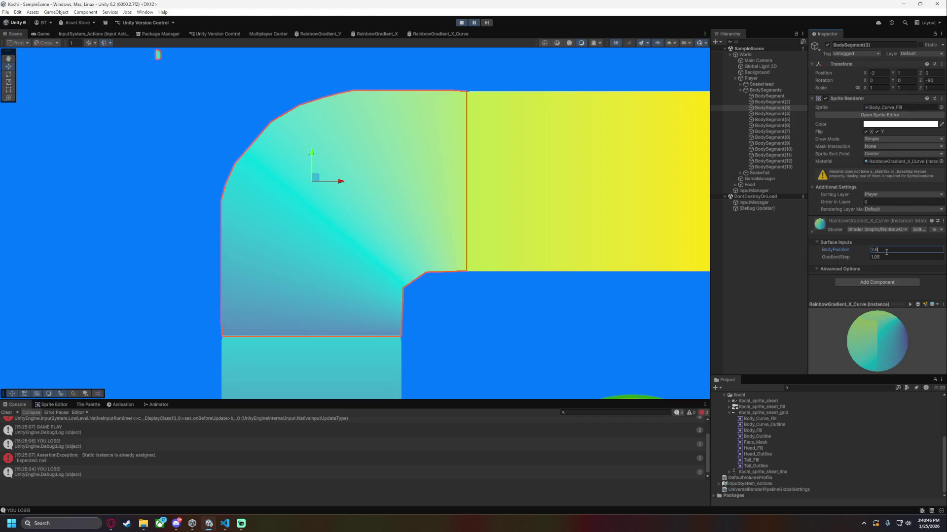
key("BackSpace")
type("85")
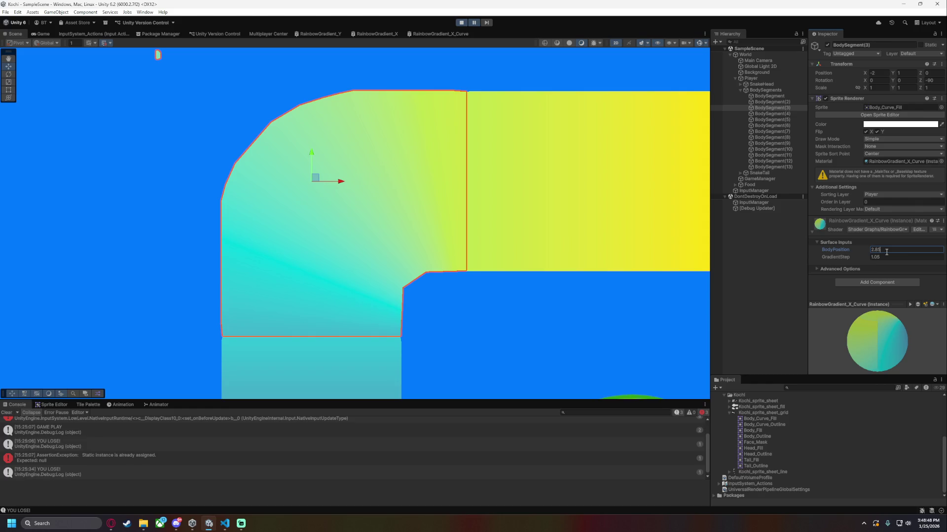
left_click(529, 310)
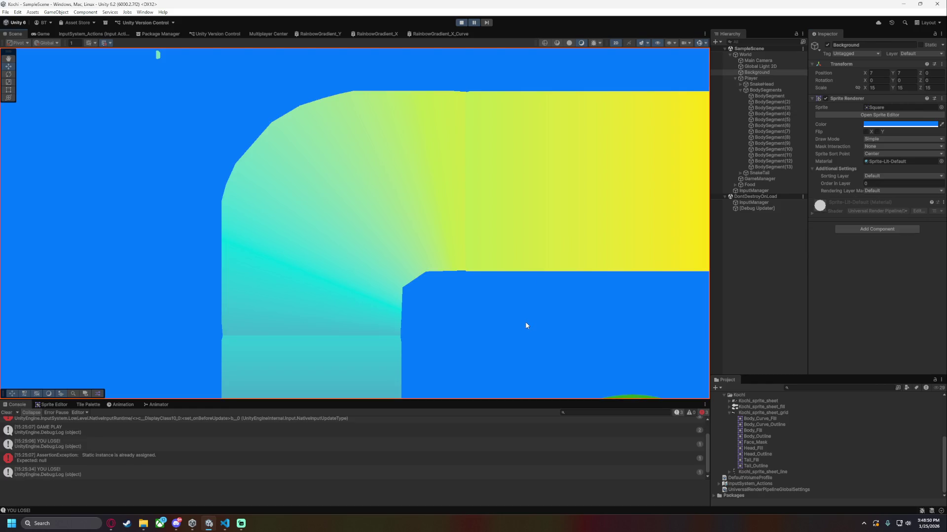
Finalize BodySegment(3) at BodyPosition 2.87 and GradientStep 1.00, then inspect straight BodySegment(2).
left_click(774, 107)
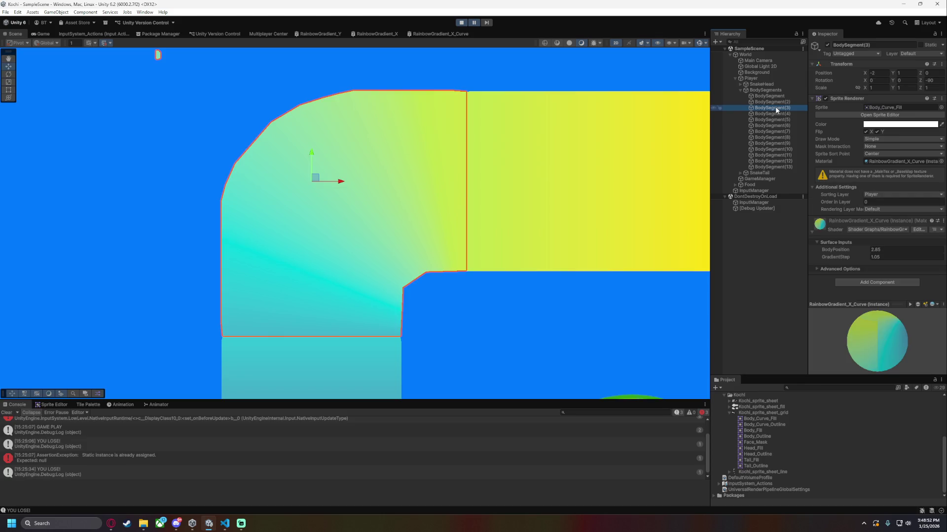
left_click(889, 250)
type("2.87")
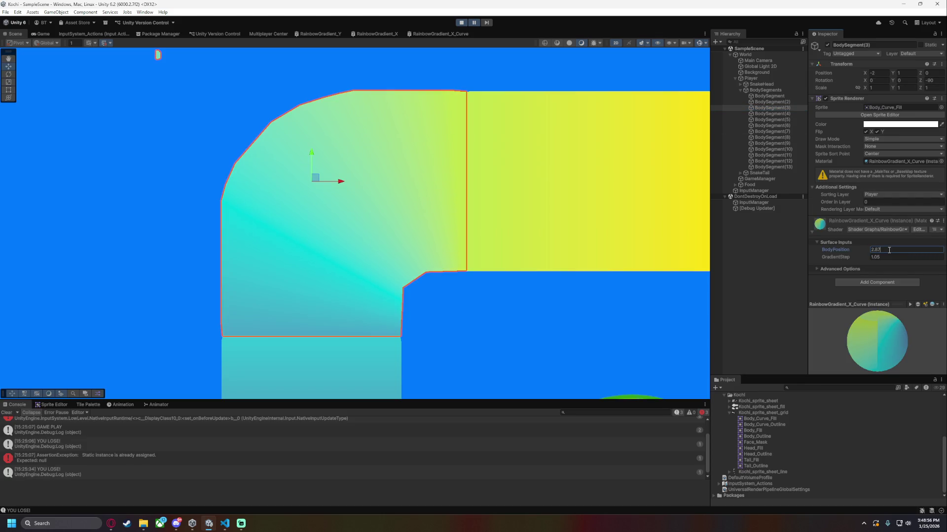
left_click(525, 299)
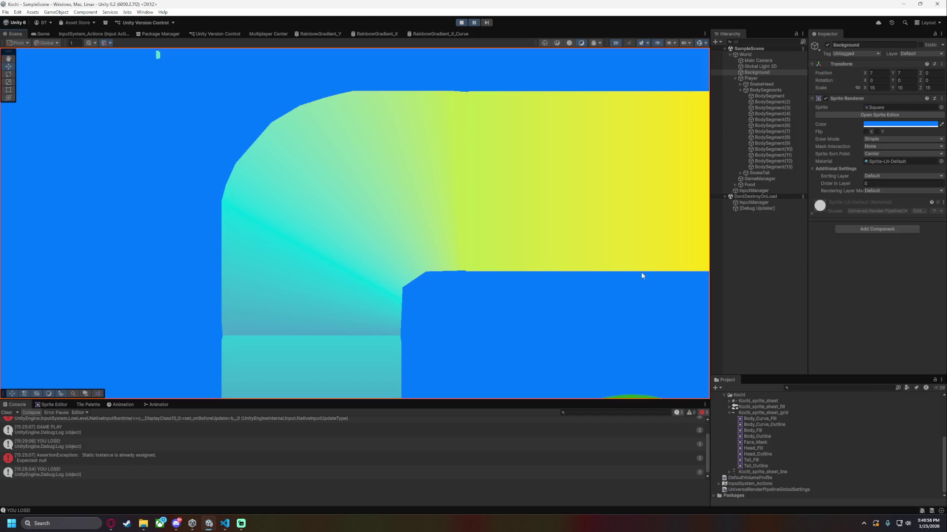
left_click(773, 108)
left_click(884, 256)
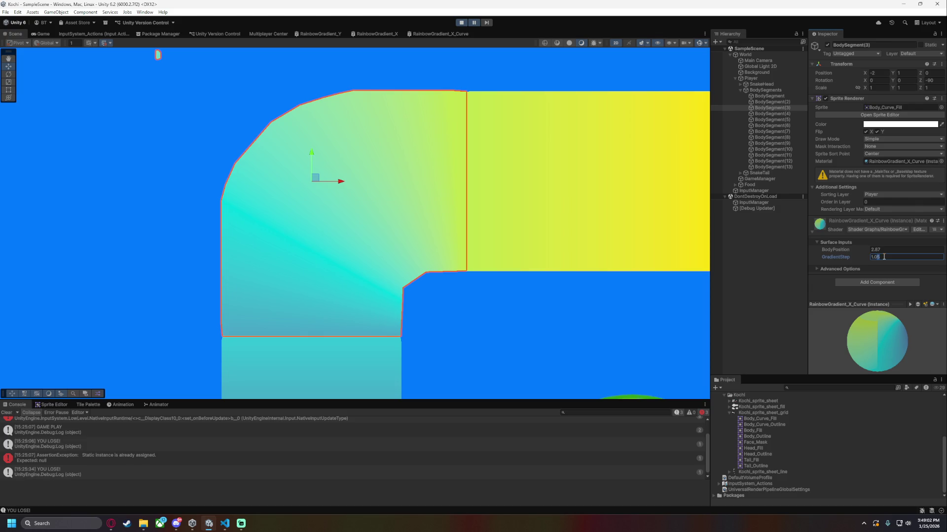
type("1.00")
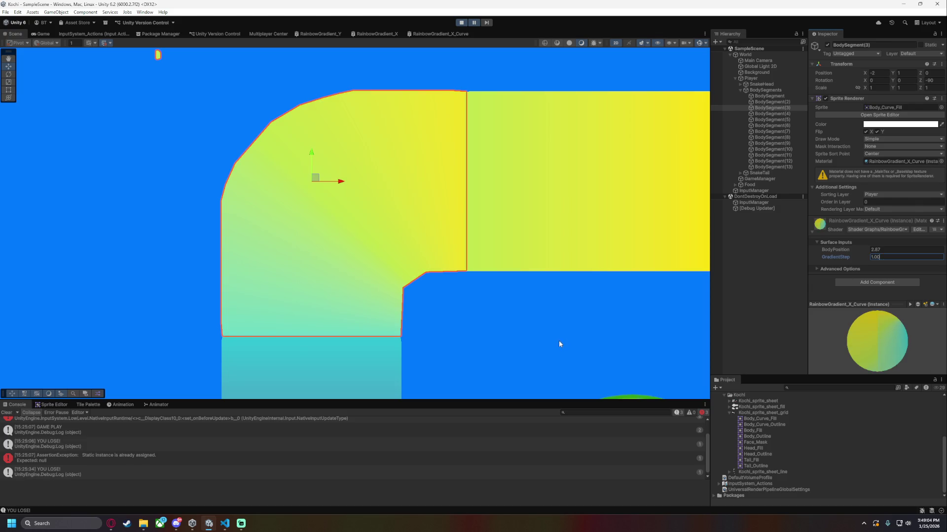
left_click(559, 344)
left_click(775, 108)
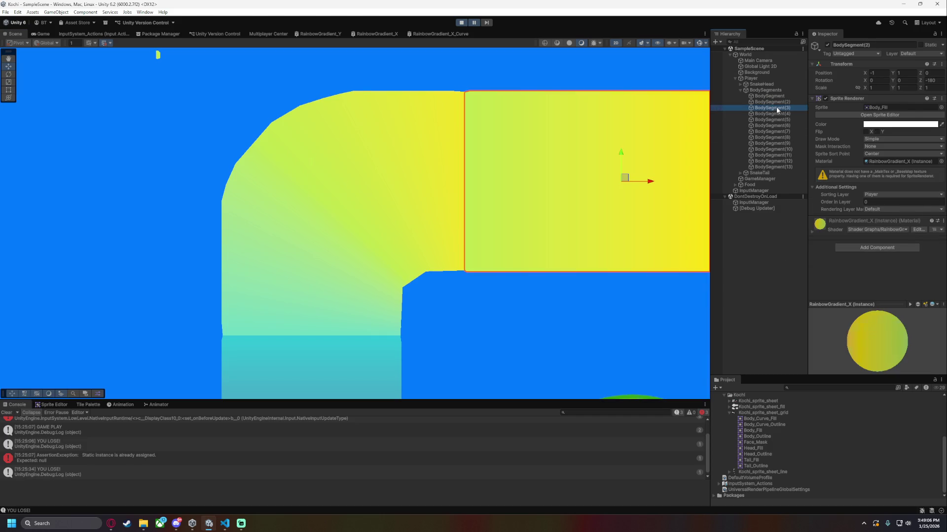
Set the curve's BodyPosition to 3 and check the seam with the straight piece.
left_click(895, 250)
left_click(896, 251)
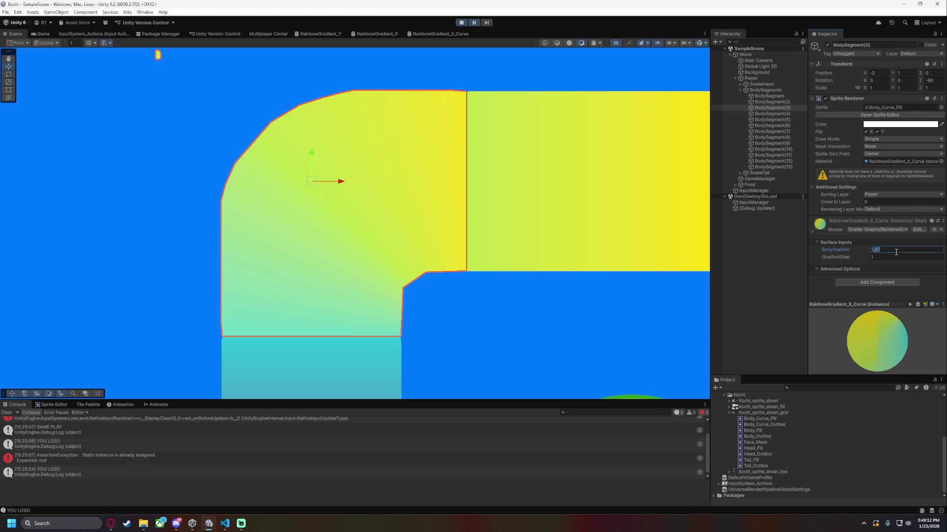
type("3")
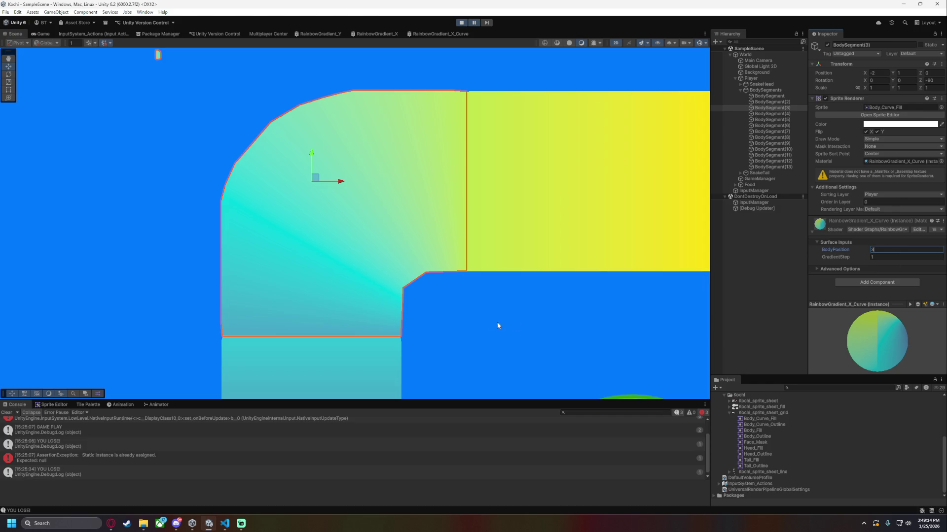
left_click(516, 328)
Set GradientStep to 0.9 and try BodyPosition 3.5, 3.1, 3.2, then 3.3.
left_click(772, 107)
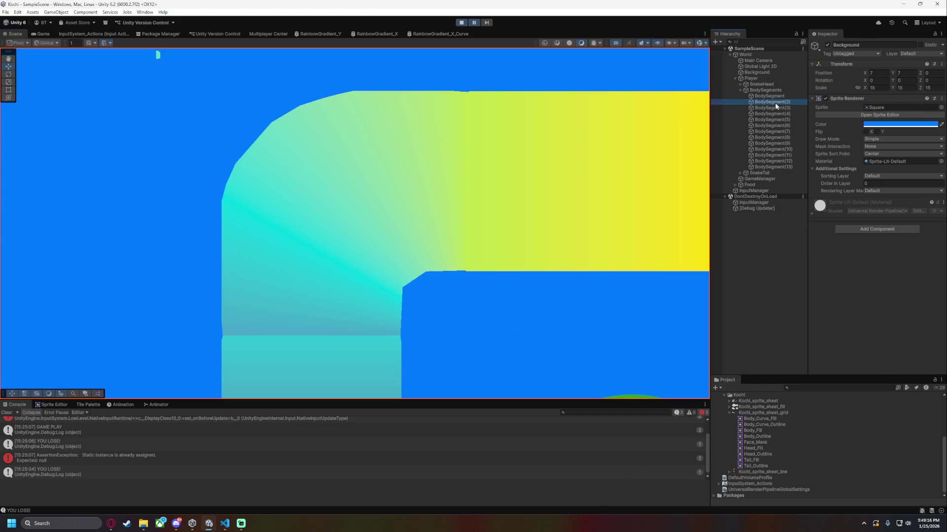
left_click(894, 257)
type("0.9")
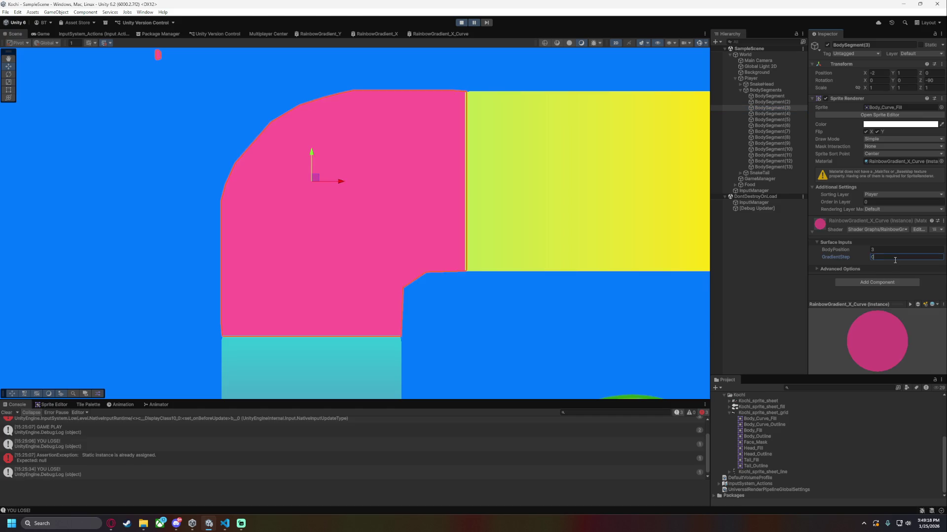
left_click(883, 249)
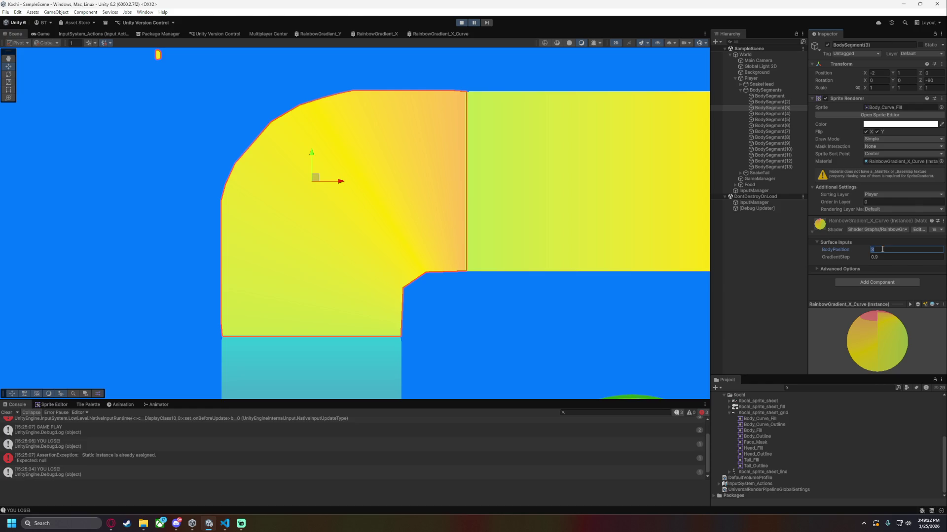
type(".5")
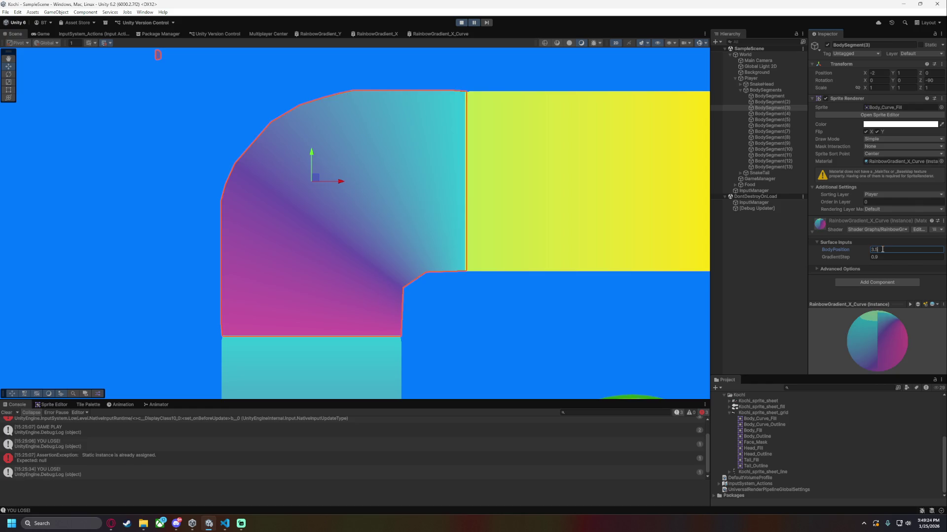
key("BackSpace")
type("1")
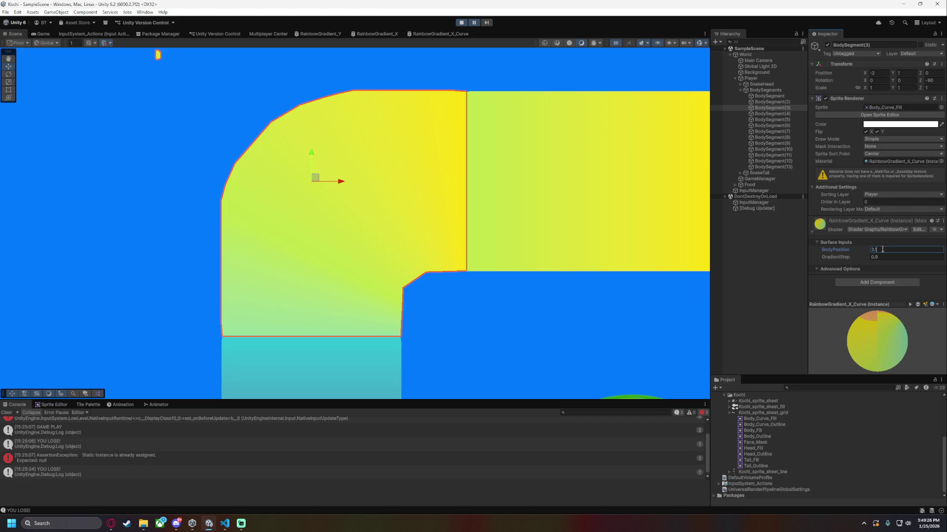
key("BackSpace")
type("2")
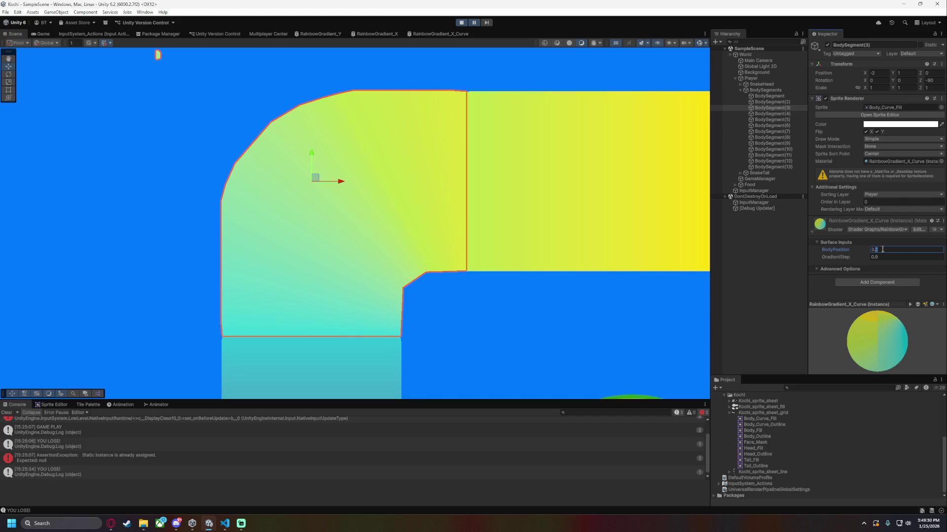
key("BackSpace")
type("3")
left_click(574, 334)
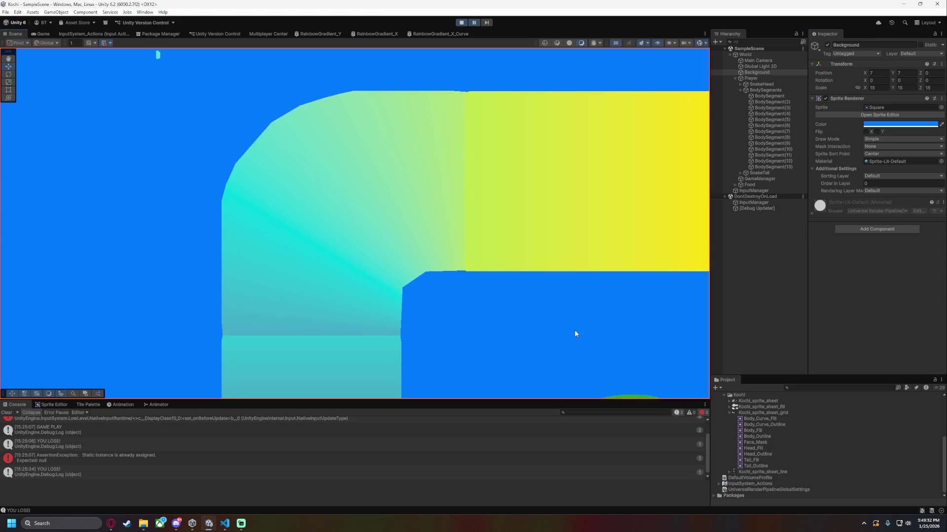
left_click(784, 108)
left_click(896, 250)
Try BodyPosition 3.275 on BodySegment(3), check the seam, then undo it.
left_click(412, 222)
scroll(412, 222, "down", 3)
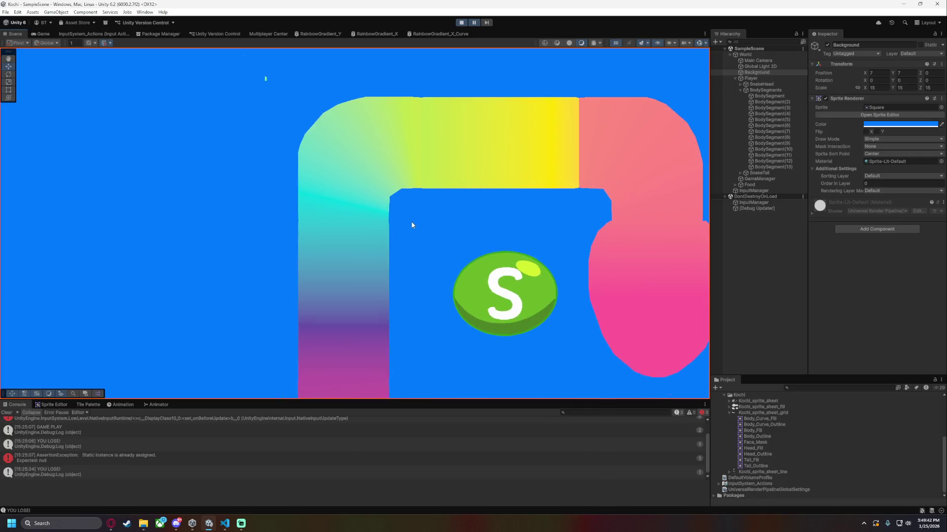
scroll(464, 341, "up", 3)
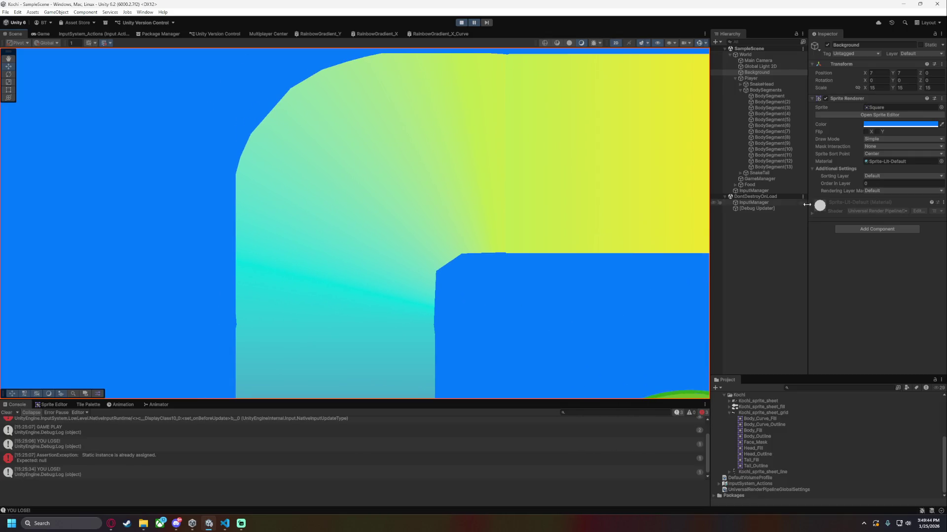
left_click(772, 108)
left_click(894, 250)
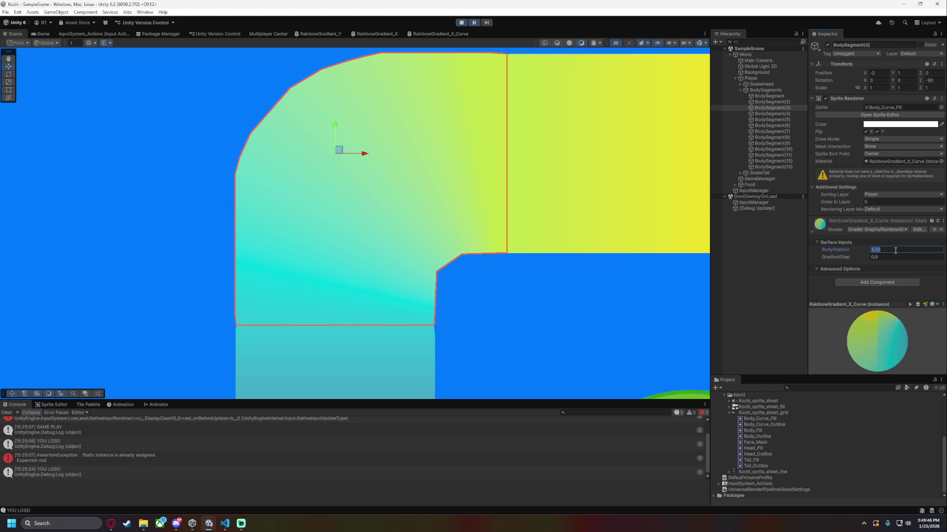
left_click(894, 250)
key("BackSpace")
type("7")
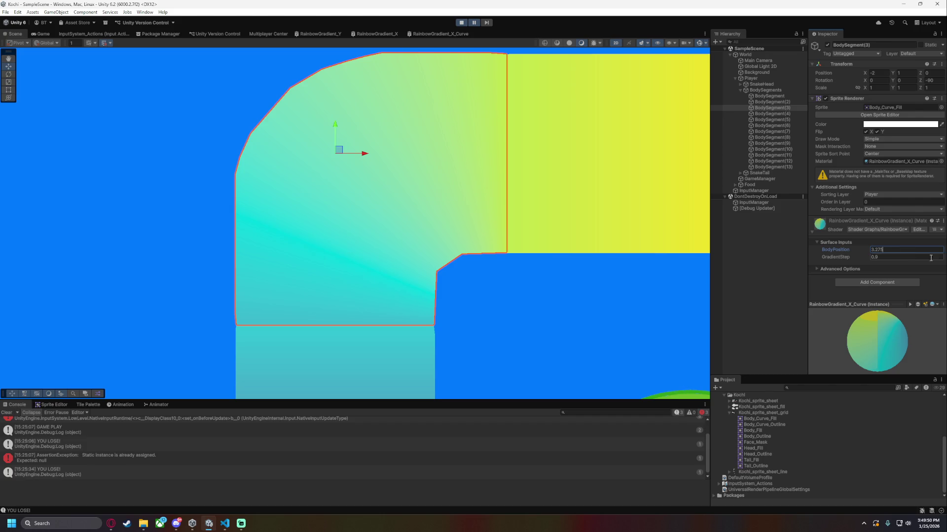
left_click(590, 306)
scroll(590, 305, "down", 5)
scroll(574, 325, "up", 2)
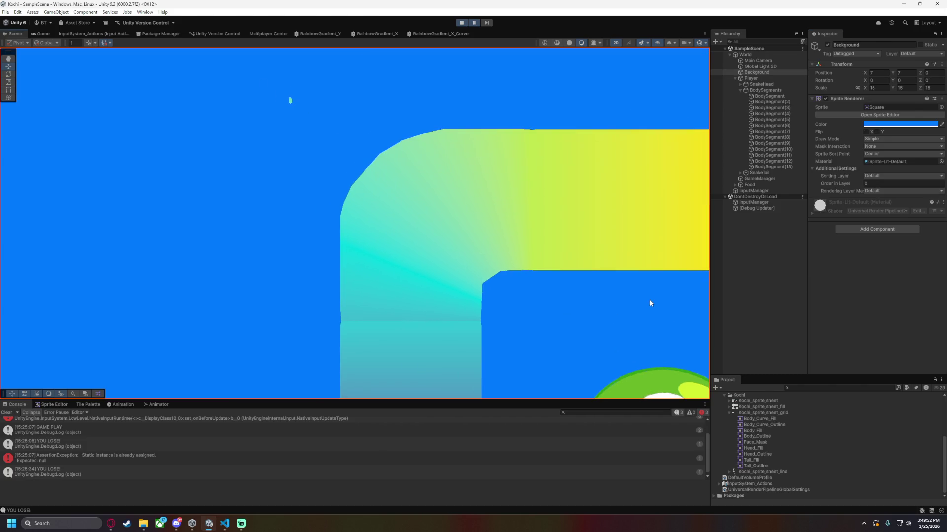
key("ctrl+z")
Set GradientStep to 0.87 and try BodyPosition 3.3, then 3.4, checking the seam.
left_click(911, 256)
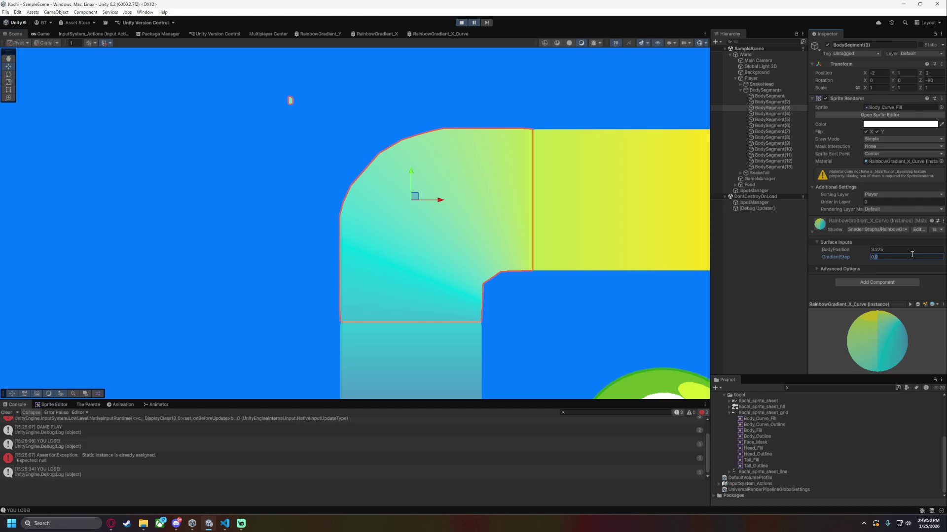
type("0.87")
left_click(892, 249)
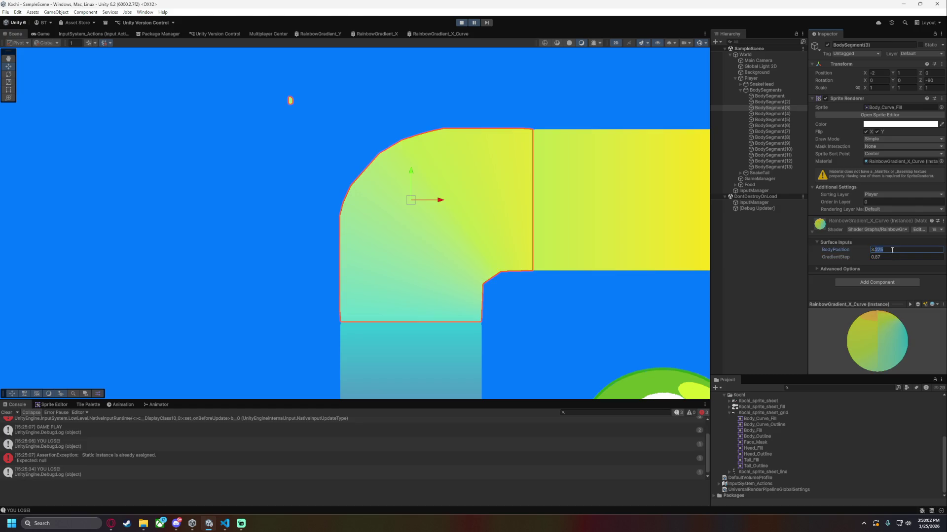
type("3.3")
key("Return")
type("3.4")
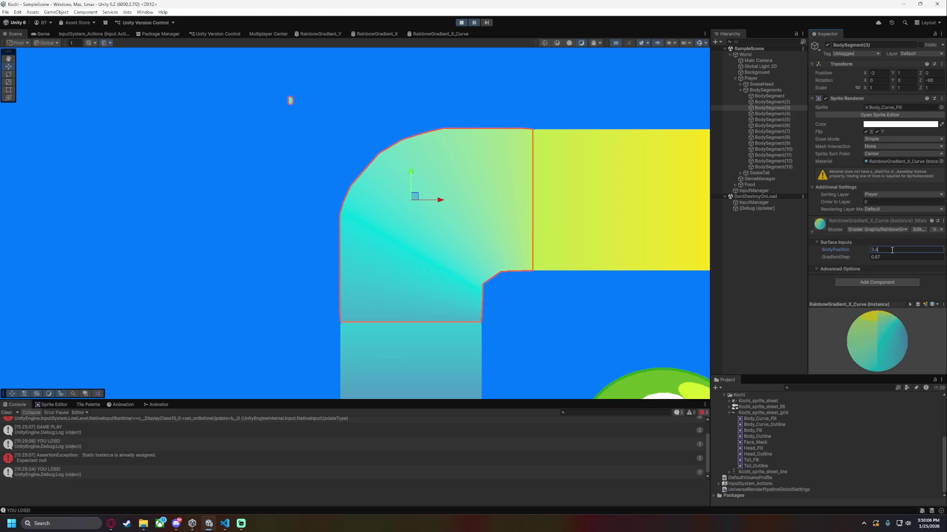
left_click(551, 315)
Set BodySegment(3)'s BodyPosition to 3.35 and view the blend.
left_click(785, 108)
left_click(889, 249)
type("3.35")
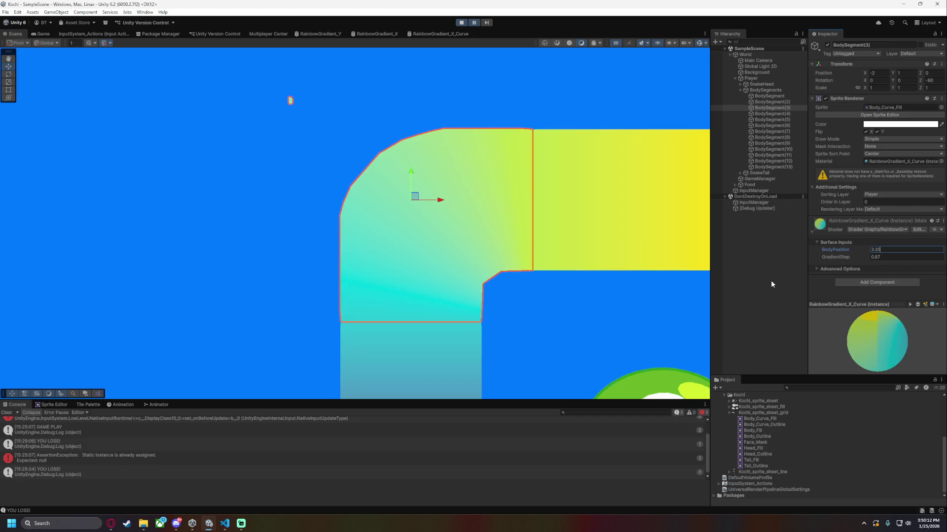
left_click(541, 319)
Enlarge the Game view by collapsing the Console and lowering Scale, then return to Scene view.
scroll(619, 313, "down", 2)
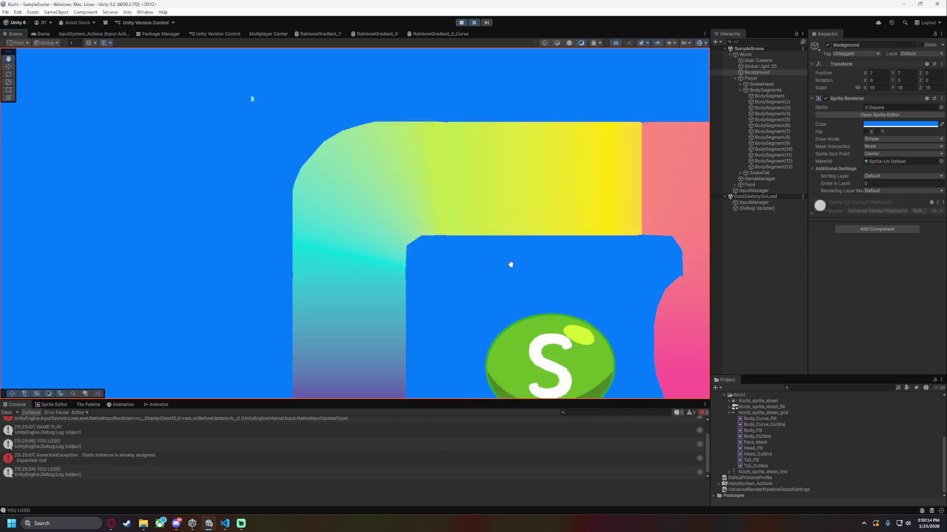
scroll(510, 264, "up", 2)
scroll(516, 254, "down", 5)
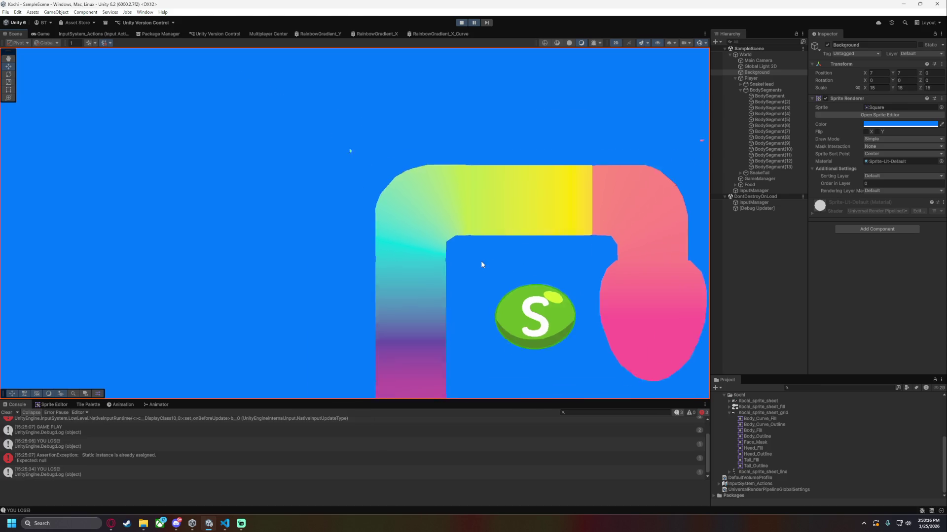
scroll(402, 205, "down", 5)
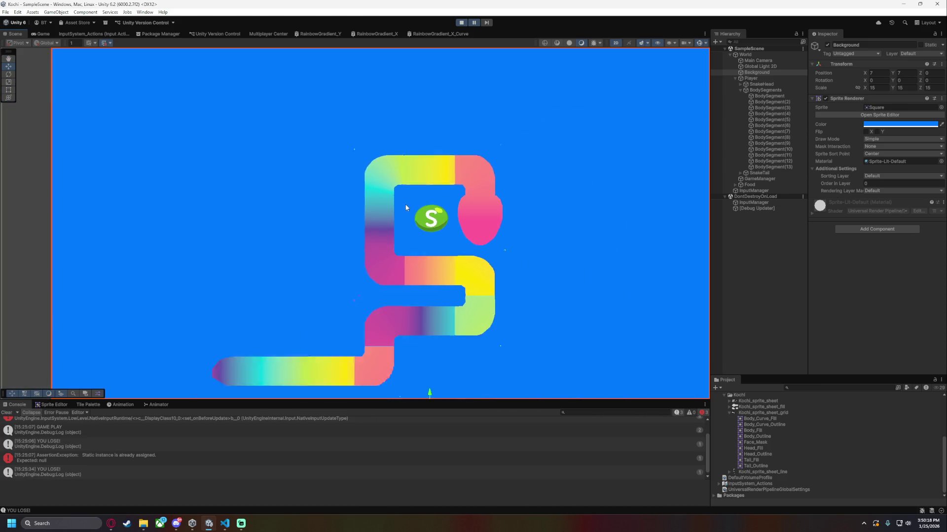
left_click(42, 35)
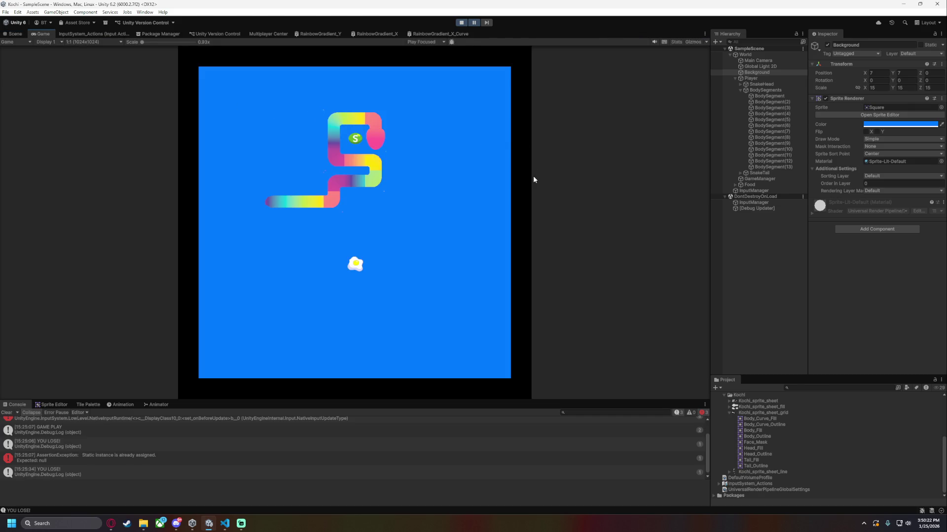
scroll(324, 289, "up", 1)
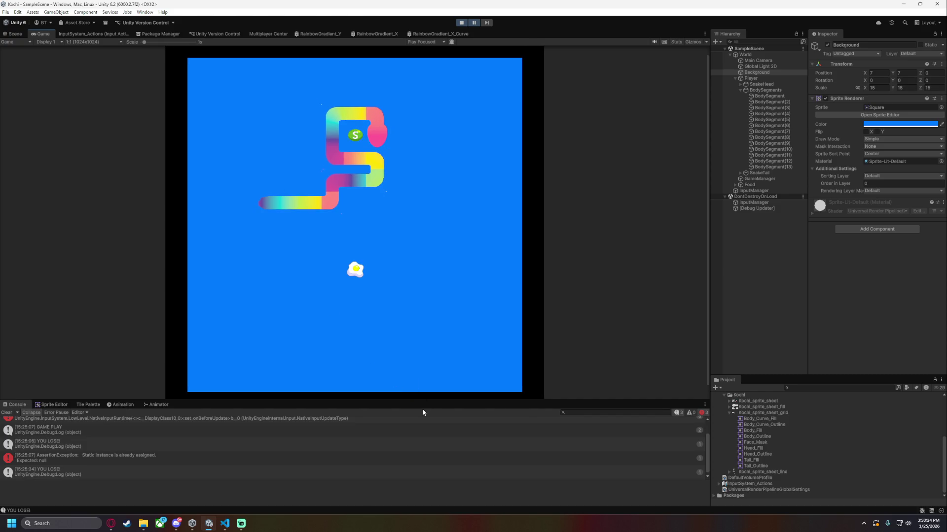
left_click_drag(433, 402, 433, 489)
scroll(378, 339, "up", 1)
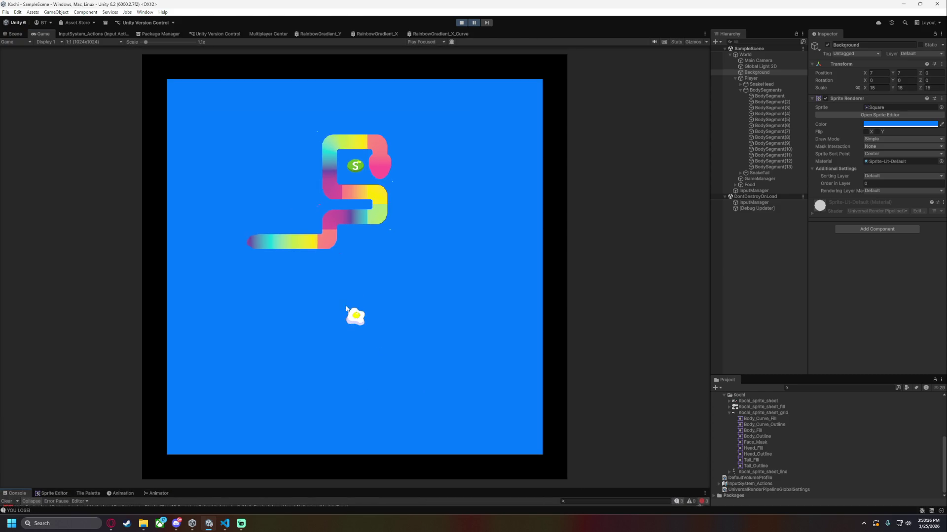
left_click_drag(144, 44, 141, 43)
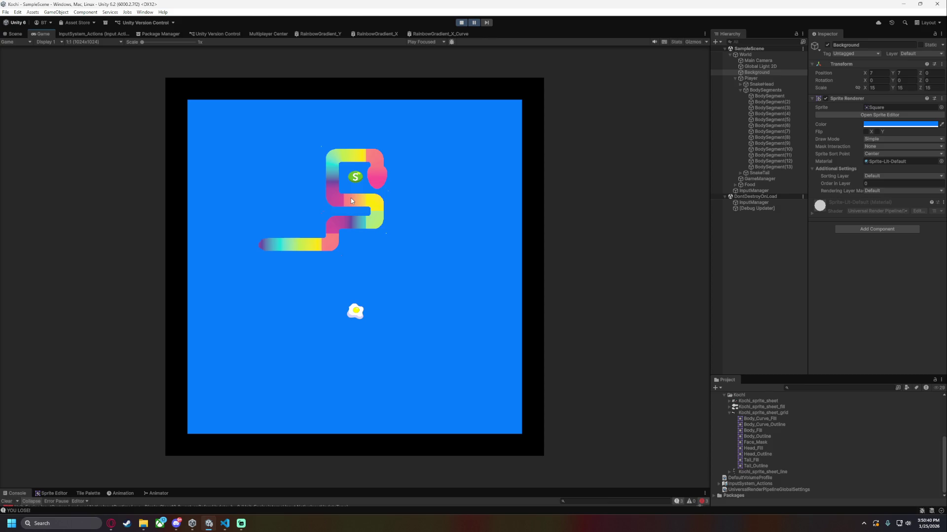
key("ctrl+1")
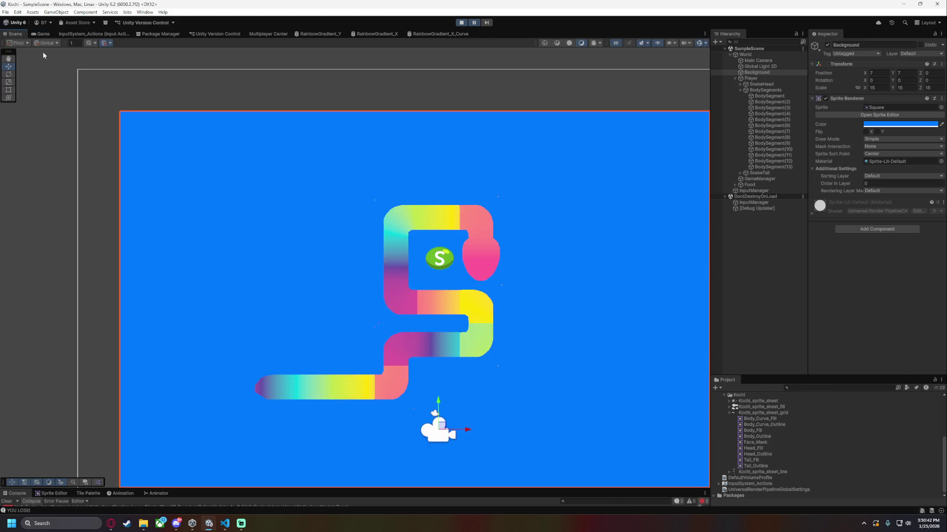
Zoom in on the curve and set BodySegment(3)'s GradientStep to 0.88.
scroll(404, 241, "up", 10)
scroll(438, 265, "up", 5)
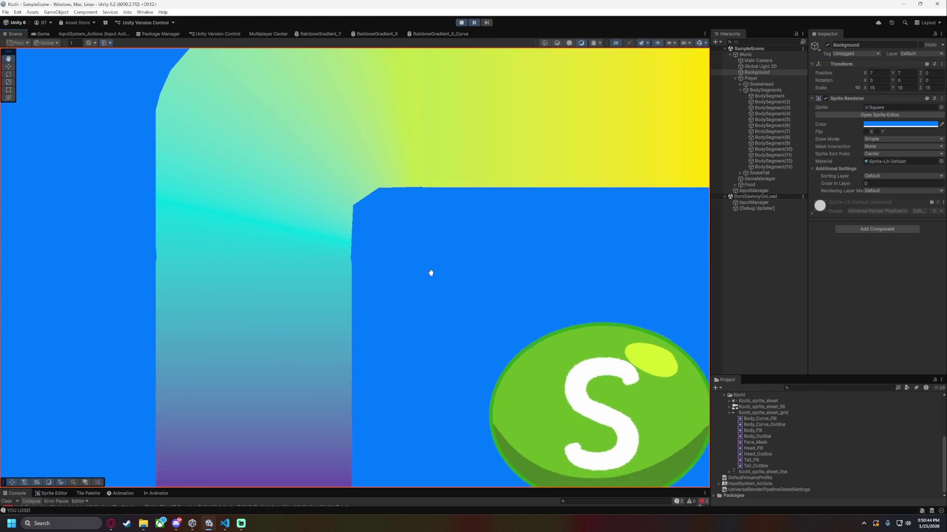
left_click(764, 108)
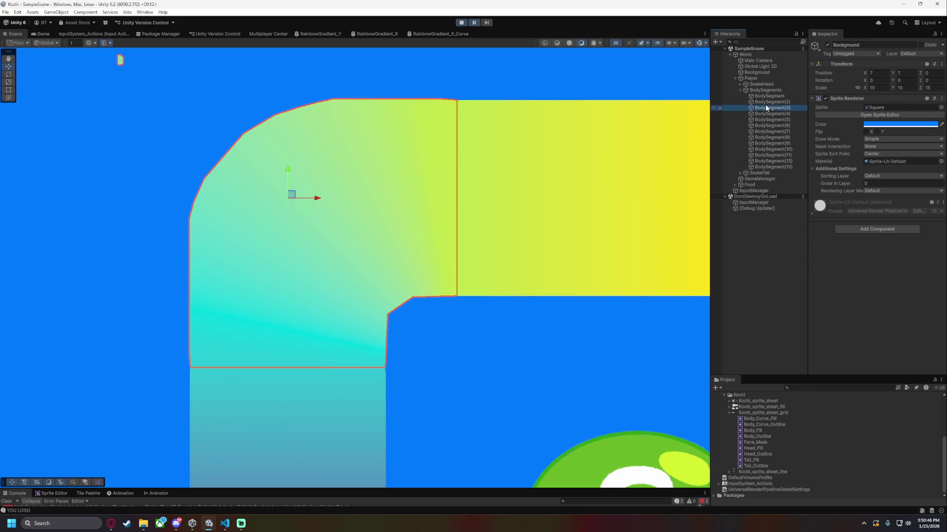
left_click(888, 249)
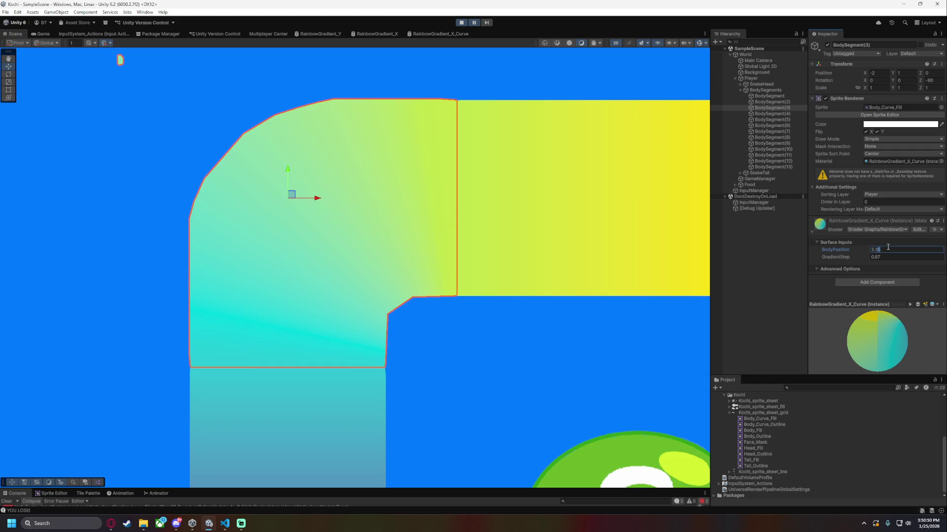
left_click(526, 443)
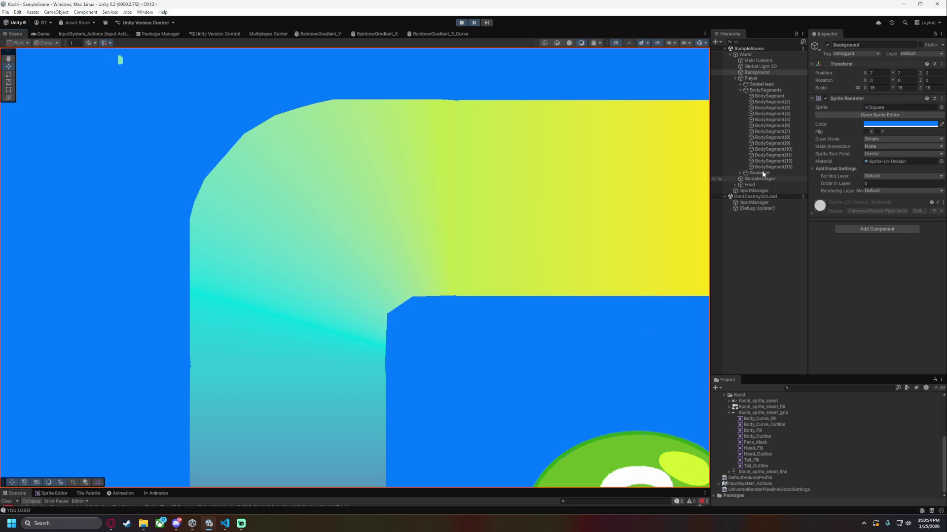
left_click(781, 109)
left_click(885, 257)
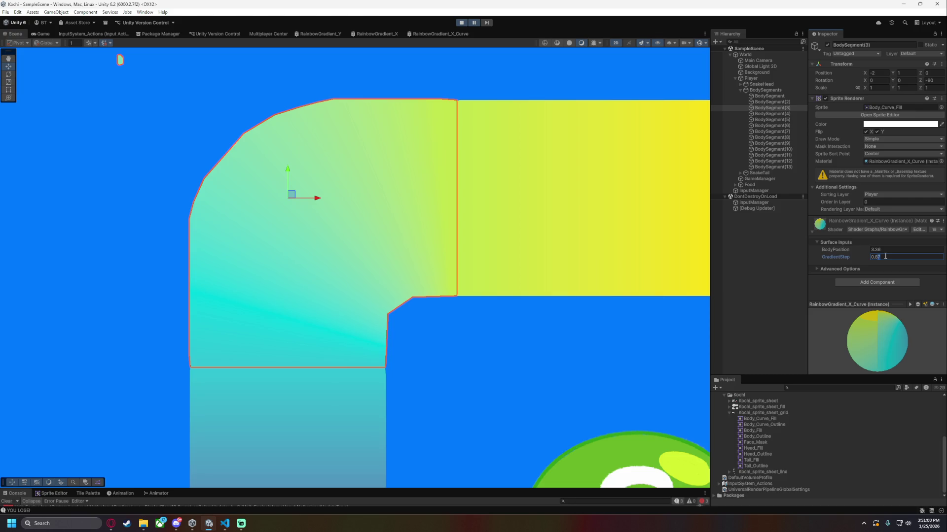
type("0.88")
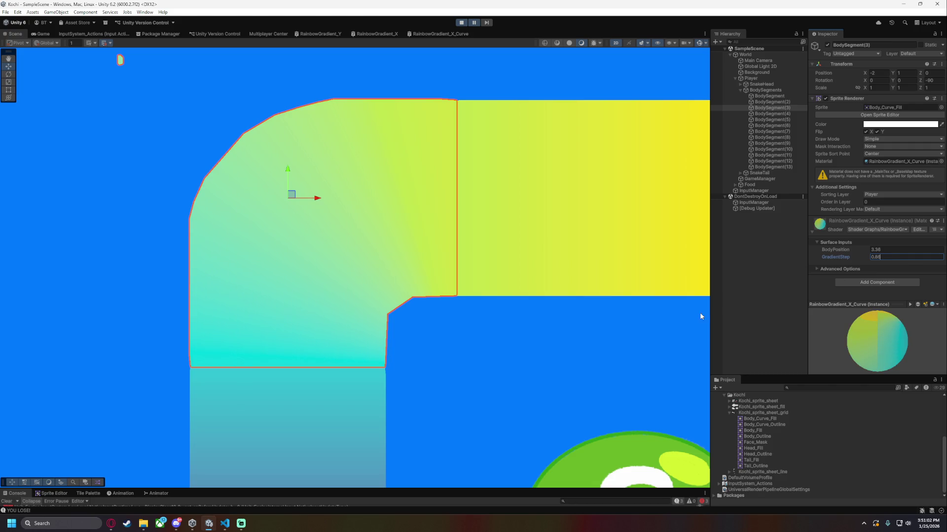
left_click(585, 351)
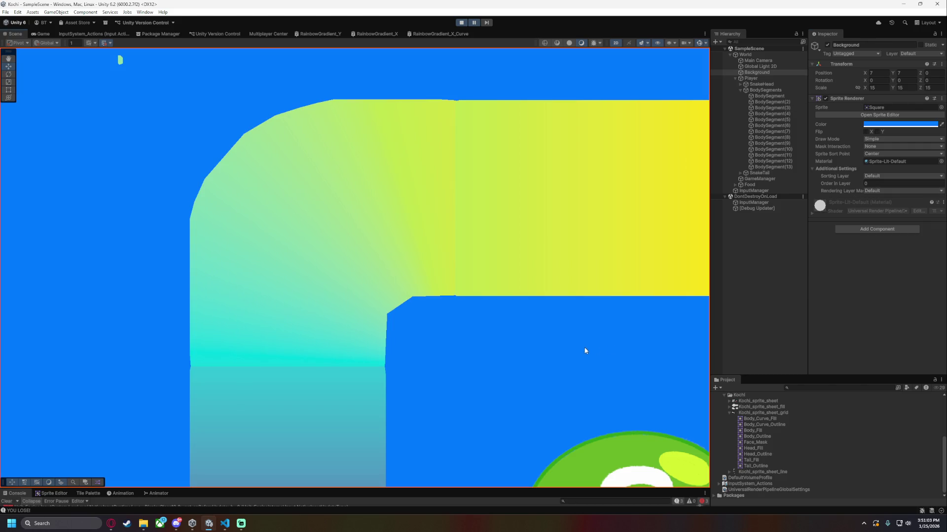
Try BodyPosition values 3.35 and then 3.33 on the curved segment.
left_click(772, 107)
left_click(888, 250)
type("3.38")
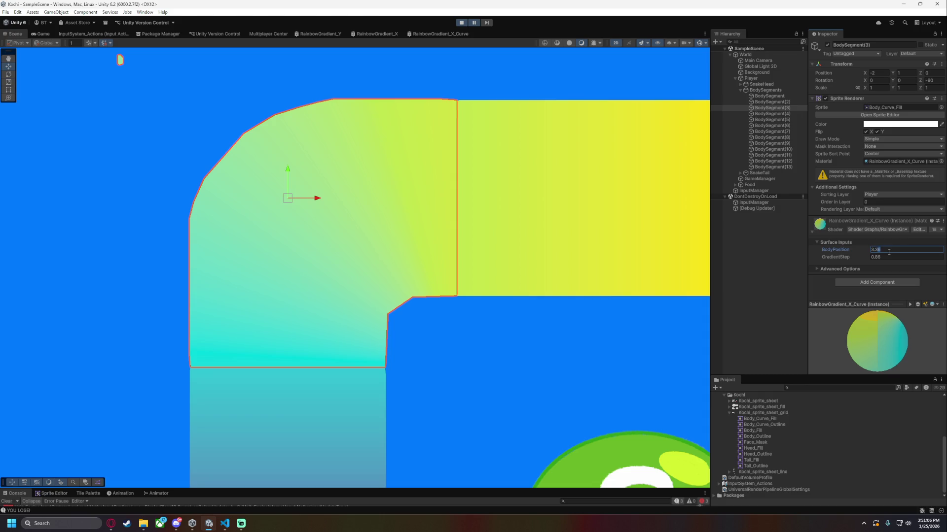
key("BackSpace")
type("5")
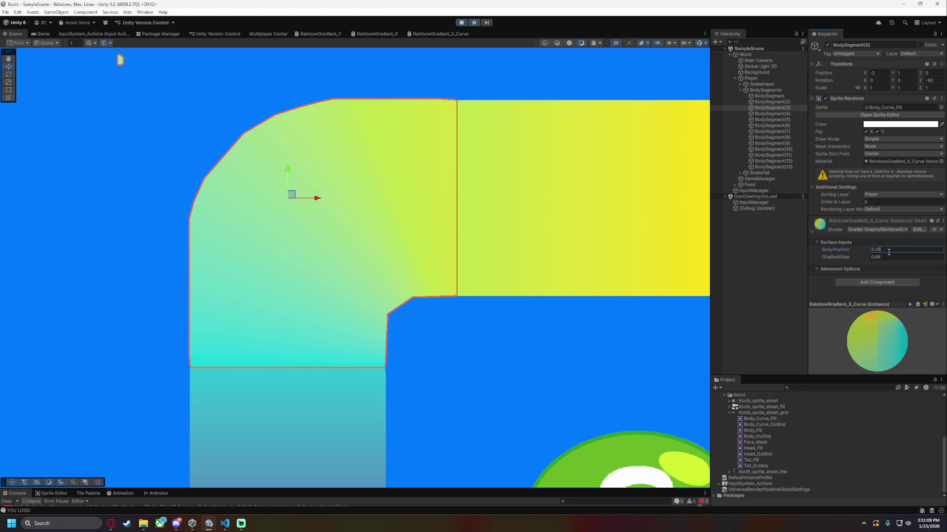
key("Return")
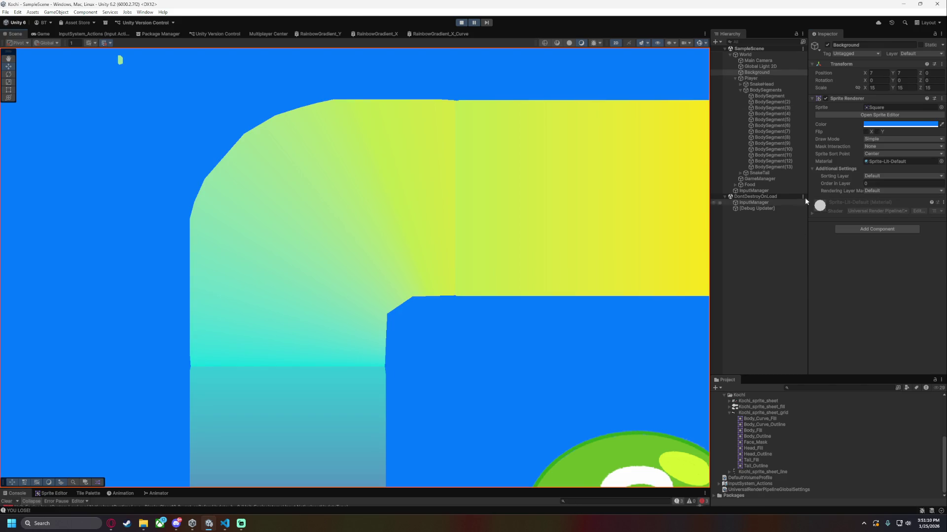
left_click(889, 251)
left_click(888, 251)
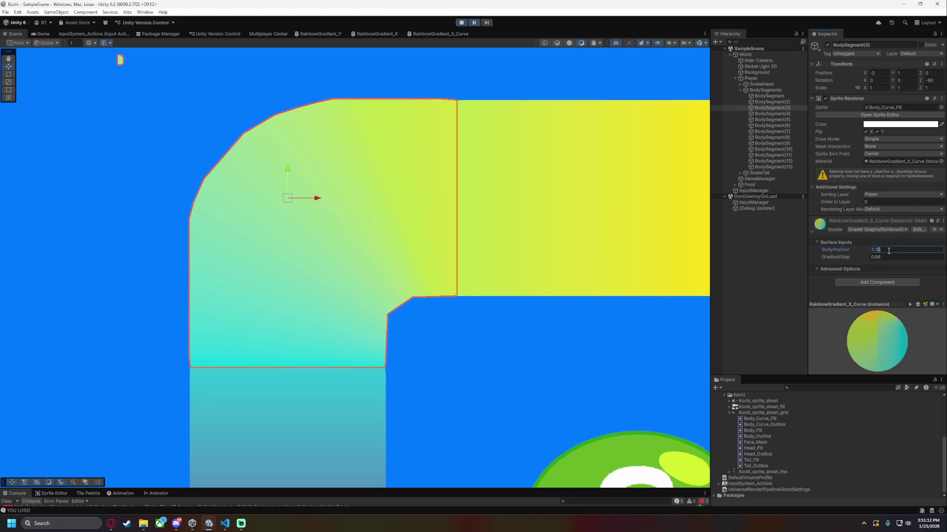
key("BackSpace")
type("3")
key("Return")
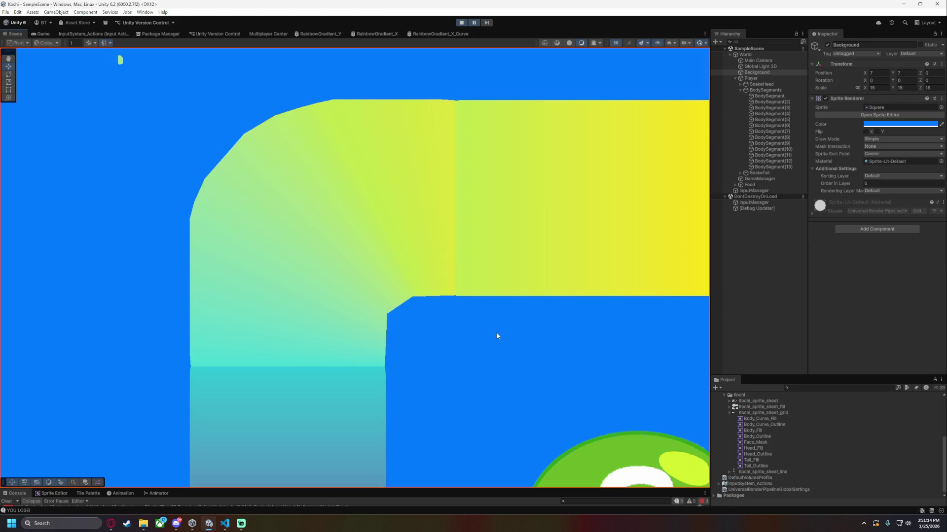
Compare BodyPosition 3.4 against 3.35, settling on 3.35.
left_click(890, 250)
left_click(890, 250)
key("shift+Left")
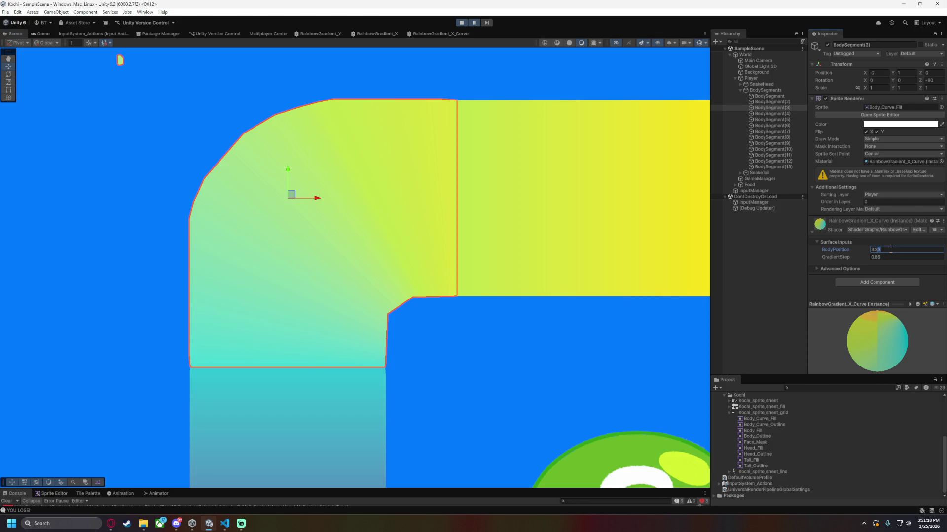
type("4")
left_click(579, 386)
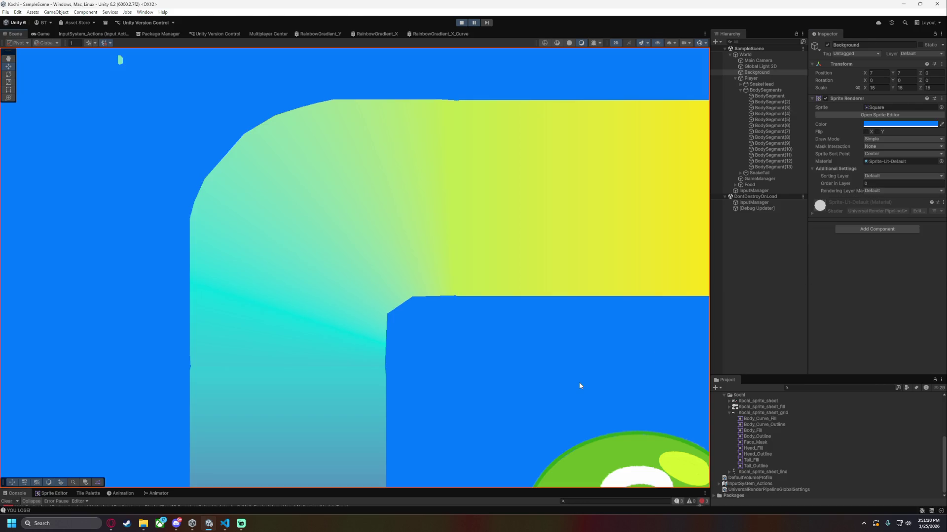
left_click(774, 108)
left_click(901, 248)
type("3.35")
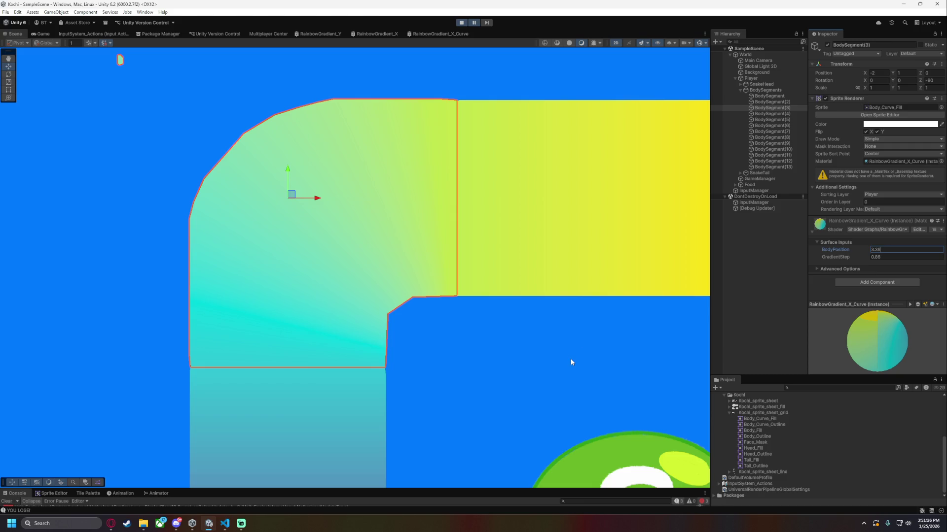
left_click(571, 361)
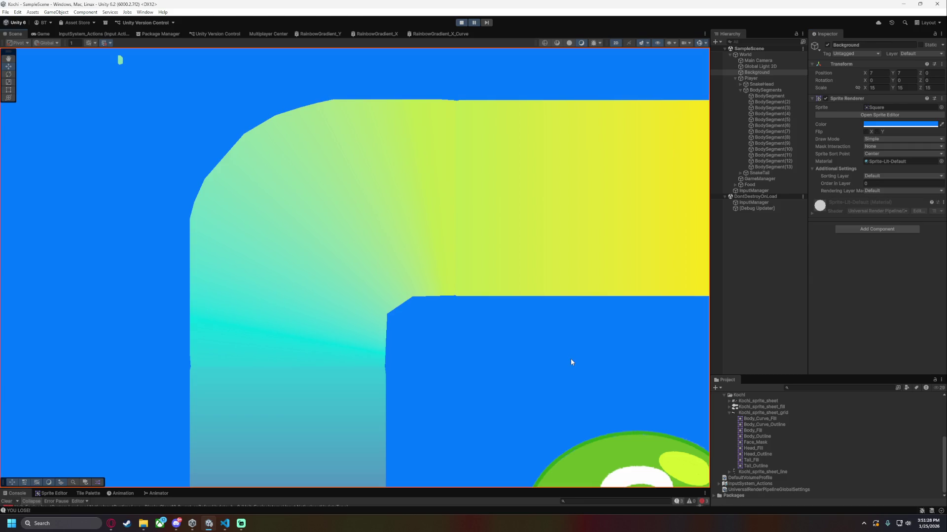
scroll(523, 378, "down", 2)
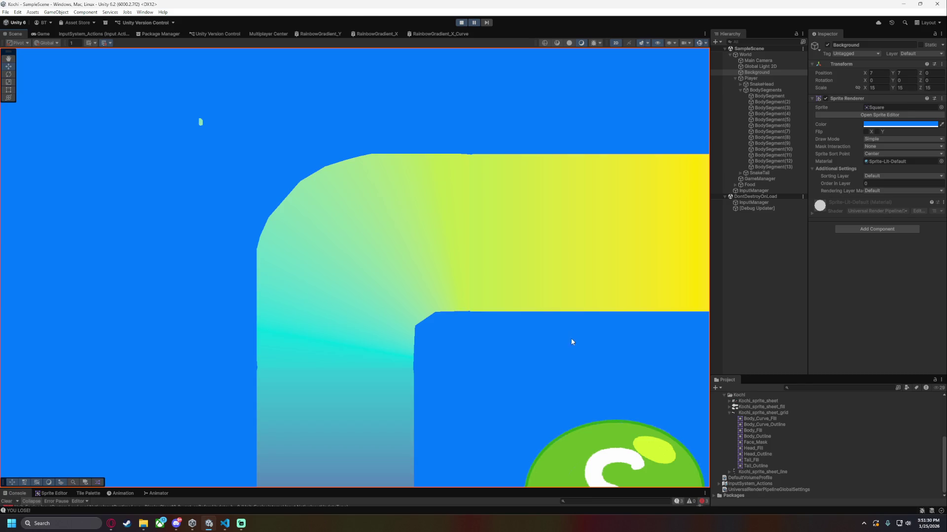
Pan along the snake and change BodySegment(3)'s GradientStep to 0.85.
scroll(571, 338, "down", 1)
left_click_drag(571, 339, 481, 296)
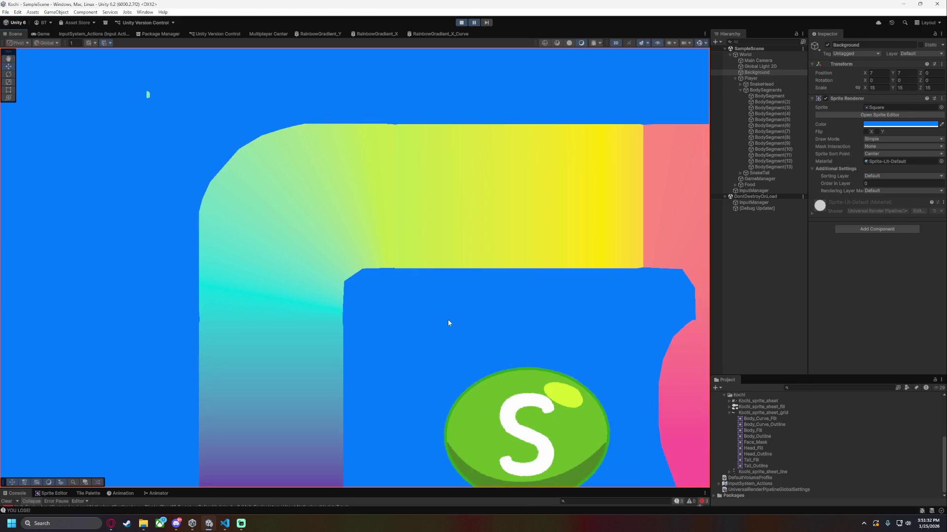
scroll(434, 315, "down", 5)
scroll(406, 324, "up", 4)
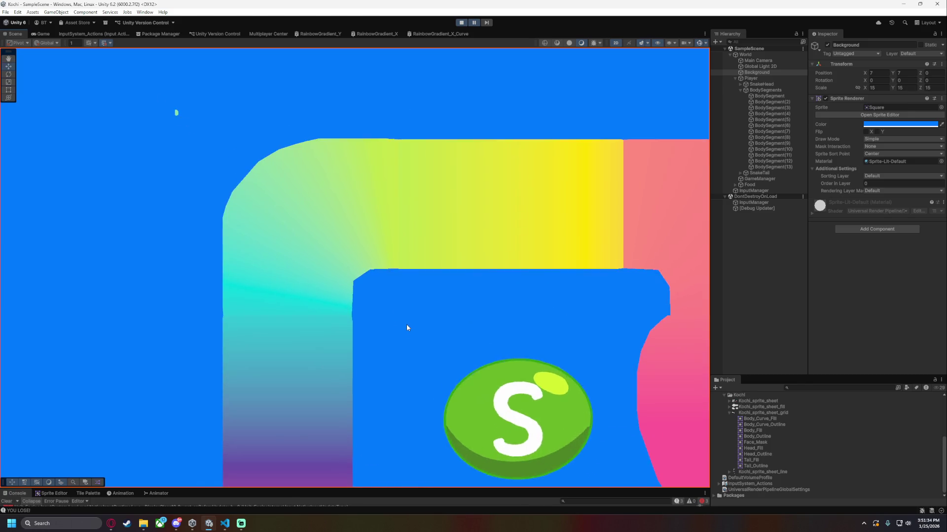
scroll(406, 325, "up", 4)
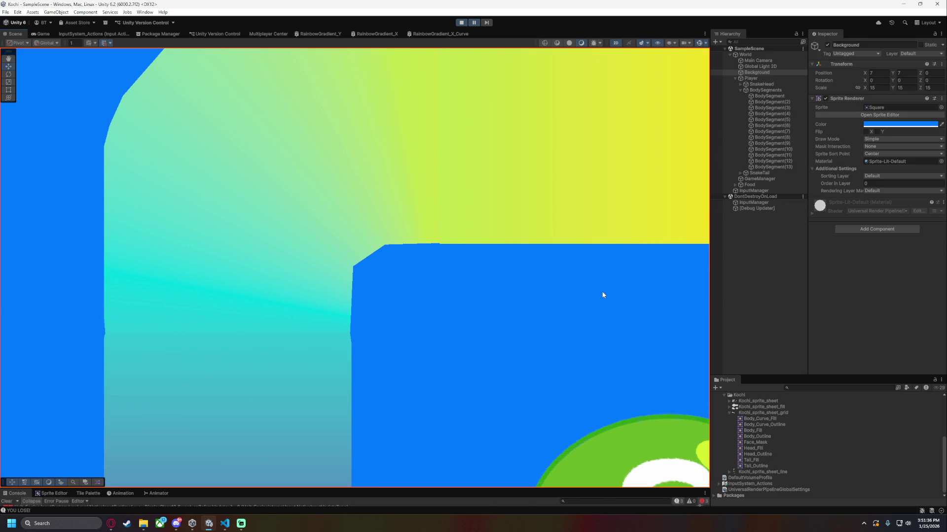
left_click(787, 108)
left_click(887, 256)
left_click(887, 257)
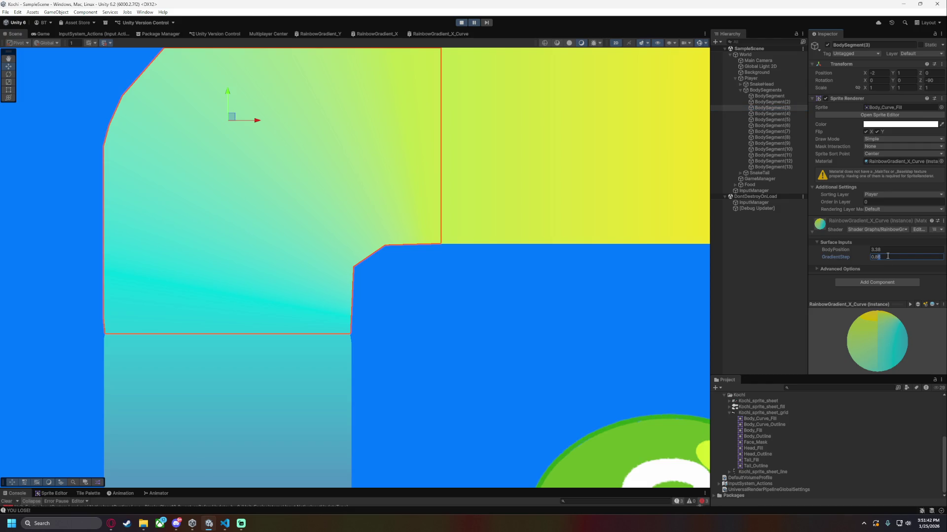
type("5")
left_click(520, 349)
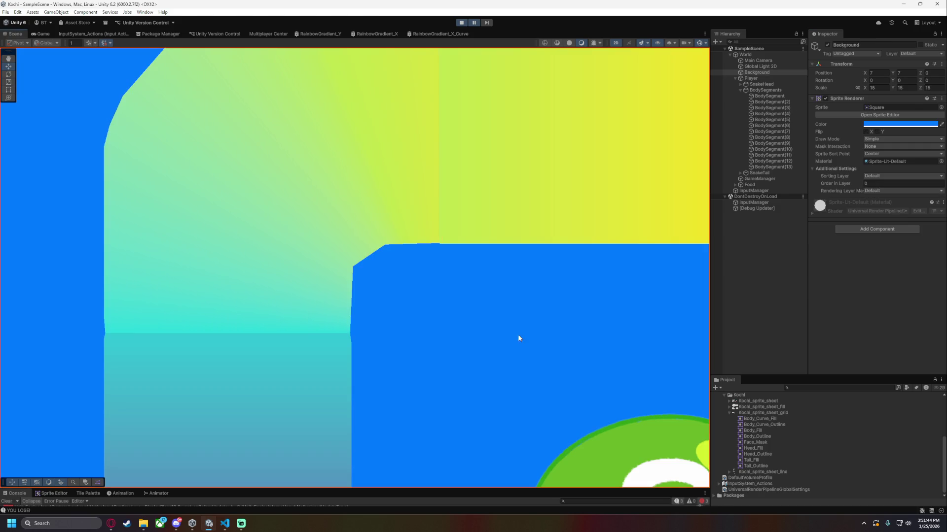
scroll(520, 370, "down", 2)
Drag BodyPosition down to 3.34, then set it to 3.4 and check the blend.
left_click(773, 102)
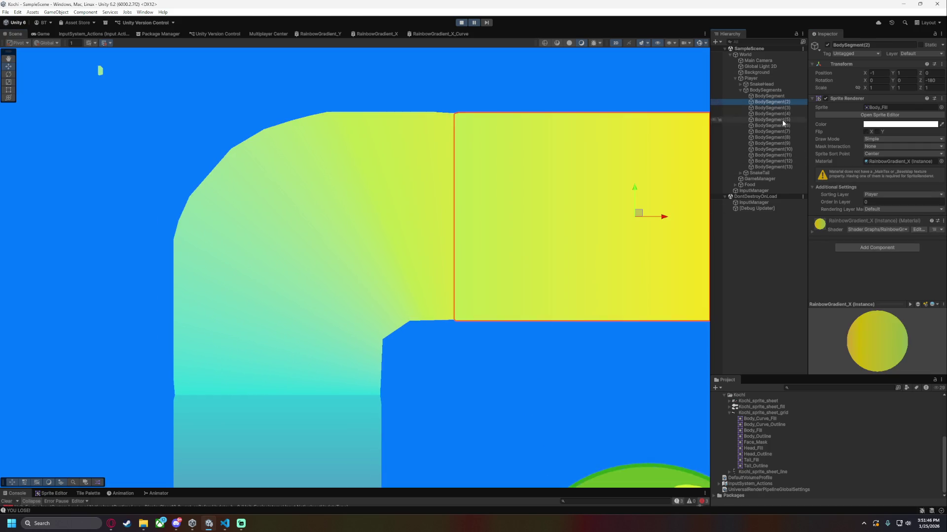
left_click(774, 108)
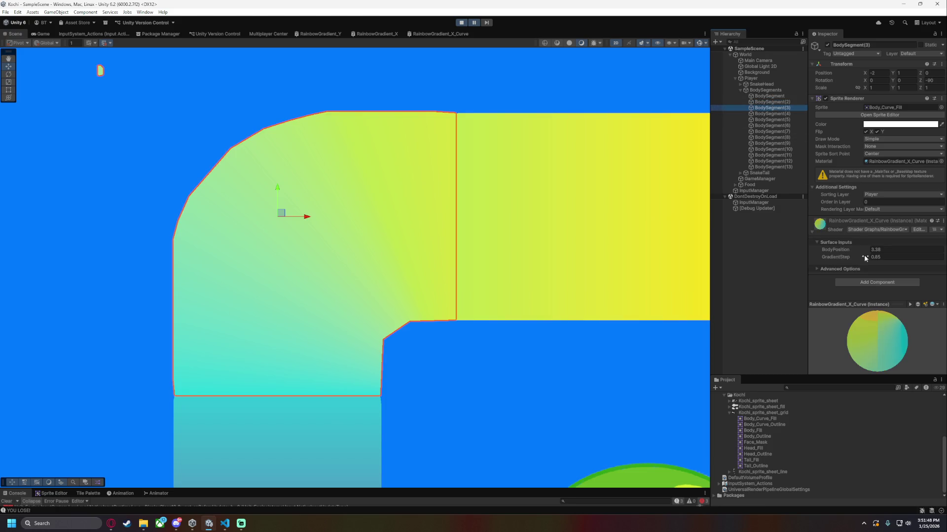
left_click(854, 250)
mouse_move(855, 251)
left_mouse_down()
mouse_move(862, 250)
mouse_move(855, 249)
left_mouse_up()
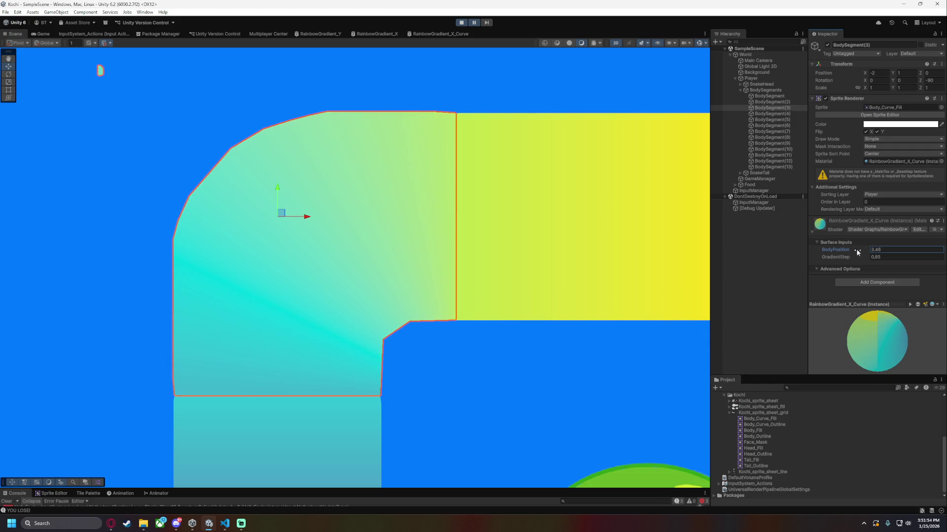
left_click(552, 365)
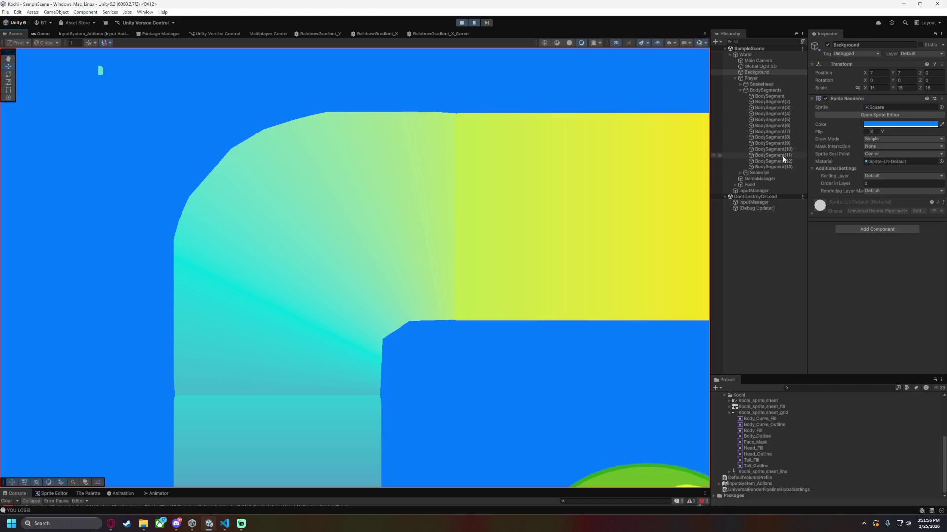
left_click(776, 107)
left_click(892, 249)
type("3.4")
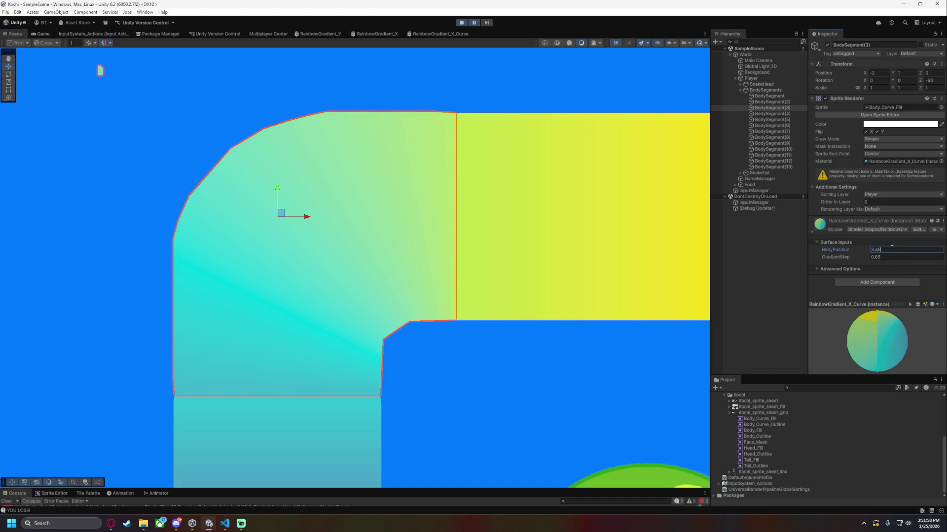
left_click(546, 345)
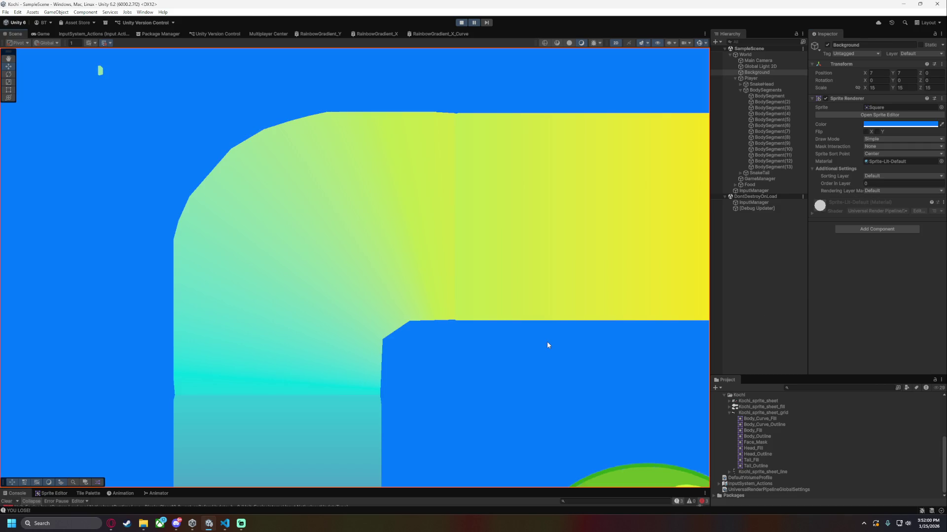
scroll(534, 362, "down", 4)
Adjust the curve's GradientStep and set BodyPosition to 3.56, then compare colours.
left_click_drag(523, 380, 432, 344)
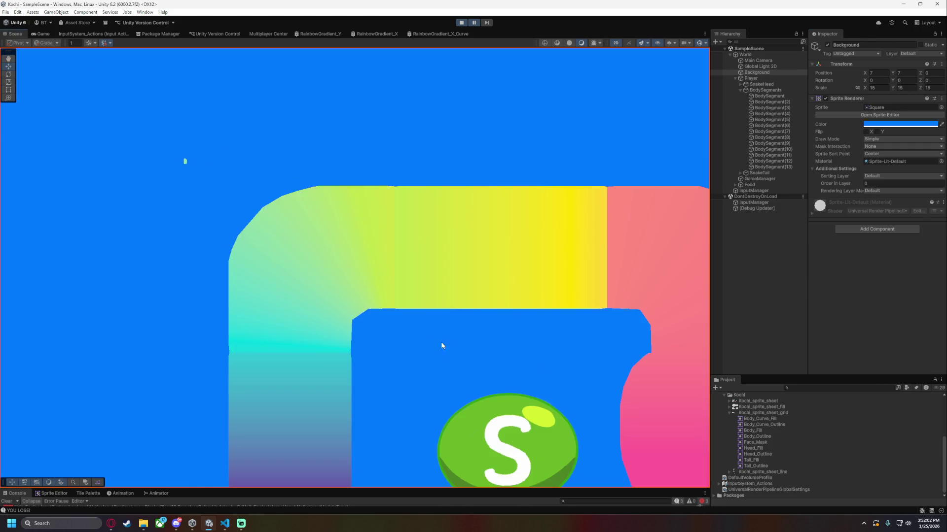
scroll(426, 342, "up", 2)
scroll(500, 353, "up", 2)
scroll(501, 353, "down", 1)
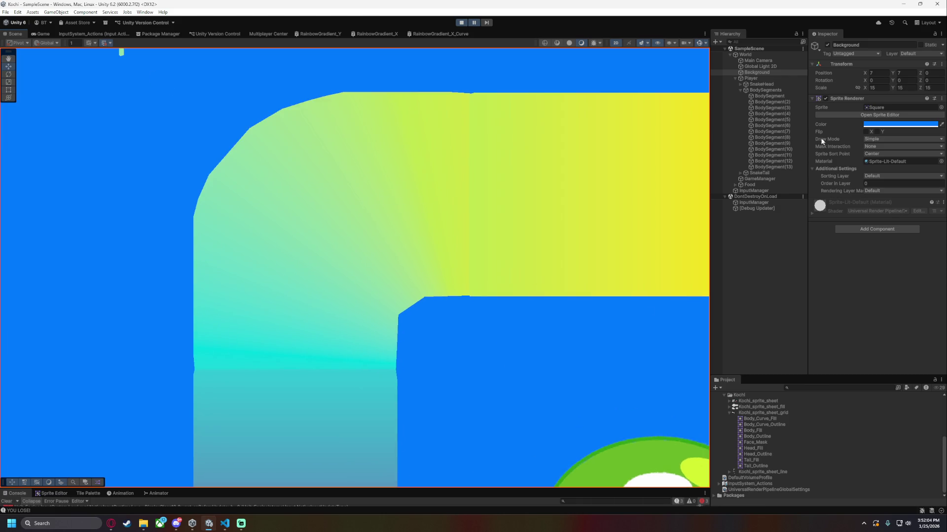
left_click(789, 107)
left_click(888, 257)
left_click(889, 258)
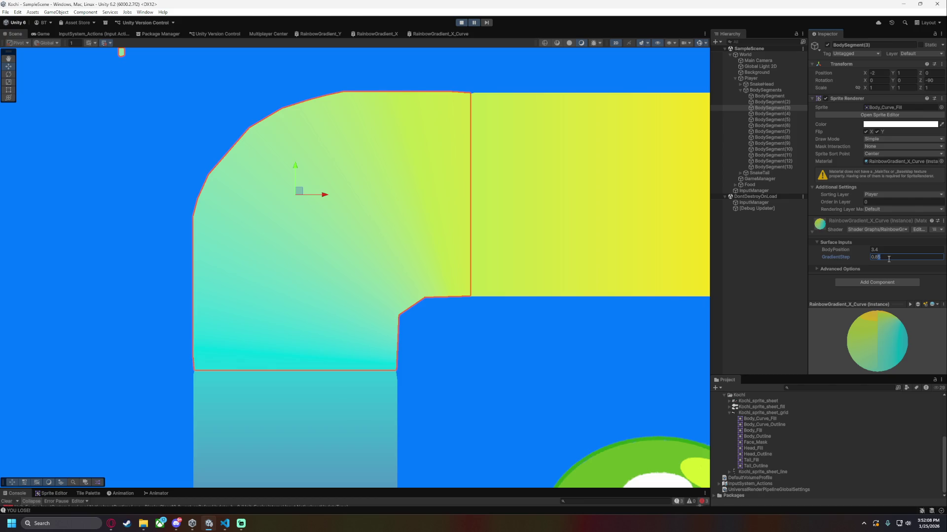
type("0")
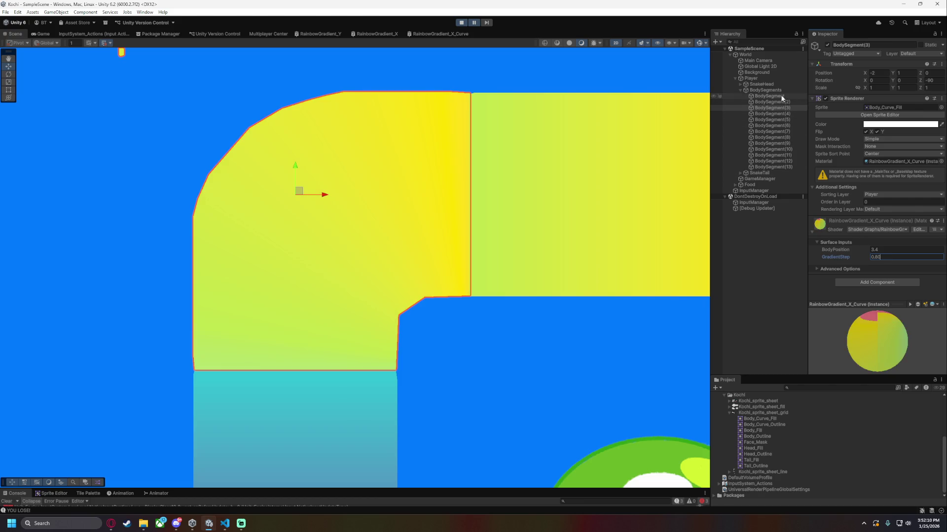
left_click(872, 250)
type("3.5")
key("BackSpace")
type("6")
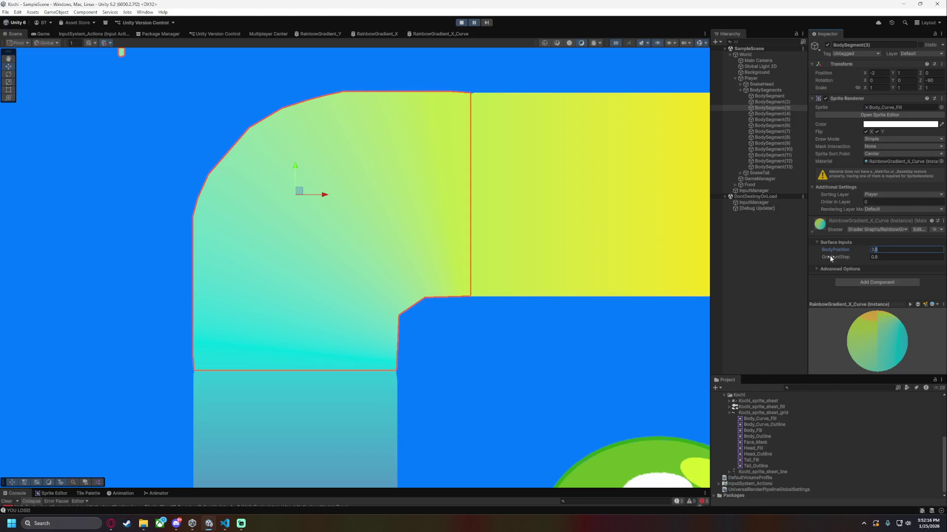
left_click(513, 358)
scroll(510, 371, "down", 5)
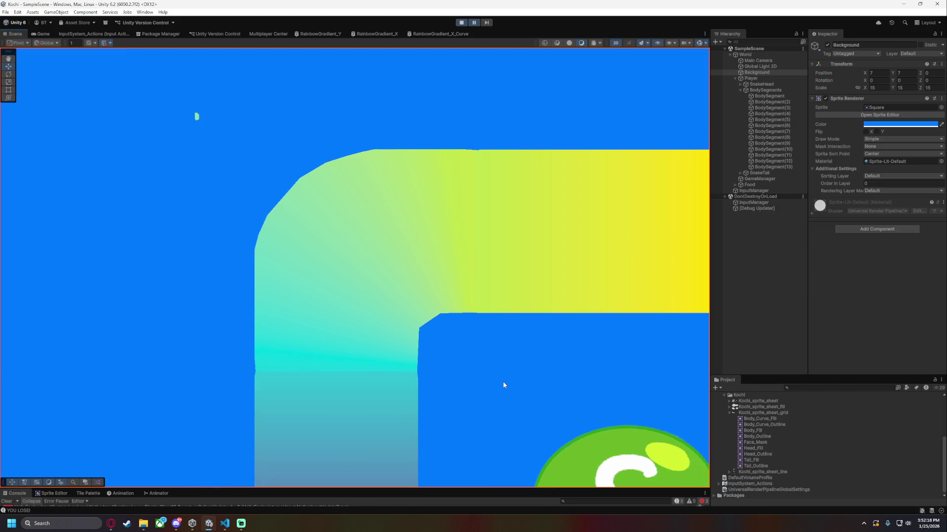
scroll(498, 385, "up", 2)
Set GradientStep to about 0.8245 and BodyPosition to 3.5, then compare colours.
mouse_move(495, 385)
left_mouse_down()
mouse_move(518, 257)
mouse_move(431, 383)
left_mouse_up()
left_click(781, 107)
left_click(886, 257)
type("0.83")
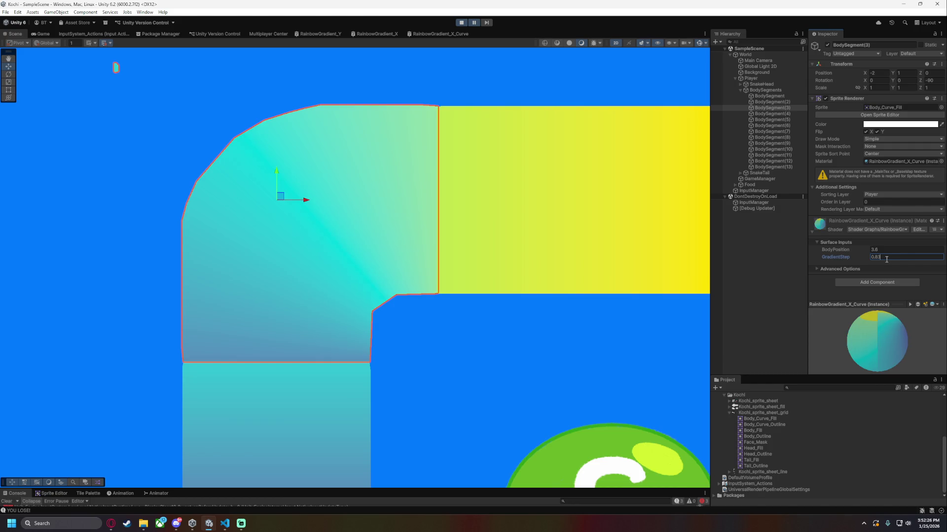
key("BackSpace")
type("245")
key("BackSpace")
key("BackSpace")
type("5")
left_click(887, 250)
type("3.5")
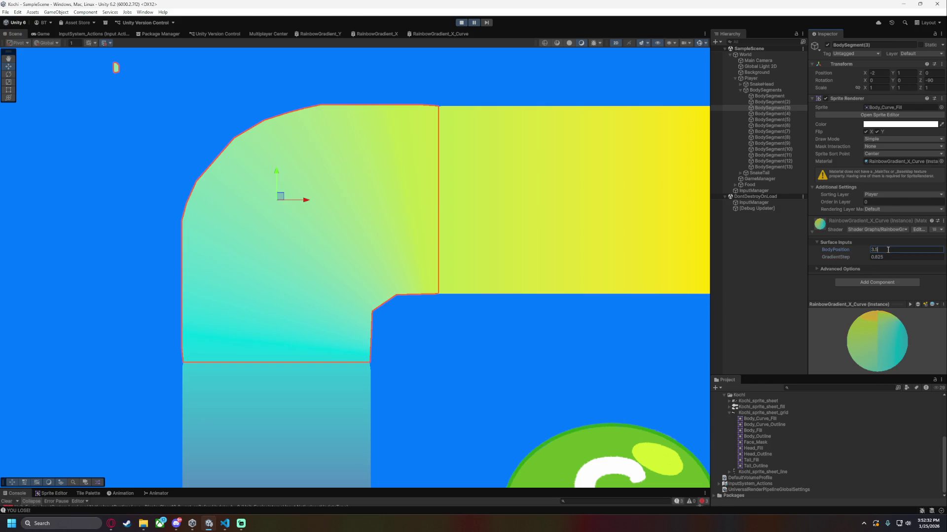
left_click(549, 338)
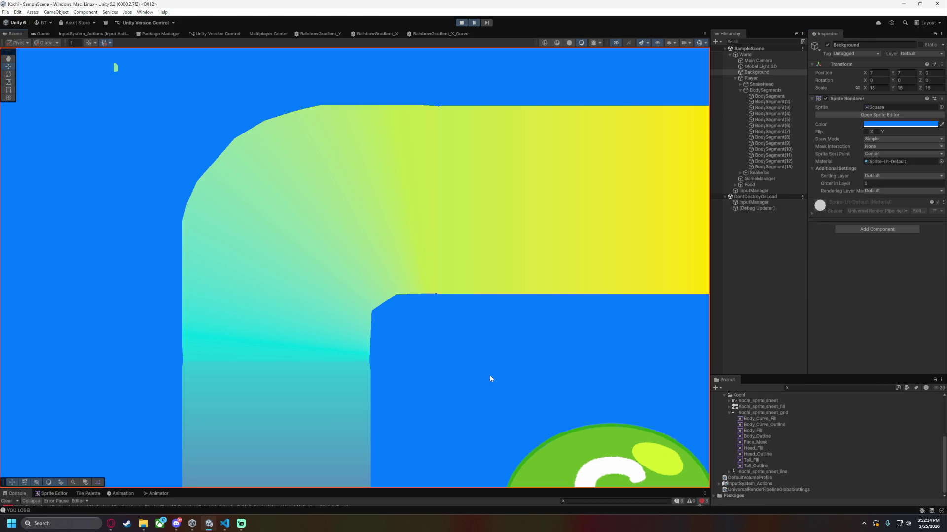
scroll(461, 377, "down", 1)
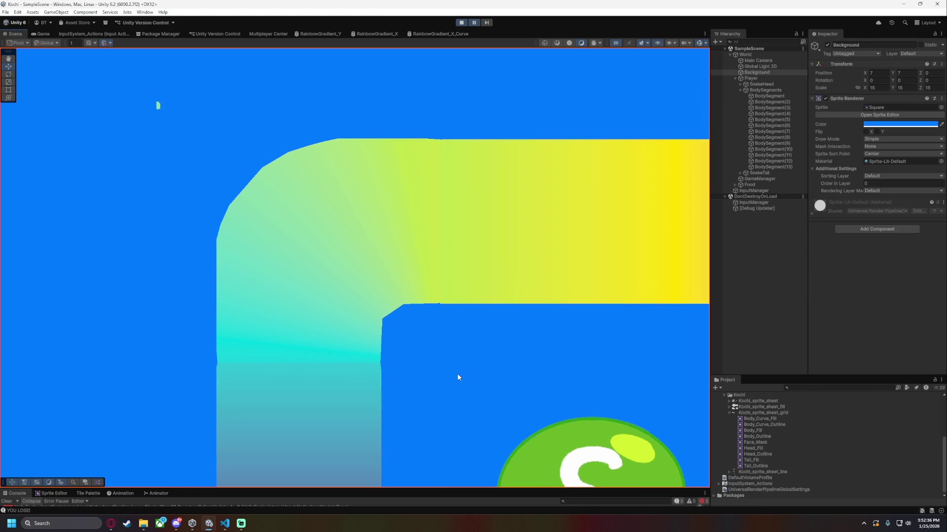
Raise BodyPosition to 3.55 and check the curve's blend.
left_click(777, 108)
left_click(910, 252)
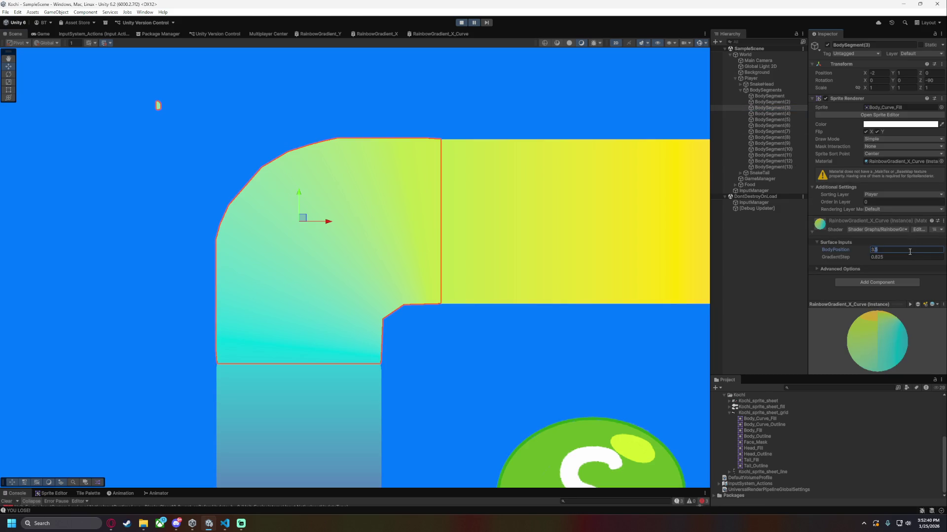
type("3.55")
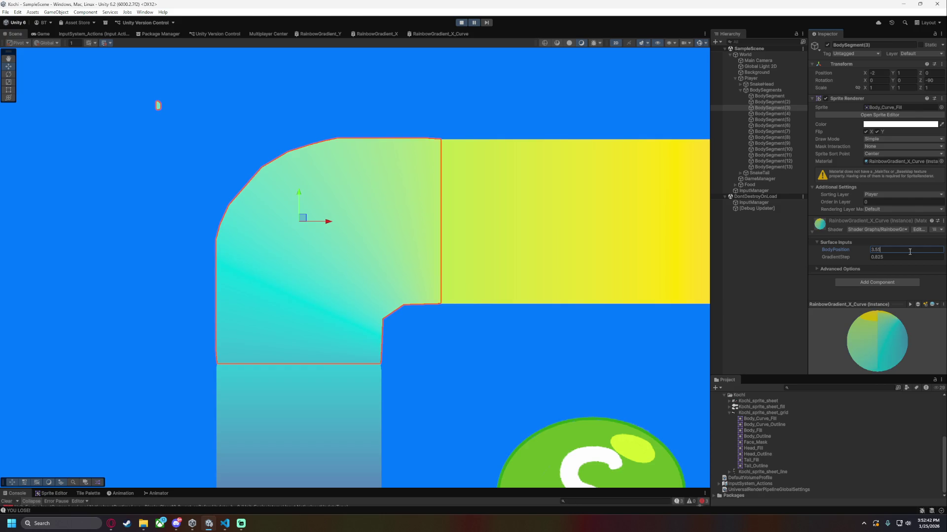
left_click(476, 384)
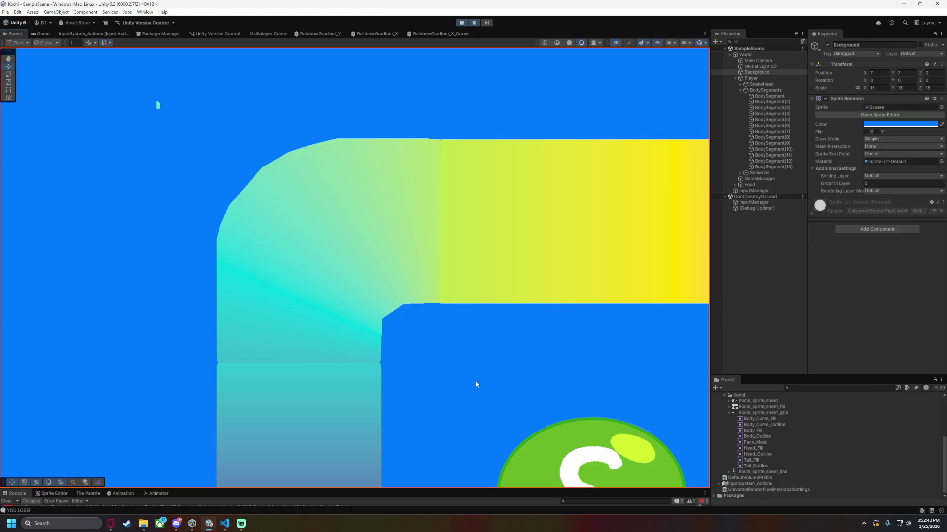
left_click(790, 108)
left_click(885, 252)
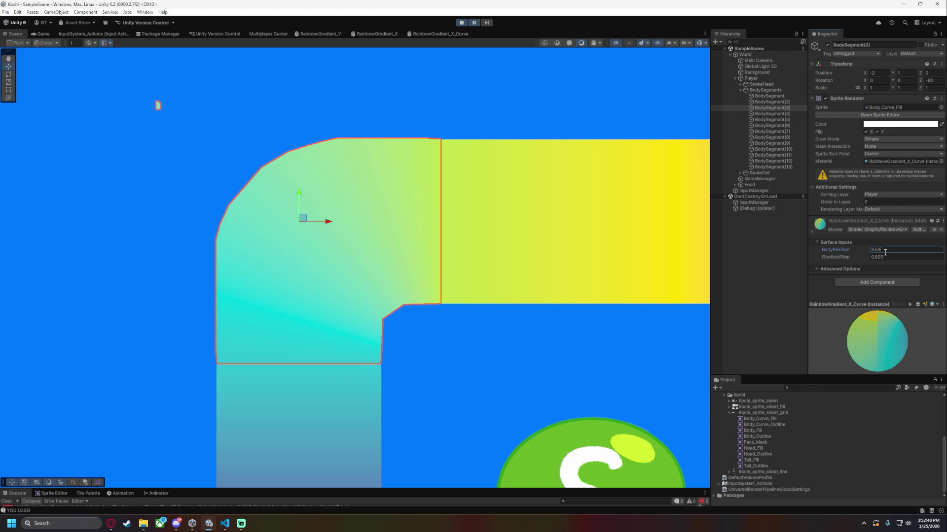
left_click(455, 378)
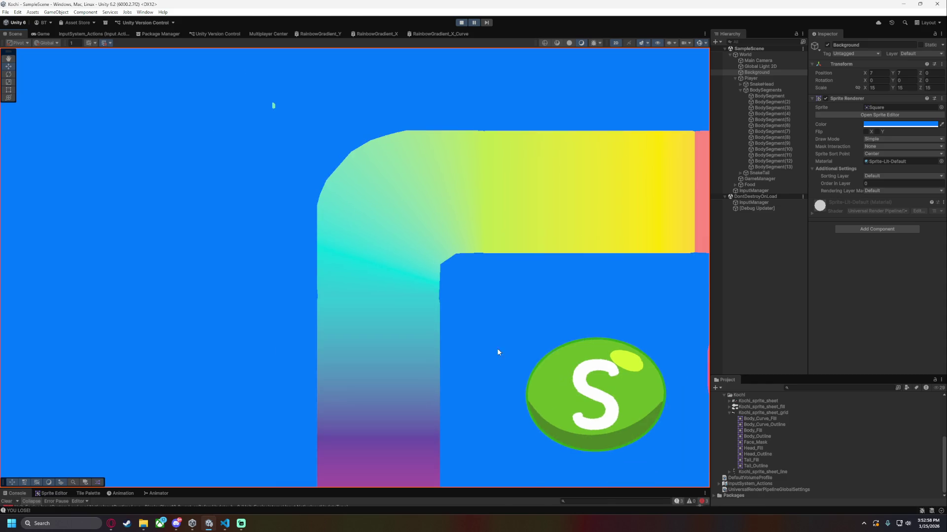
Lower GradientStep to 0.82 and check the blend.
left_click(772, 108)
left_click(888, 257)
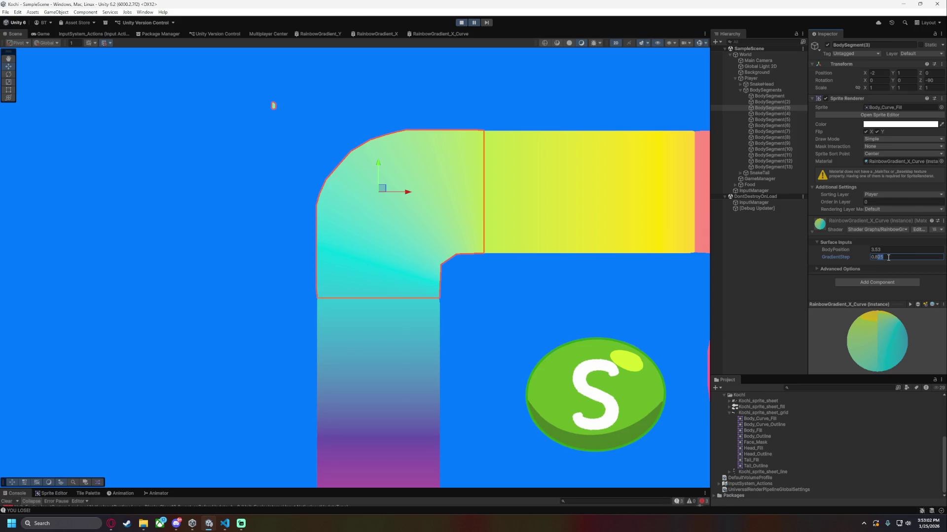
type("3")
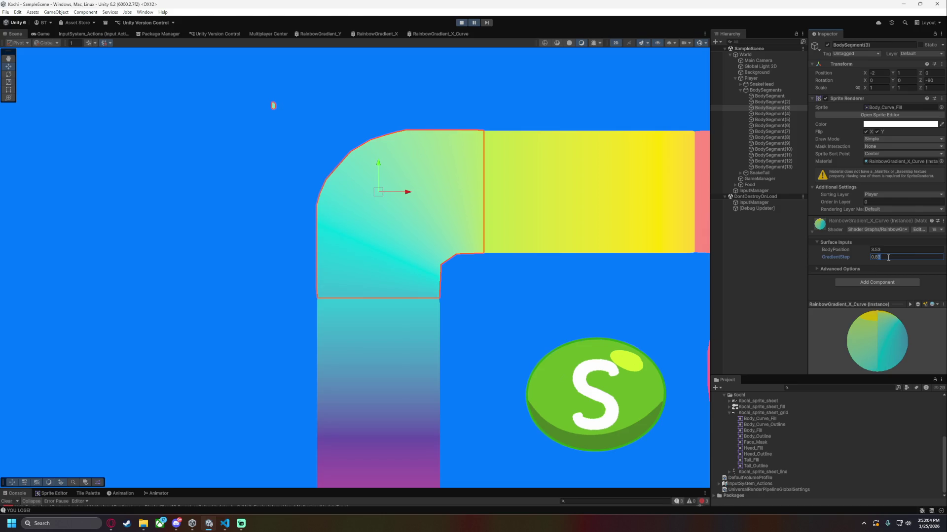
key("BackSpace")
type("2")
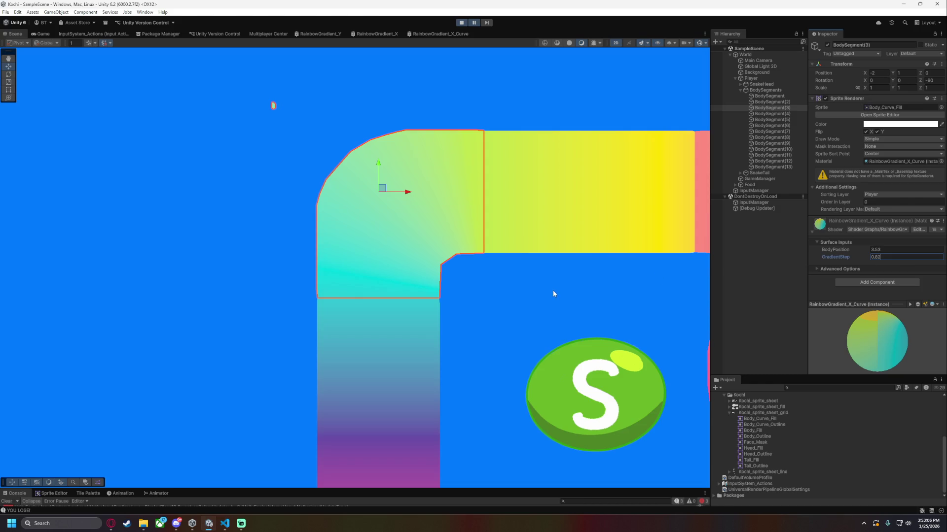
left_click(560, 293)
scroll(479, 306, "up", 2)
scroll(550, 301, "down", 1)
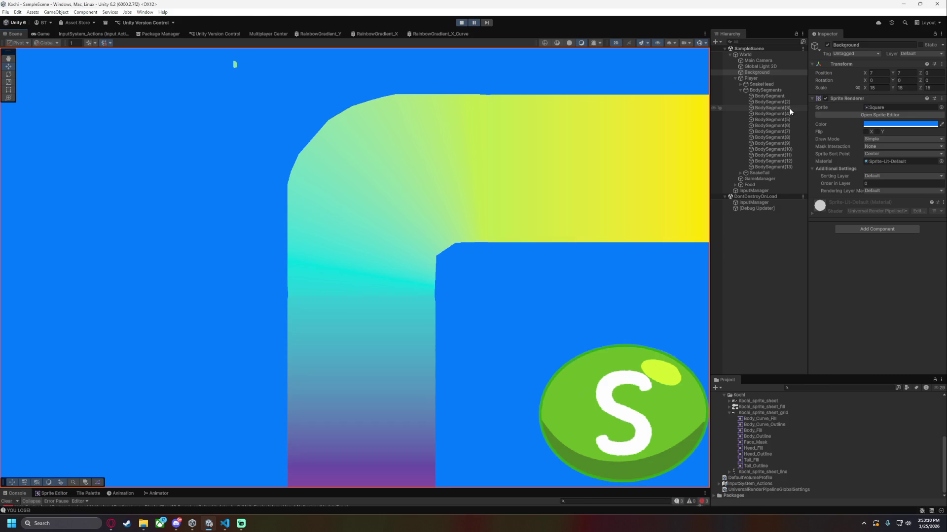
scroll(495, 300, "up", 3)
scroll(467, 331, "up", 1)
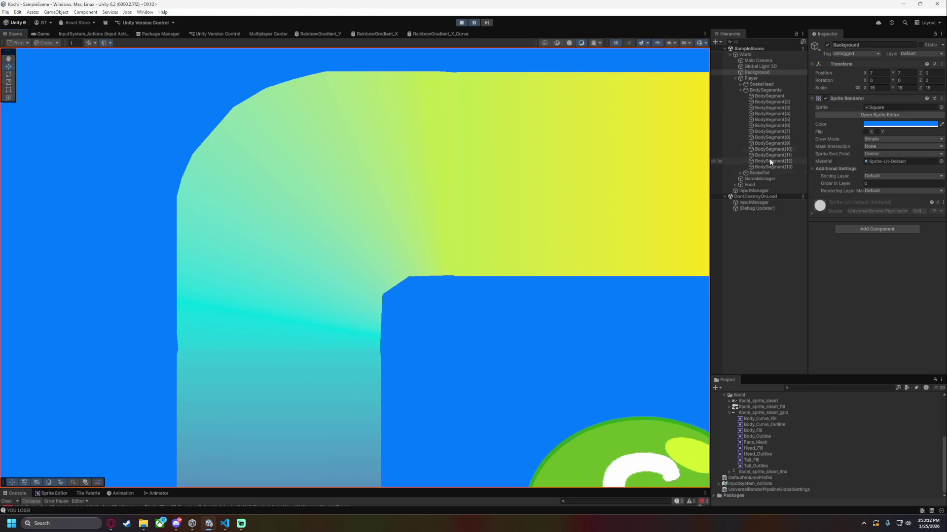
Re-enter BodyPosition 3.55 on BodySegment(3) and view the final result.
left_click(791, 109)
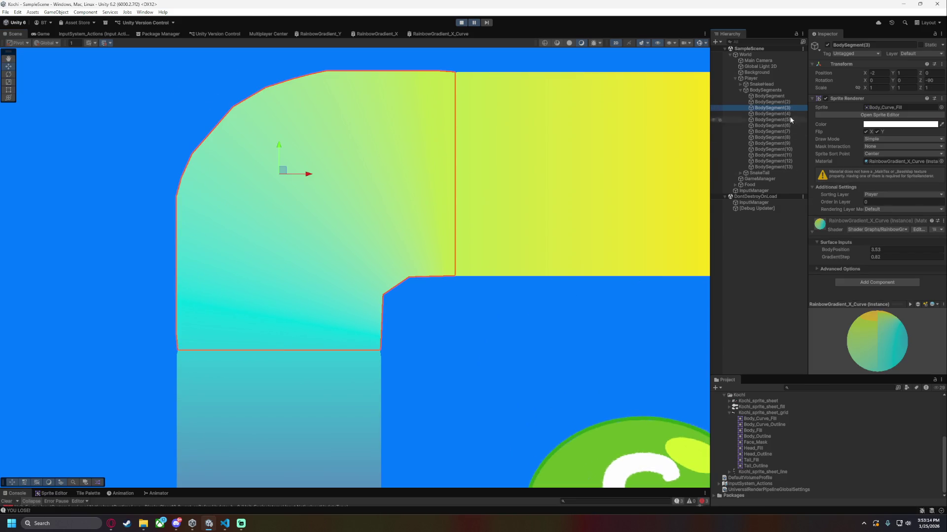
left_click(887, 249)
type("3.50")
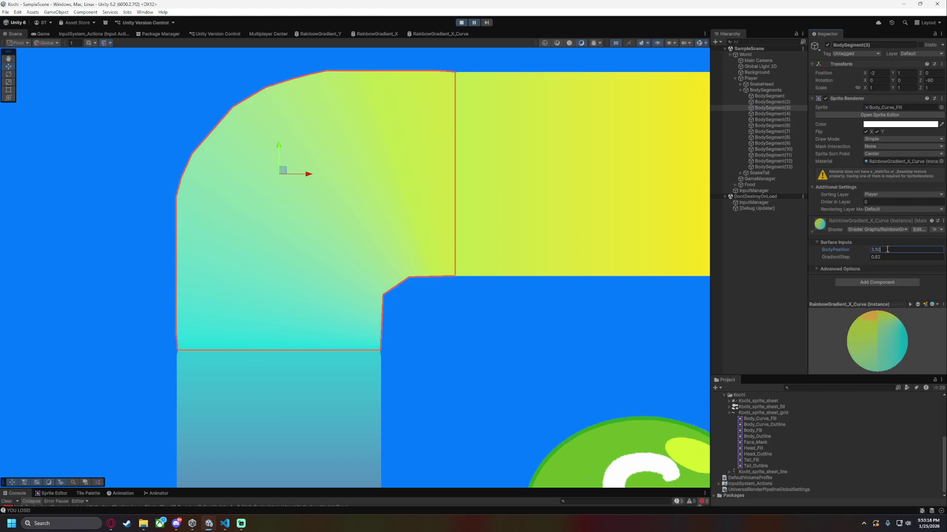
key("BackSpace")
type("5")
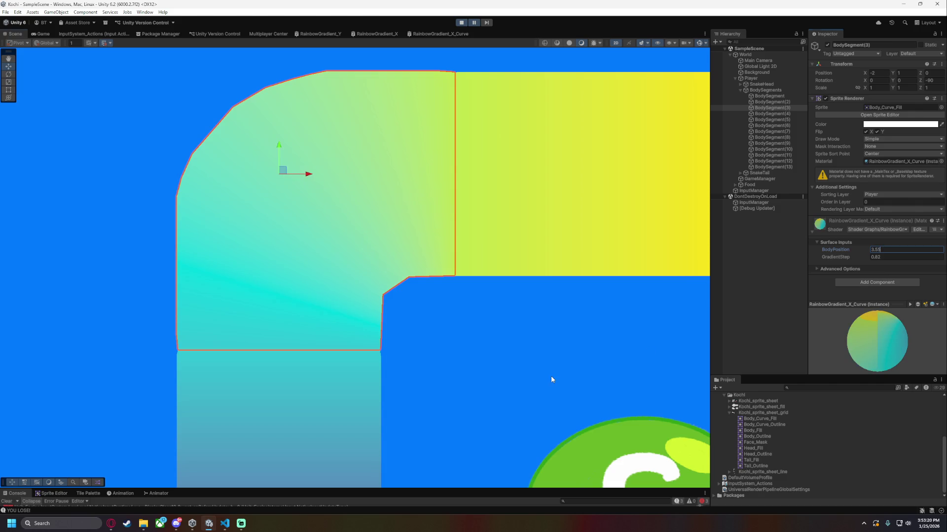
left_click(551, 376)
scroll(520, 368, "down", 5)
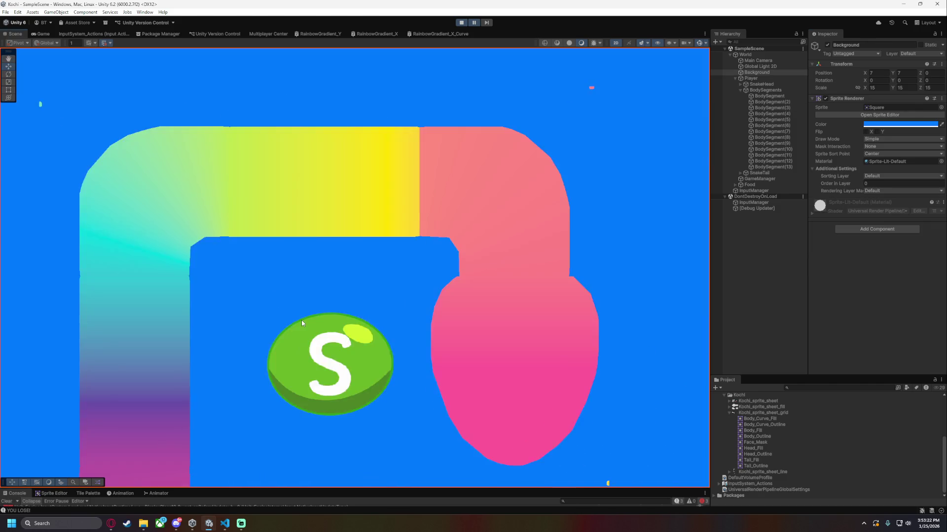
Center the snake in the Scene view and enter 0.81 as BodySegment(3)'s GradientStep.
scroll(302, 323, "down", 3)
mouse_move(319, 388)
left_mouse_down()
mouse_move(454, 354)
mouse_move(575, 267)
left_mouse_up()
scroll(439, 344, "down", 3)
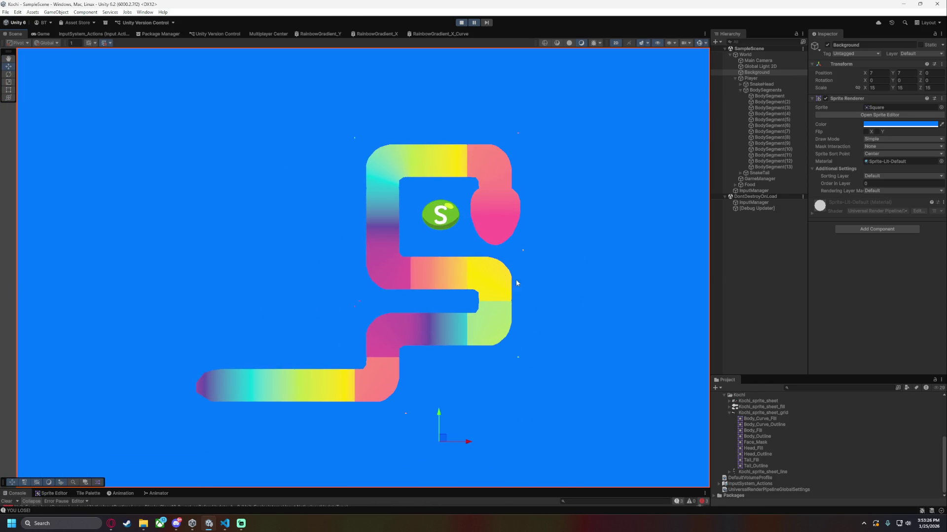
left_click_drag(409, 256, 422, 313)
scroll(447, 374, "up", 3)
scroll(484, 357, "up", 3)
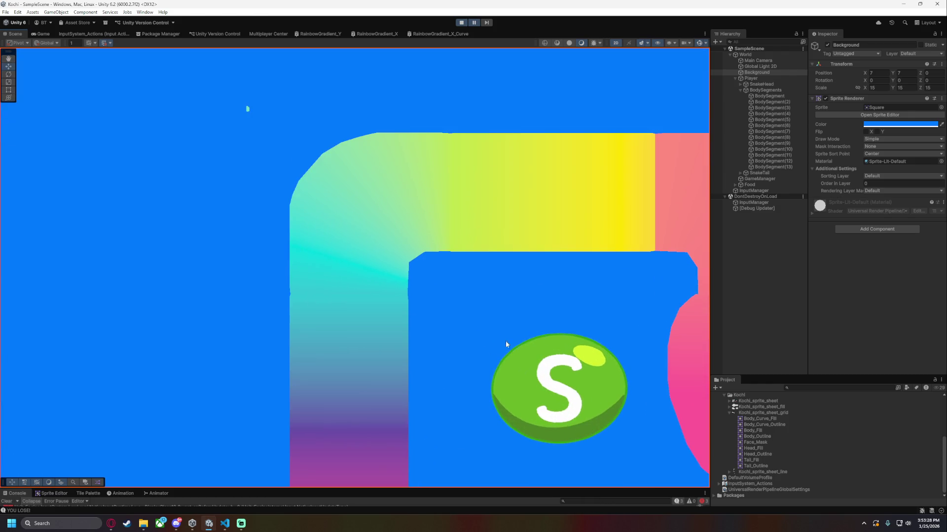
left_click(772, 108)
left_click(890, 258)
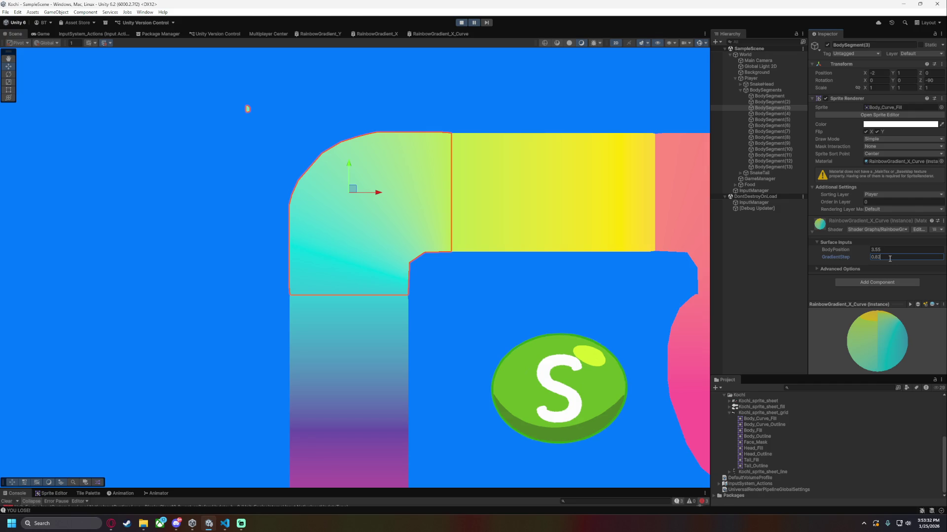
double_click(890, 258)
type("81918")
key("Return")
left_click(890, 258)
type("8")
key("shift+Left")
key("shift+Left")
Check the top-left curve's blend against the straights and correct its GradientStep digits.
left_click(545, 313)
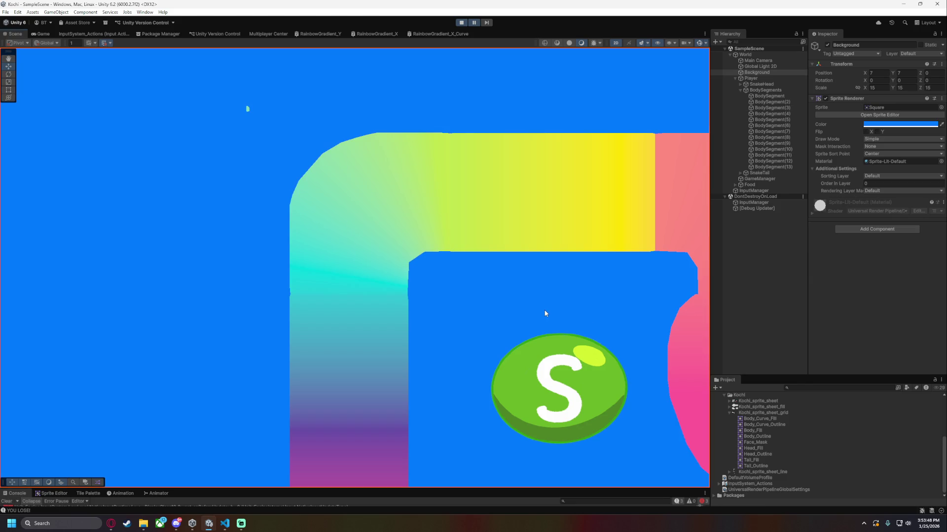
left_click_drag(458, 304, 459, 315)
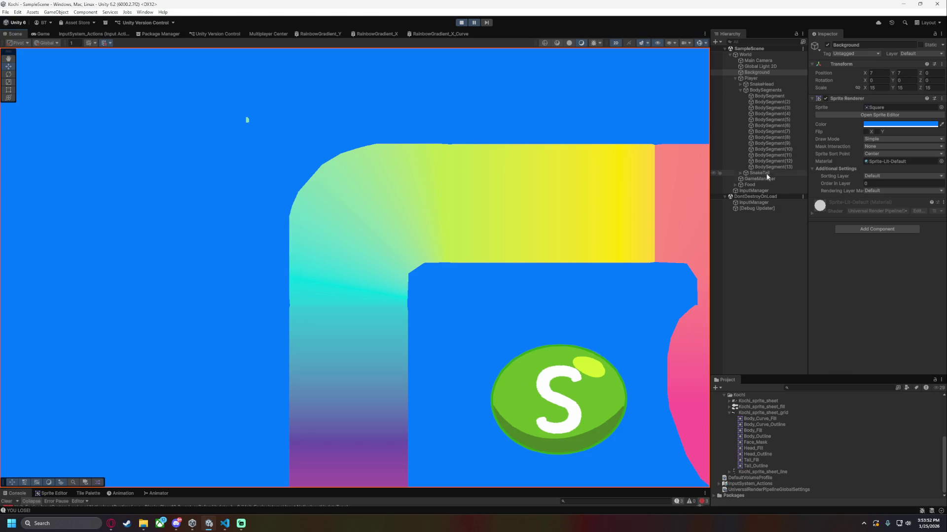
left_click(772, 108)
left_click(893, 254)
left_click(893, 254)
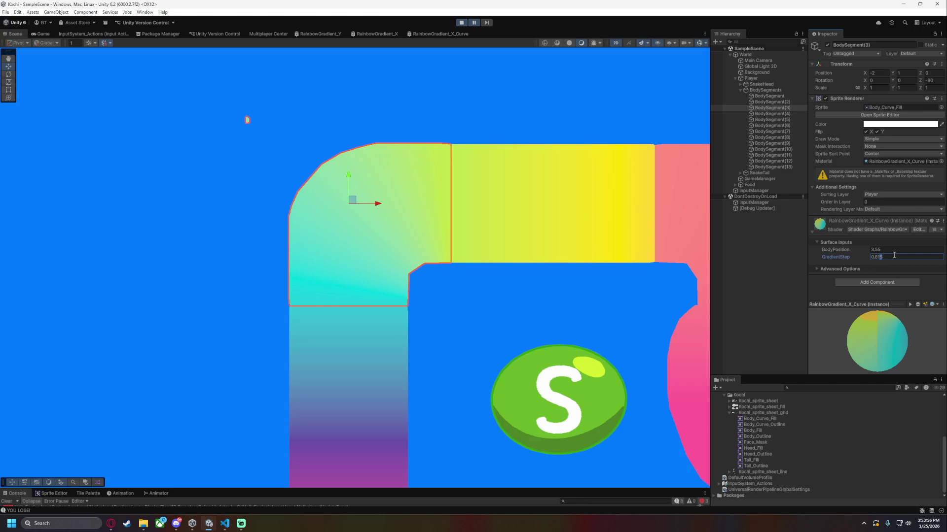
type("0")
left_click(550, 304)
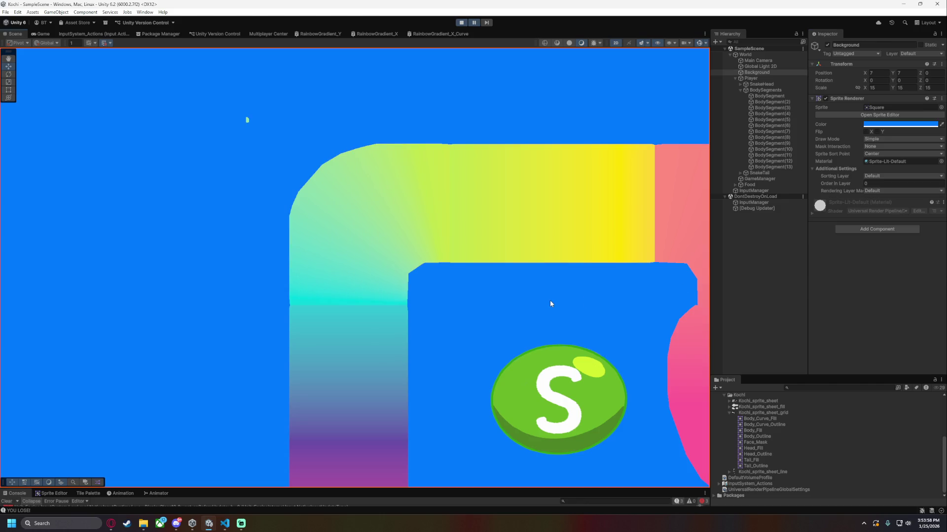
Set BodySegment(3)'s BodyPosition to 3.58 after trial edits, checking the blend each time.
left_click(772, 108)
left_click(891, 248)
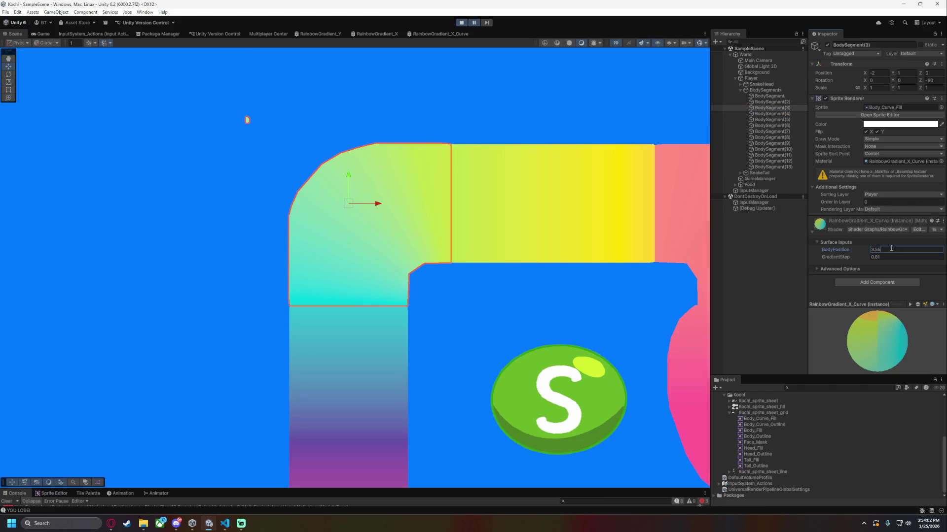
key("BackSpace")
type("0")
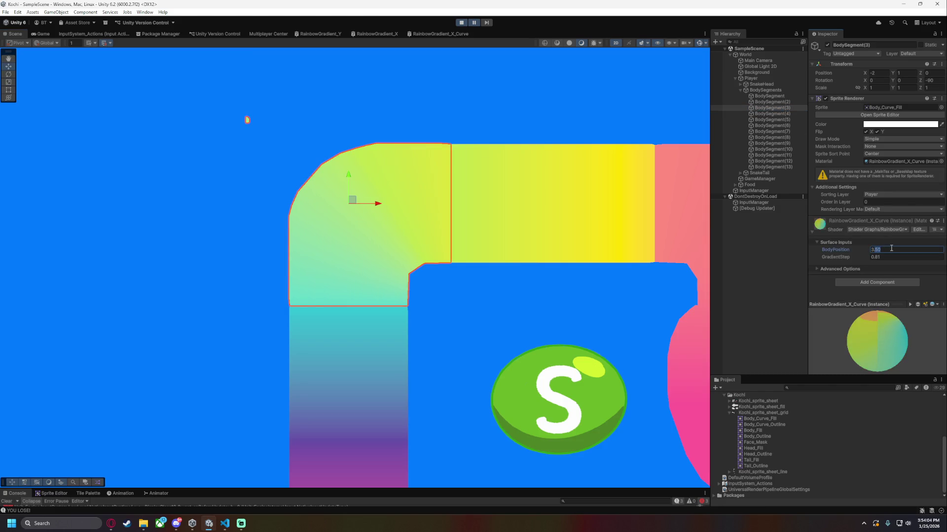
key("BackSpace")
key("BackSpace")
type("6")
left_click(527, 305)
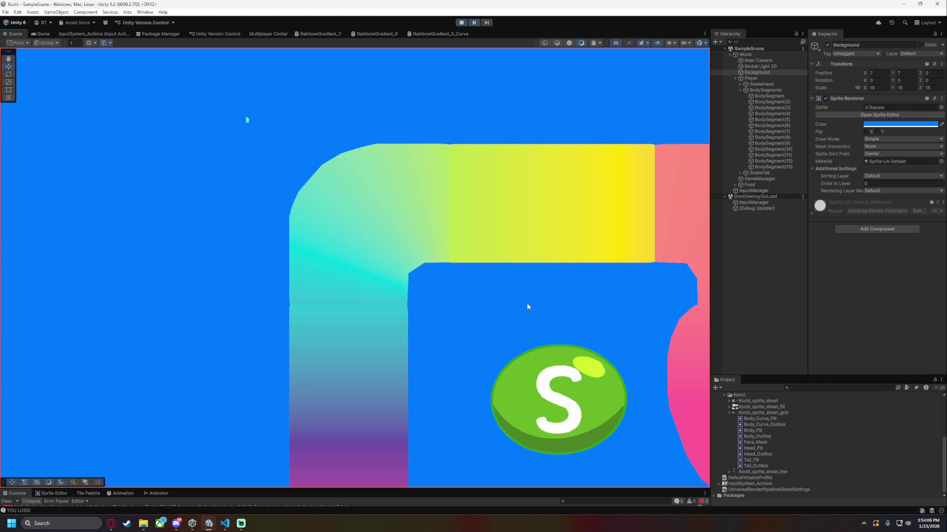
left_click(790, 107)
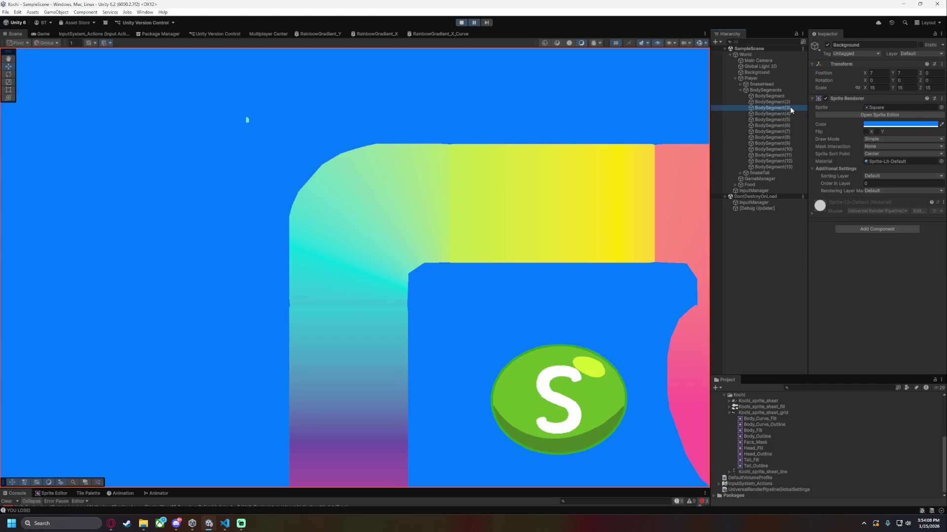
left_click(887, 249)
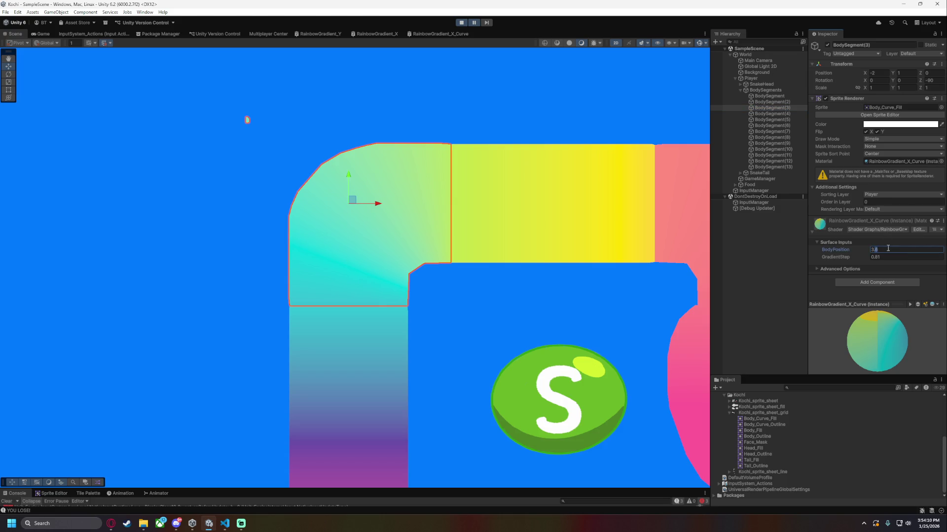
type("3.58")
left_click(491, 319)
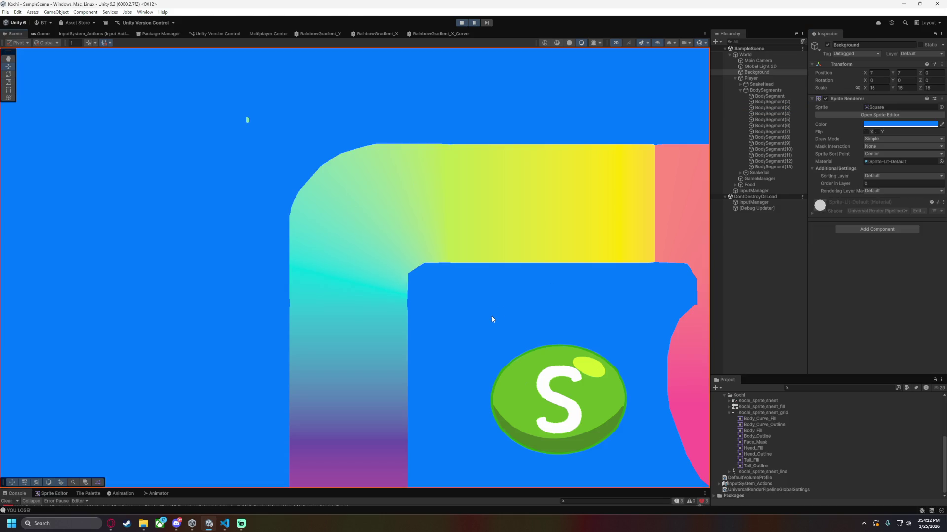
Reselect BodySegment(3) and frame the Scene view on it.
scroll(481, 301, "up", 3)
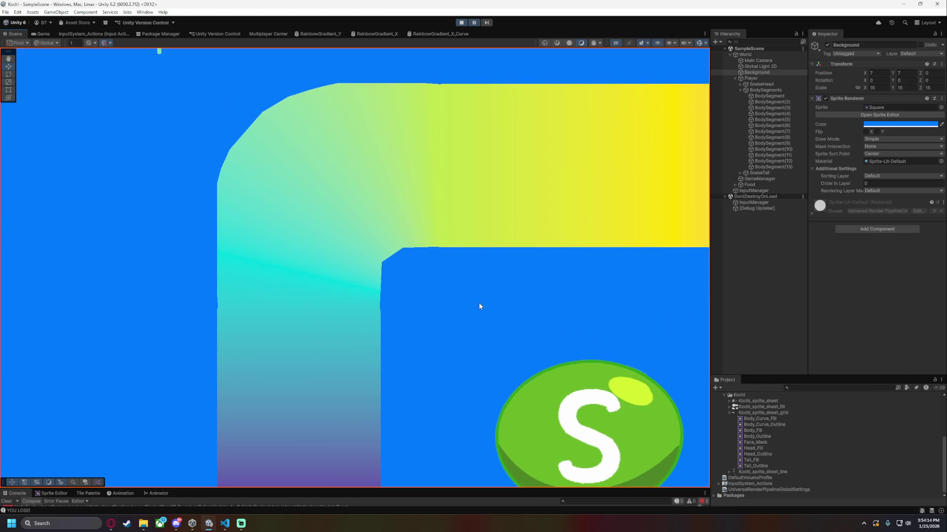
scroll(552, 326, "up", 2)
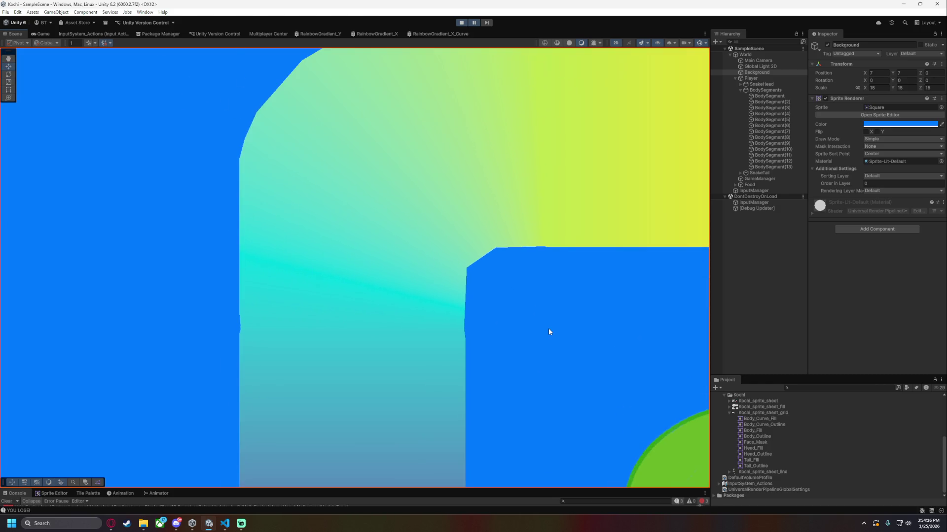
scroll(548, 328, "down", 3)
left_click(794, 106)
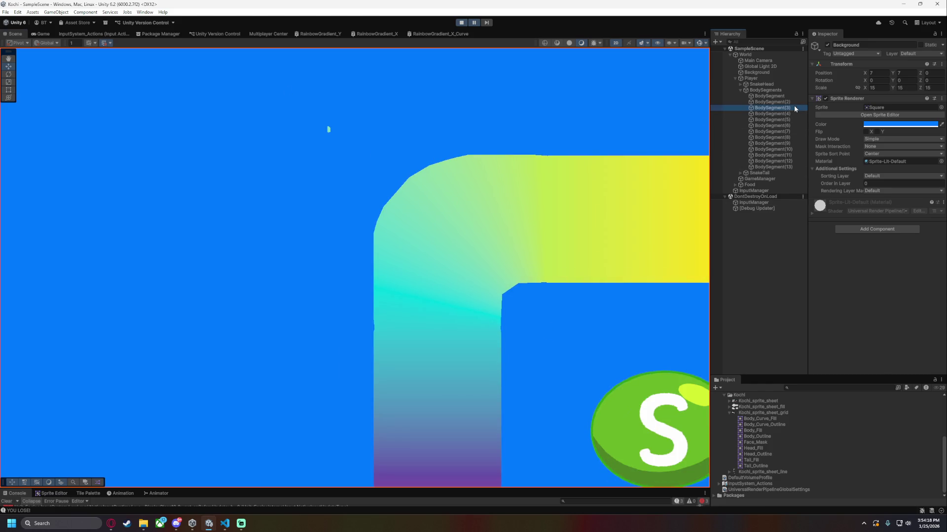
key("f")
scroll(521, 303, "down", 2)
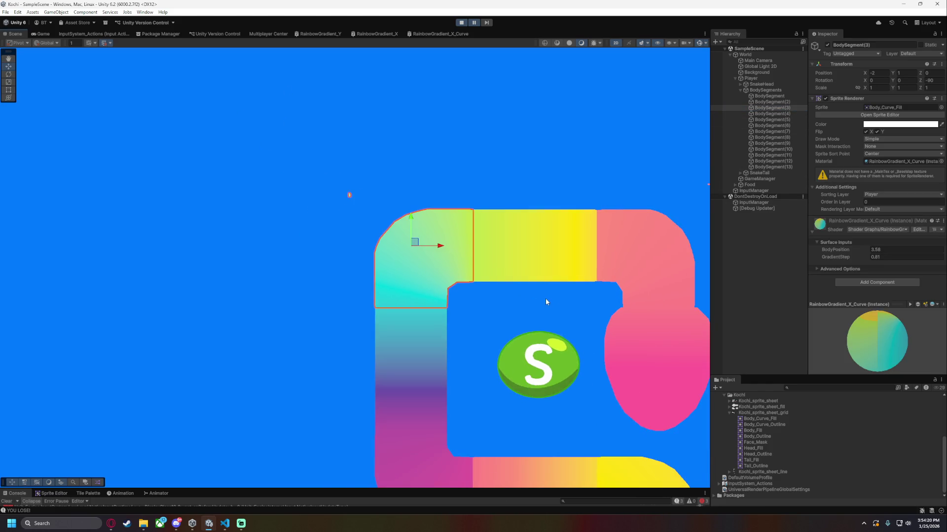
Select the top-right curve BodySegment and enter 3.581 as its BodyPosition.
left_click_drag(546, 302, 408, 262)
left_click(900, 249)
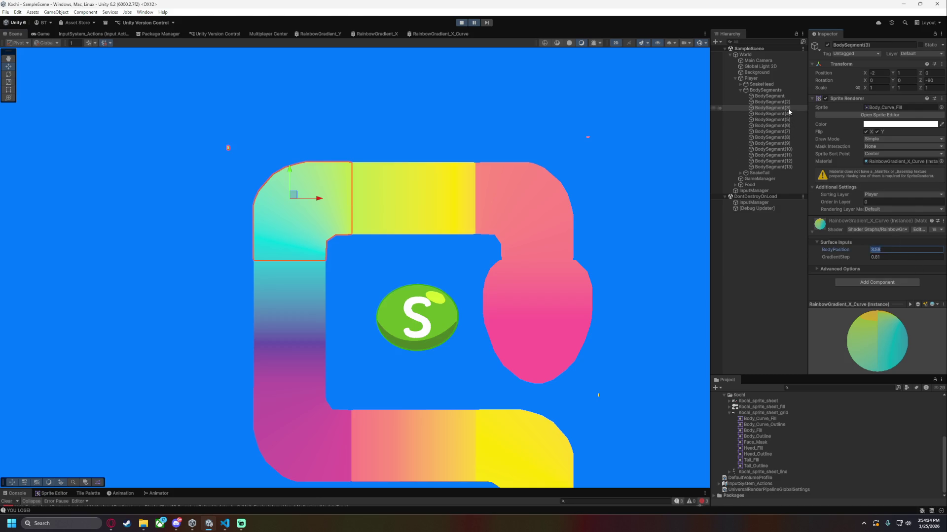
left_click(786, 96)
left_click(883, 249)
type("3.58")
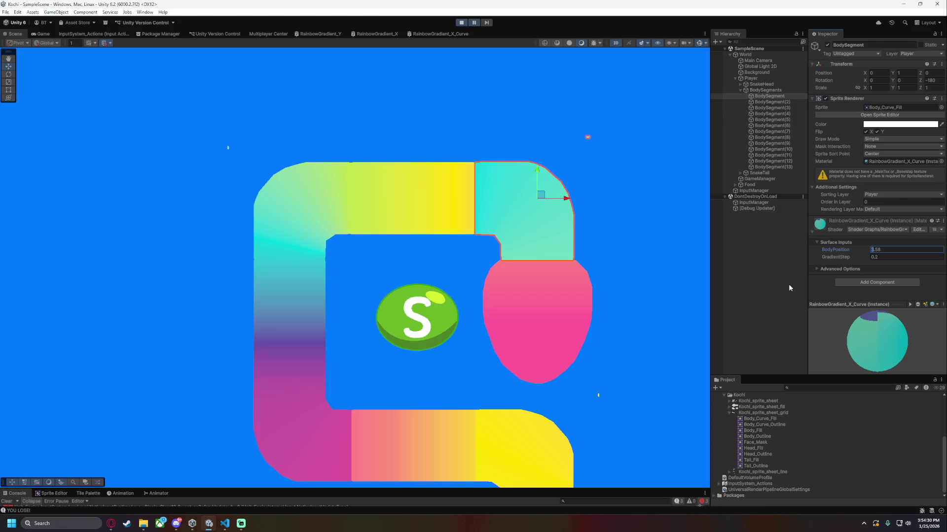
type("1")
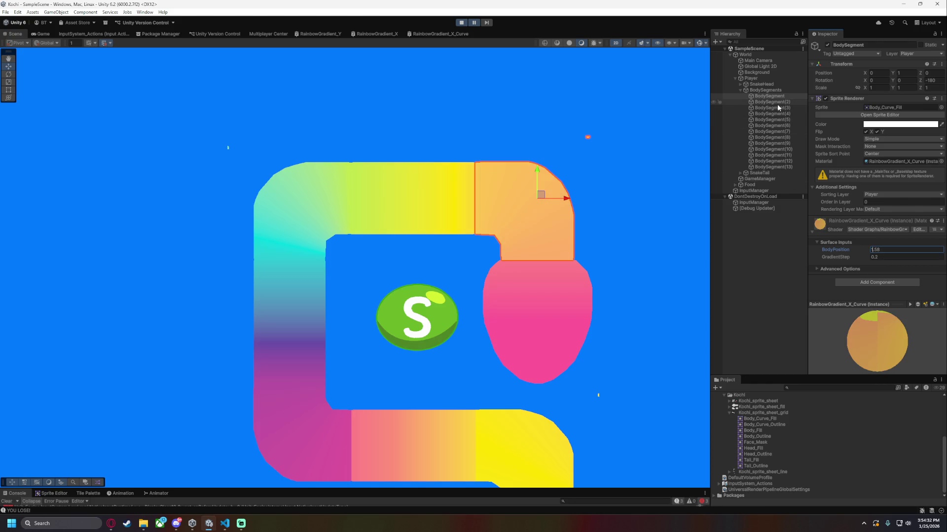
Compare the top-left and top-right curves' colours by switching between them and centring the view.
left_click(778, 107)
left_click(778, 99)
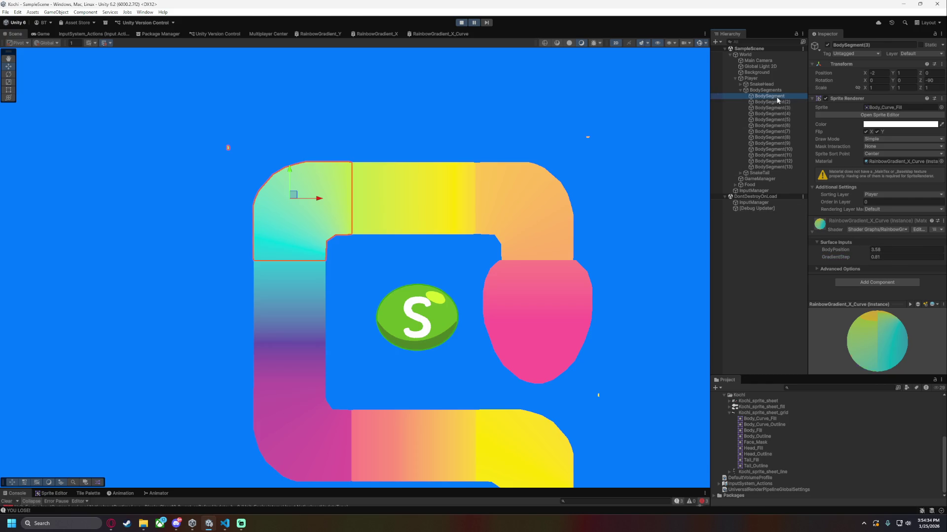
left_click(629, 248)
left_click_drag(629, 247, 612, 278)
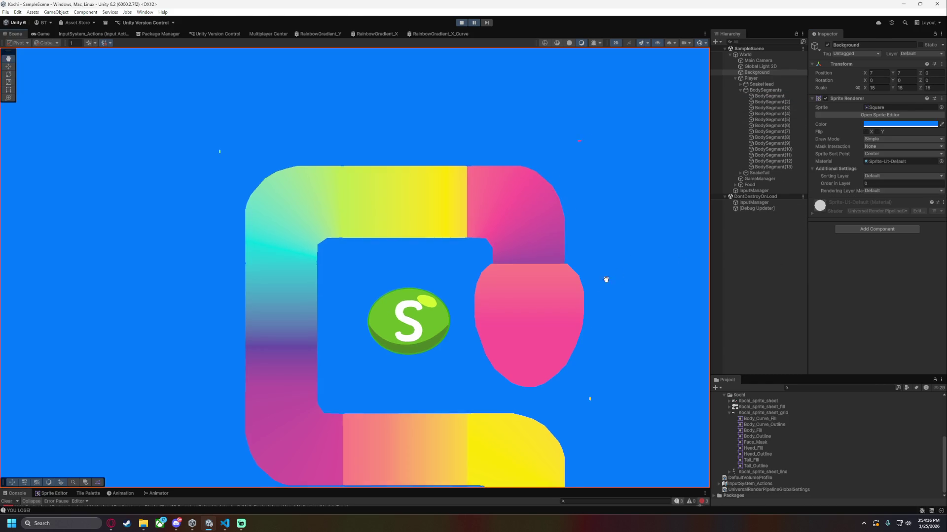
scroll(589, 291, "up", 3)
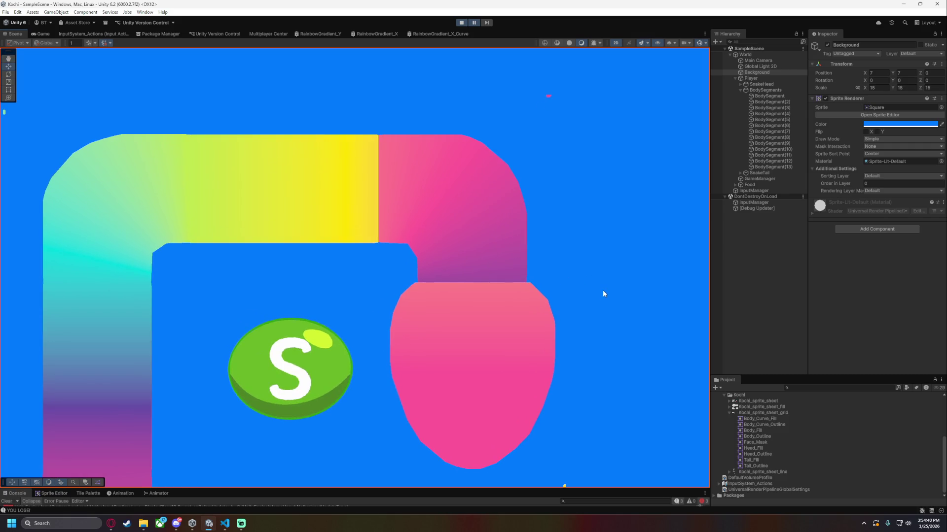
left_click(786, 108)
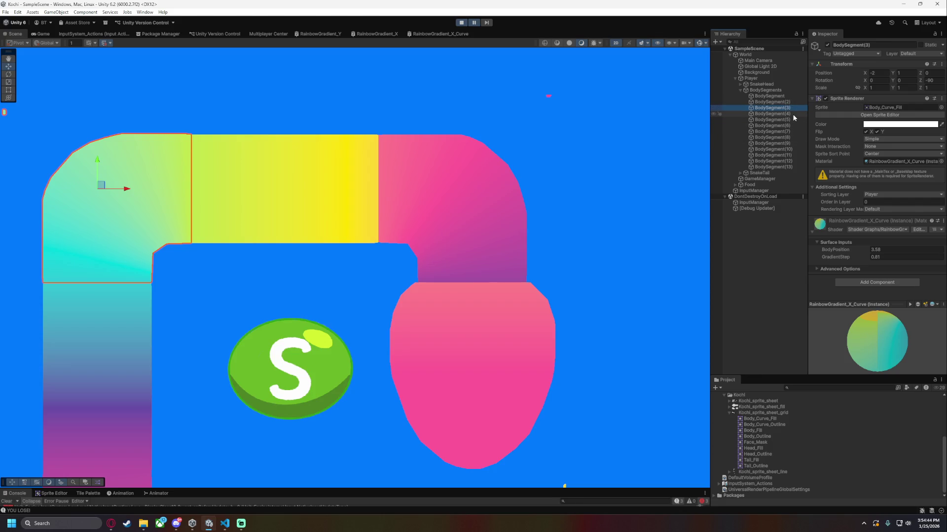
left_click(791, 114)
left_click(789, 96)
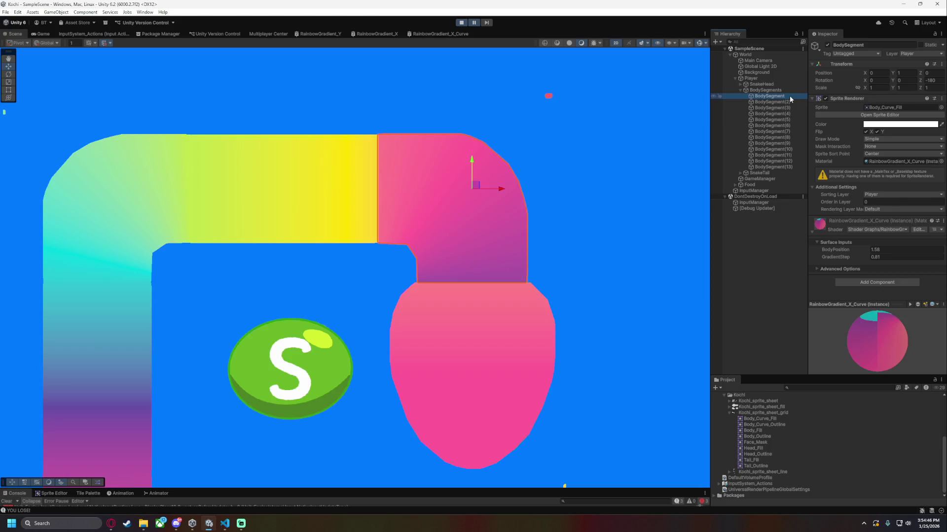
left_click(787, 109)
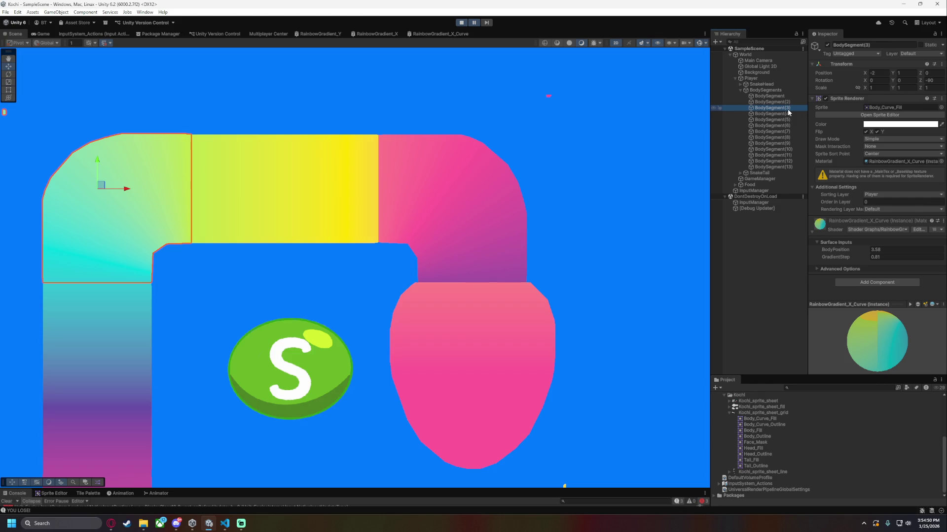
scroll(533, 230, "up", 2)
mouse_move(243, 283)
left_mouse_down()
mouse_move(500, 279)
mouse_move(319, 281)
left_mouse_up()
left_click_drag(671, 262, 525, 250)
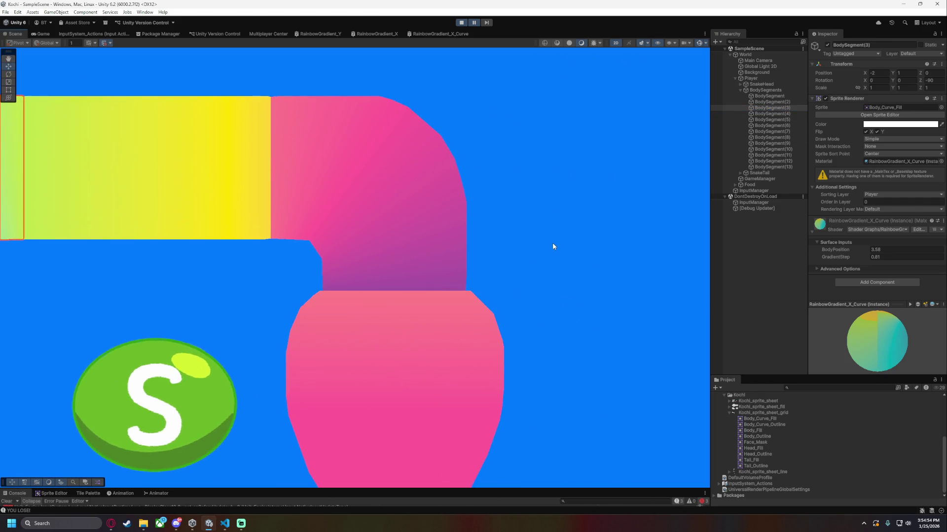
mouse_move(577, 235)
left_mouse_down()
mouse_move(570, 258)
mouse_move(635, 252)
left_mouse_up()
left_click_drag(849, 253, 838, 251)
left_click(780, 96)
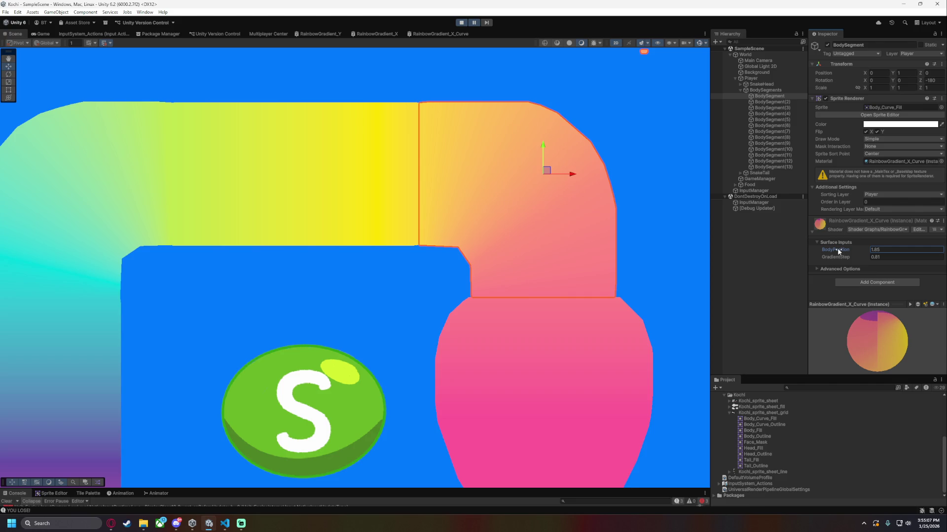
left_click(668, 270)
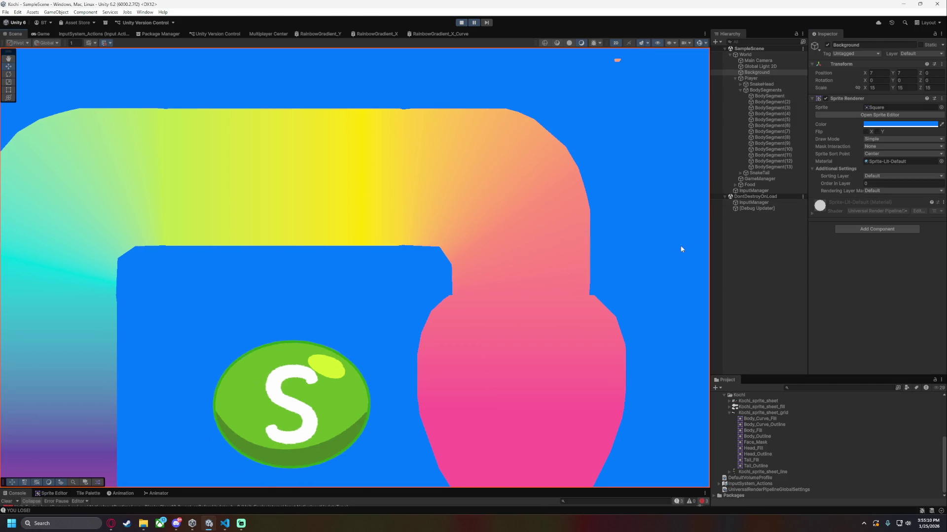
scroll(655, 232, "down", 5)
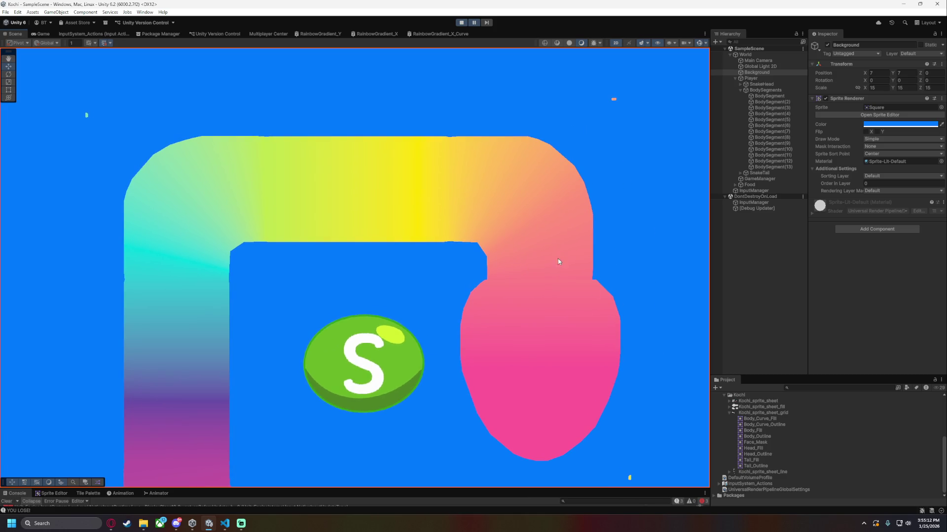
left_click(771, 96)
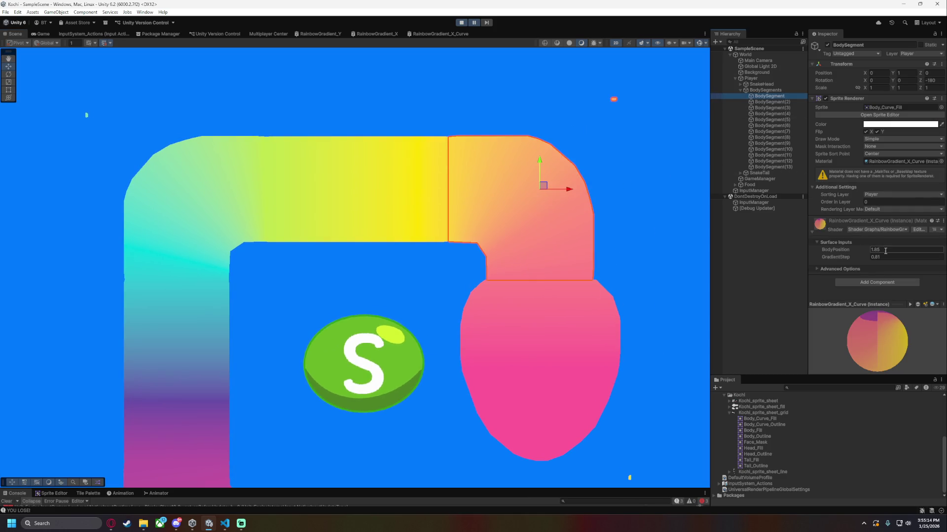
left_click(777, 108)
left_click(780, 96)
left_click(780, 109)
left_click(780, 96)
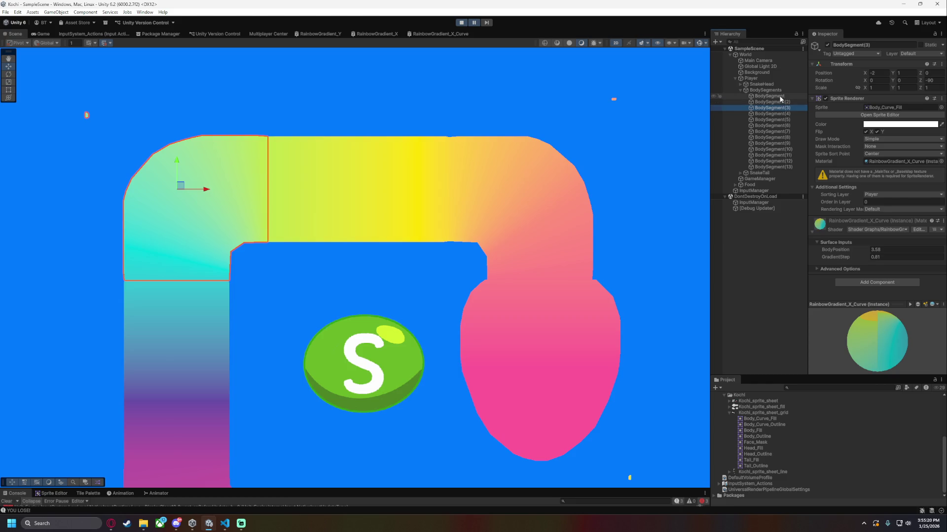
scroll(647, 225, "down", 1)
scroll(649, 226, "down", 3)
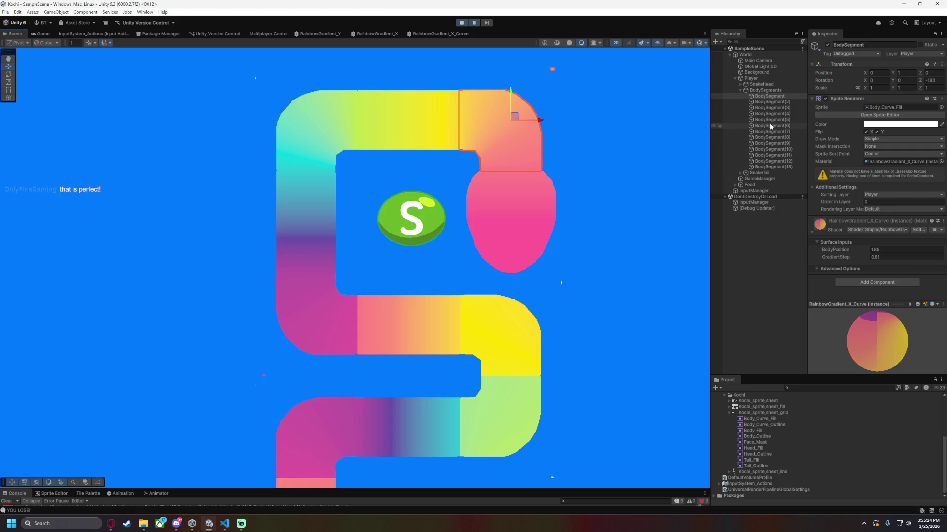
Set the lower-left curve BodySegment(5)'s GradientStep to 0.8.
left_click(774, 113)
left_click(774, 119)
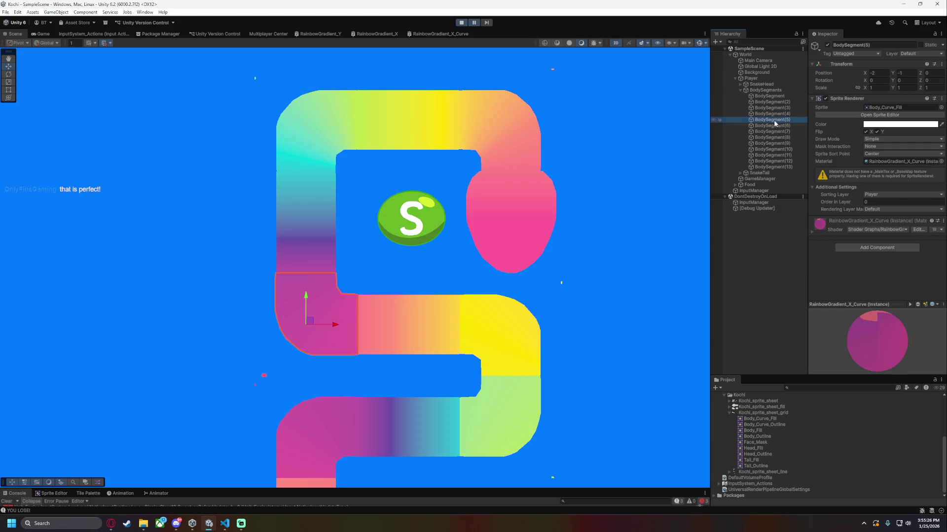
left_click(804, 230)
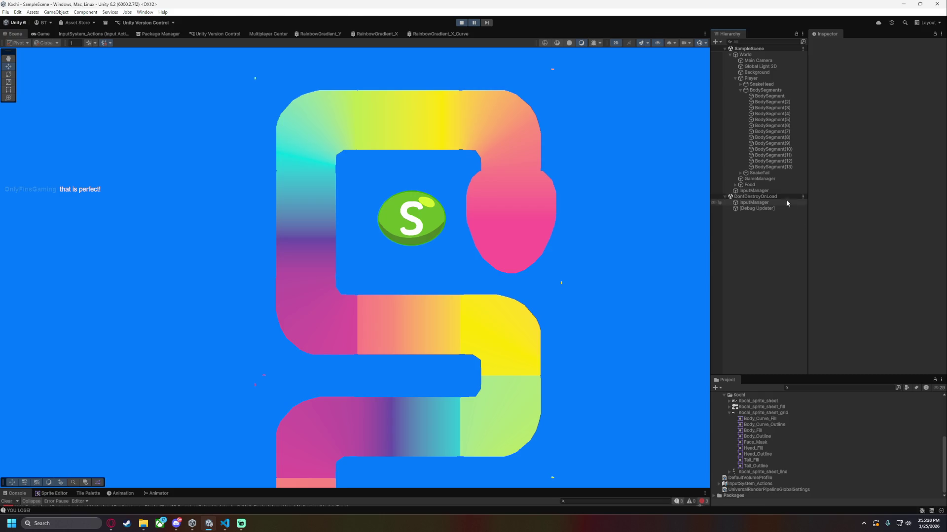
left_click(773, 119)
left_click(816, 230)
double_click(886, 254)
type("0.81")
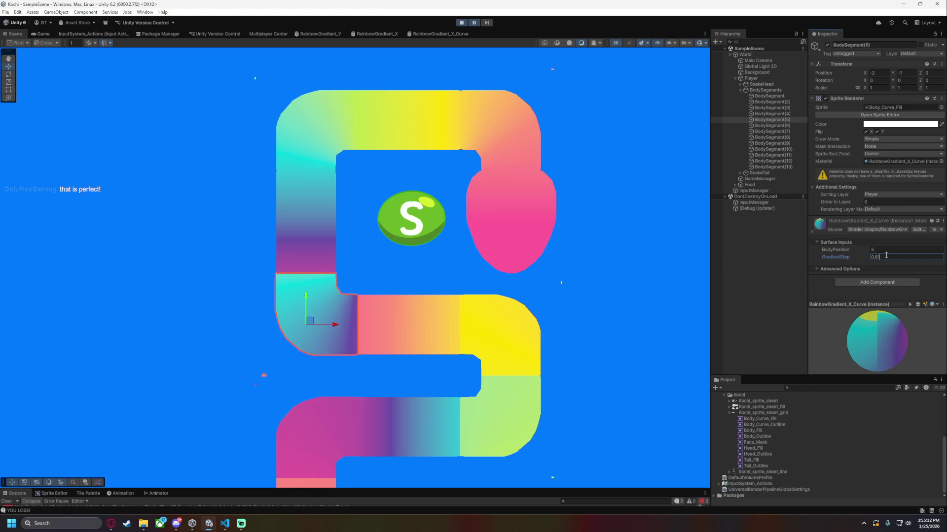
left_click(557, 406)
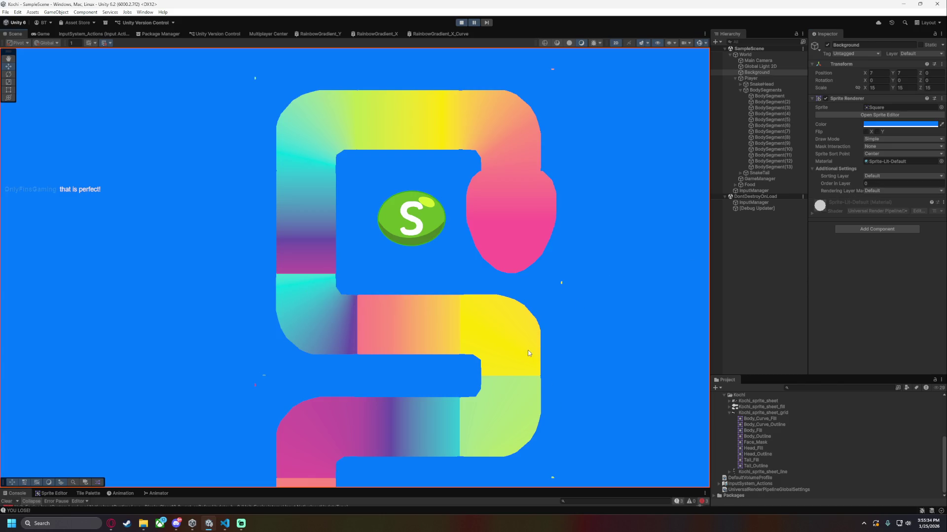
Set curved BodySegment(7)'s GradientStep to 0.8, correcting a mistyped 0.9.
left_click(792, 137)
left_click(791, 132)
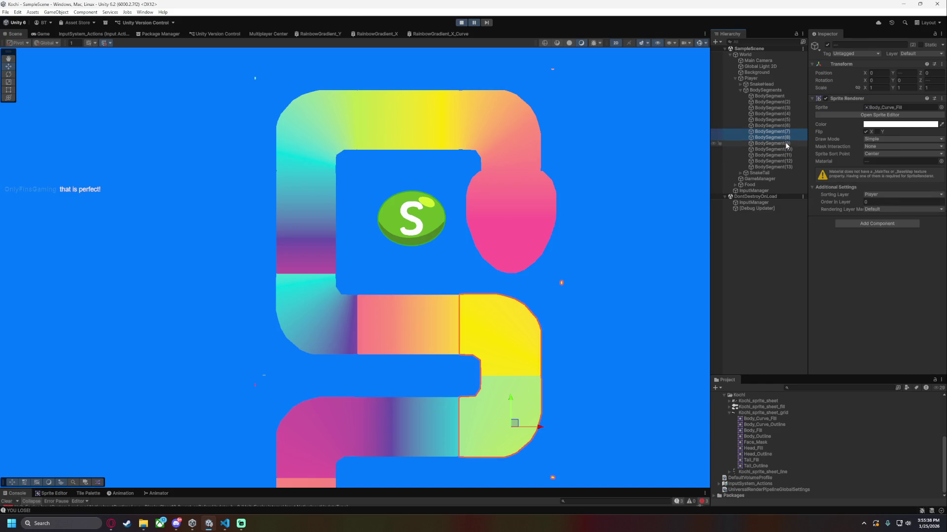
left_click(812, 232)
left_click(891, 257)
type("0.9")
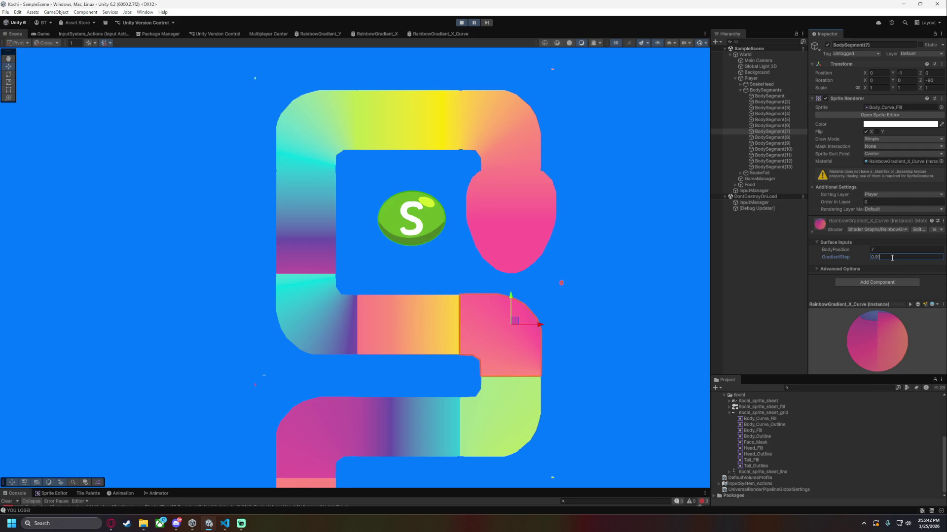
key("BackSpace")
key("BackSpace")
type(".8")
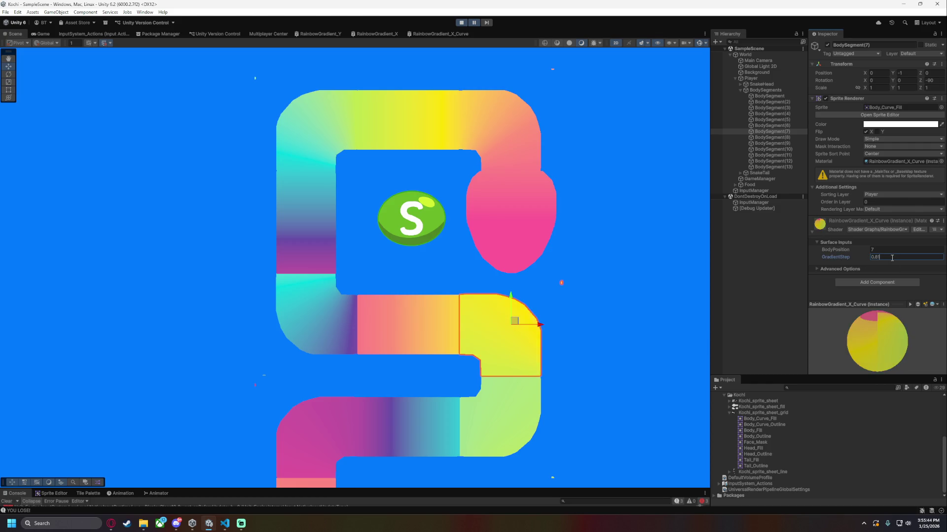
Give curved BodySegment(8), (10) and (11) each a GradientStep of 0.81.
left_click(782, 138)
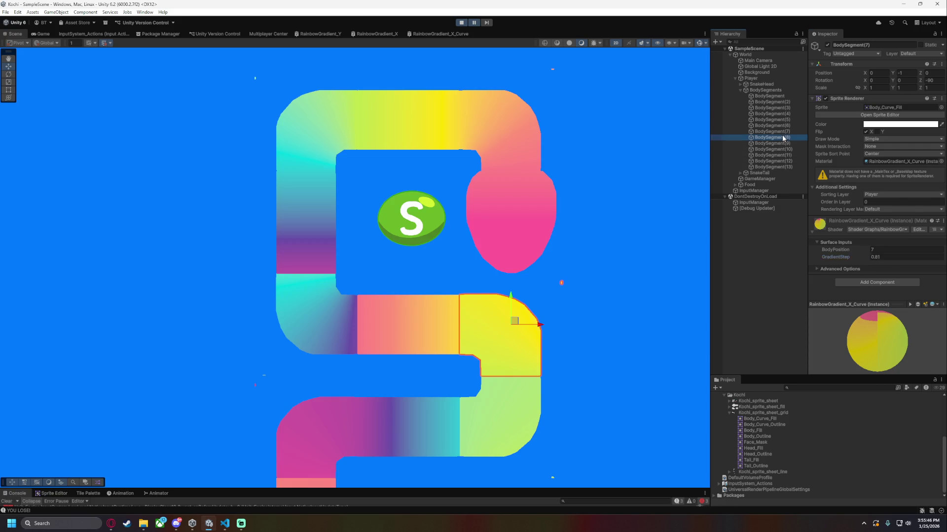
left_click(838, 223)
left_click(883, 257)
type("0.81")
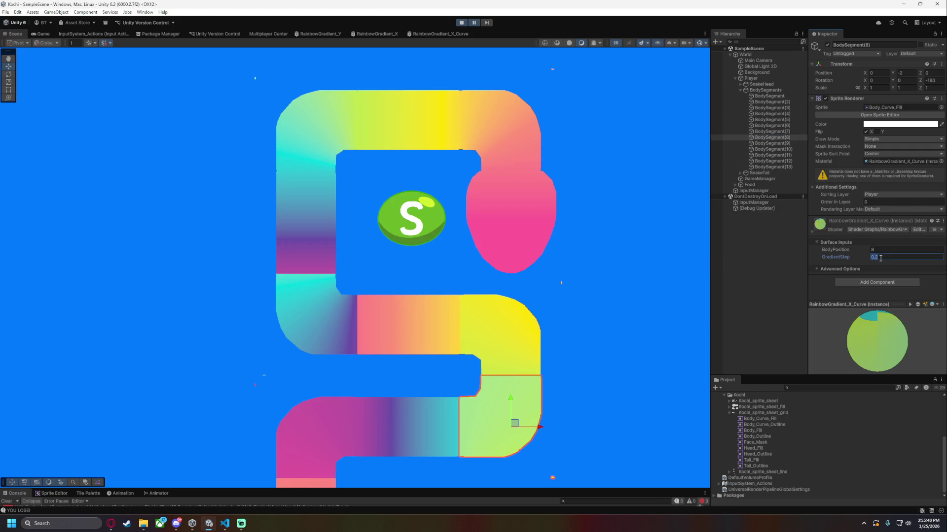
left_click(773, 149)
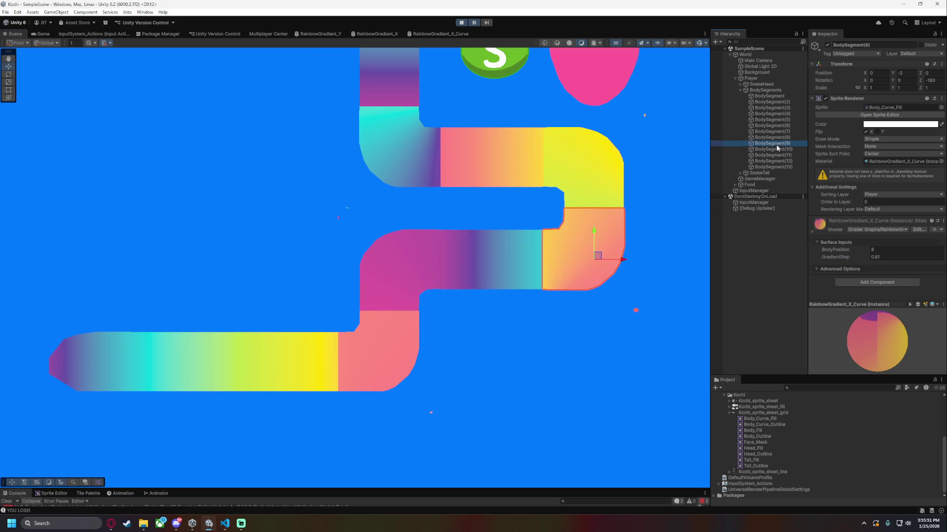
left_click(821, 225)
left_click(883, 256)
type("0.81")
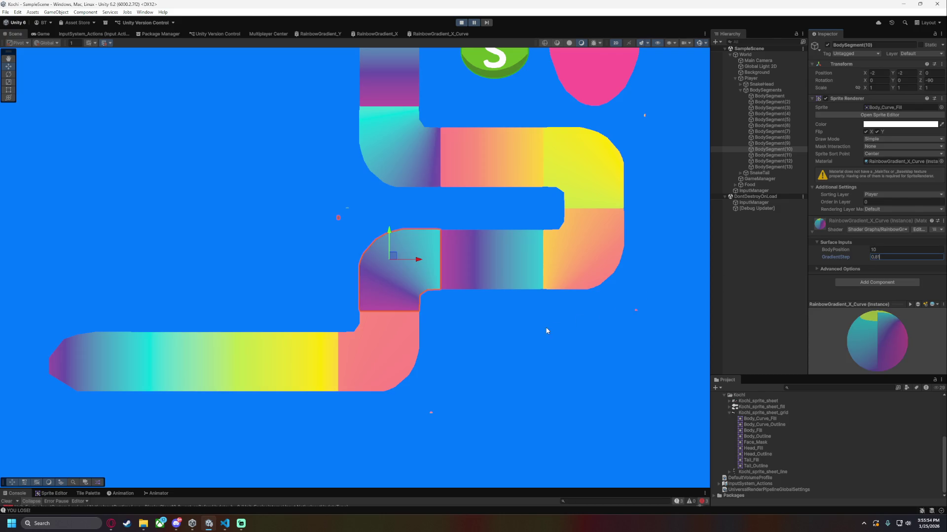
left_click(773, 155)
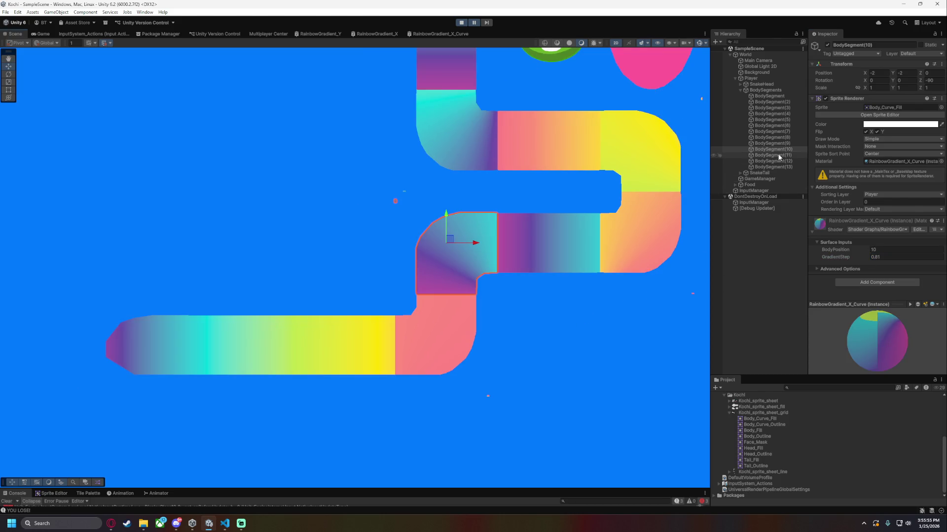
left_click(813, 224)
left_click(883, 257)
type("0.81")
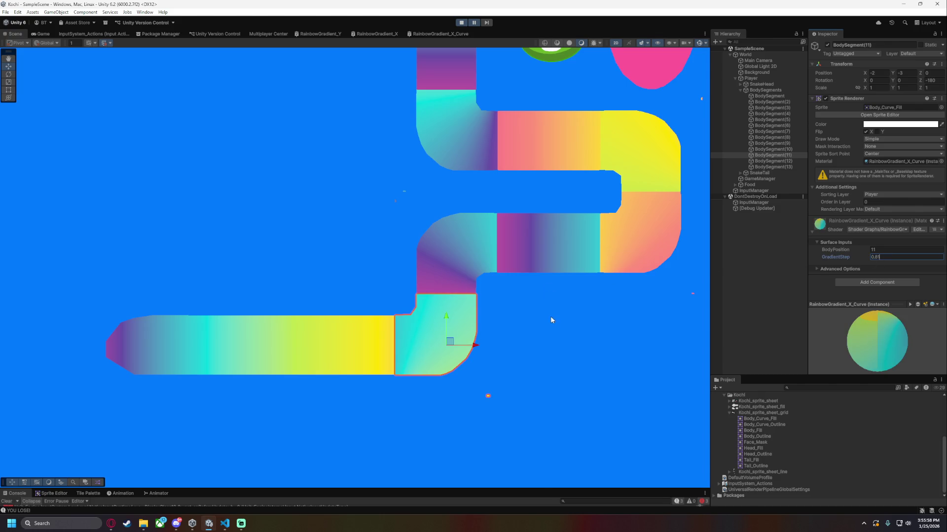
key("Return")
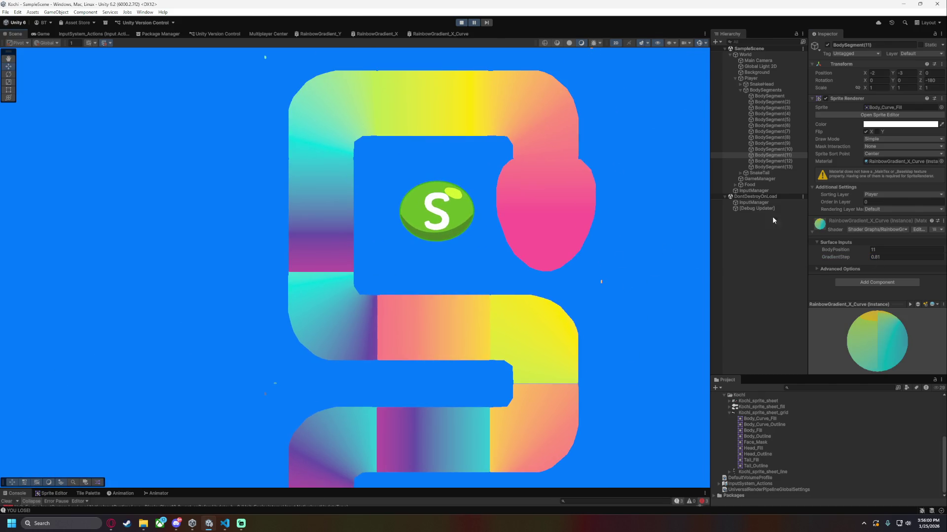
Move the Hierarchy selection back up to BodySegment(5).
left_click(768, 131)
left_click(772, 125)
left_click(776, 120)
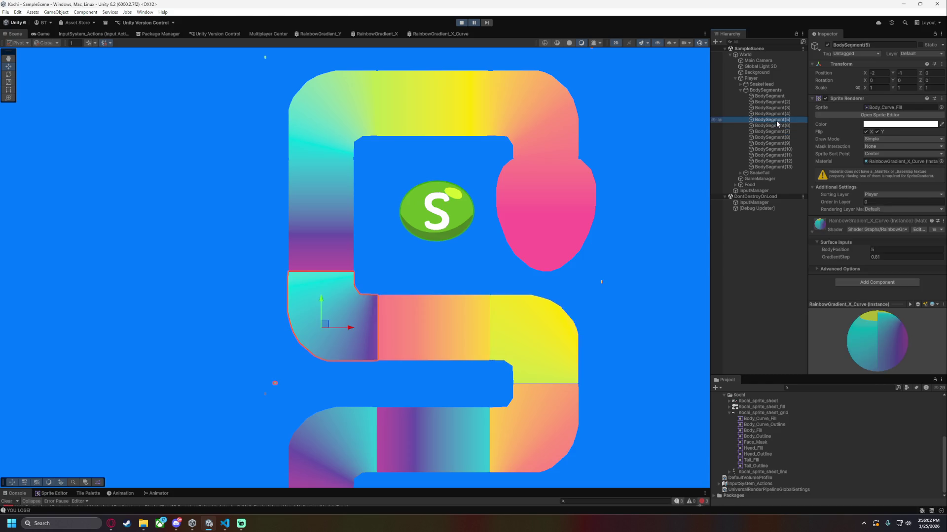
Scrub BodySegment(5)'s BodyPosition between about 5.29 and 5.22 while judging the blend.
scroll(507, 277, "up", 3)
left_click_drag(843, 250, 844, 249)
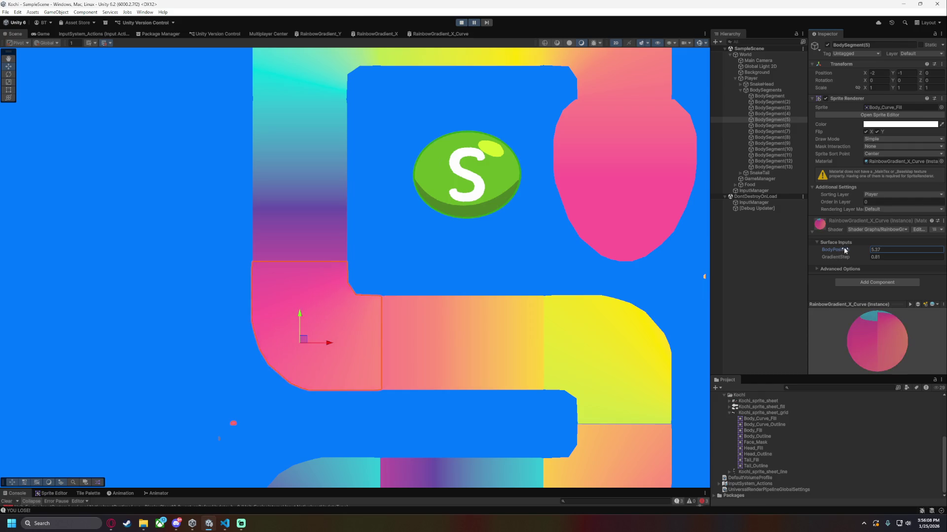
left_click(196, 299)
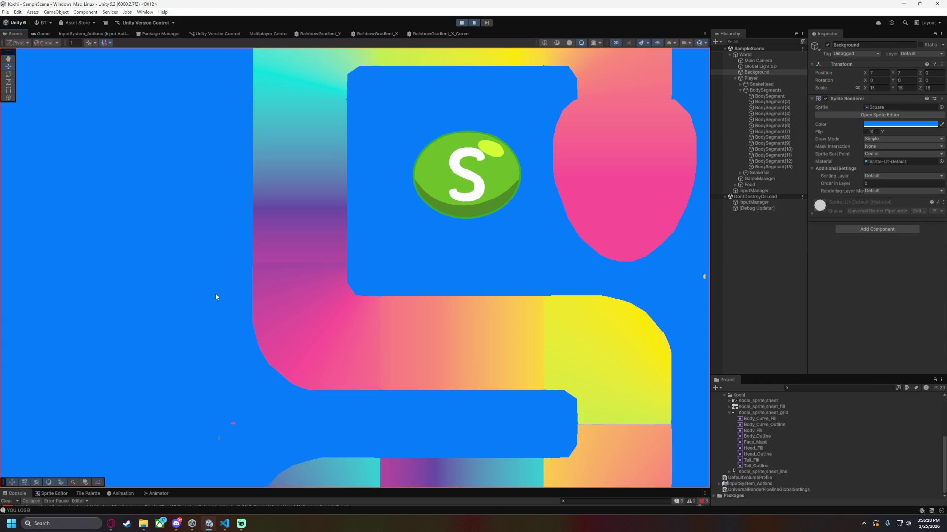
scroll(423, 269, "up", 3)
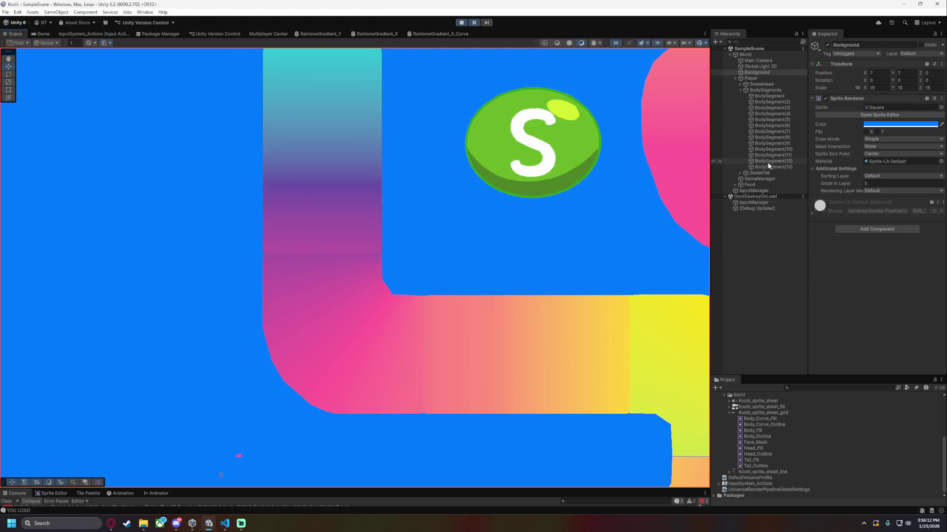
left_click(779, 120)
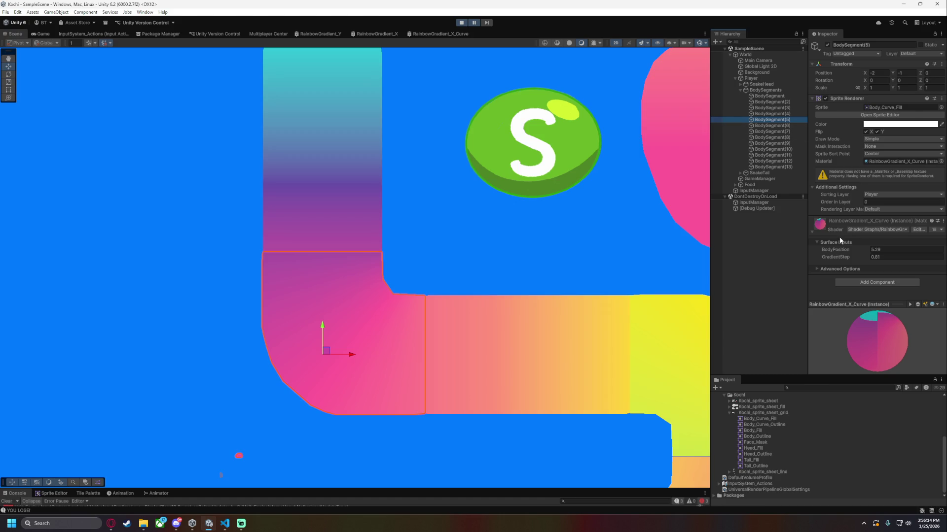
left_click(838, 250)
left_click_drag(837, 250, 837, 250)
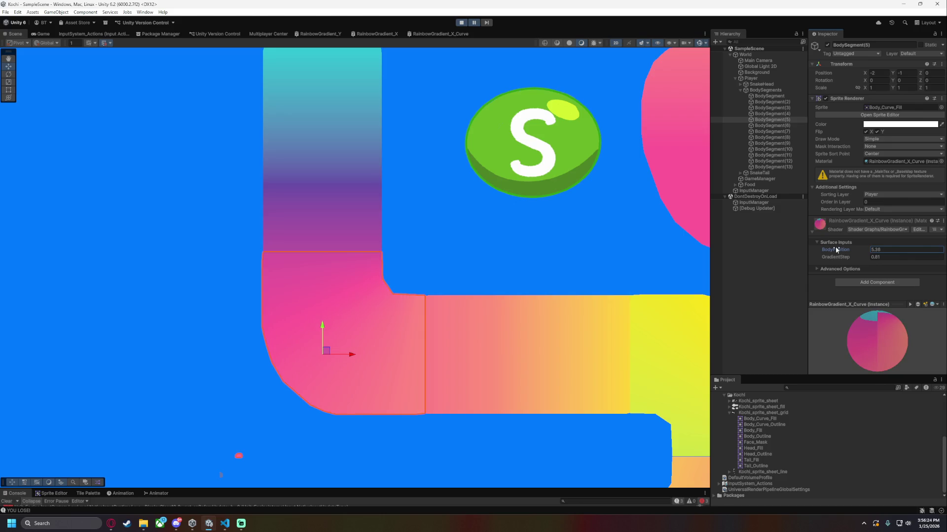
left_click(567, 236)
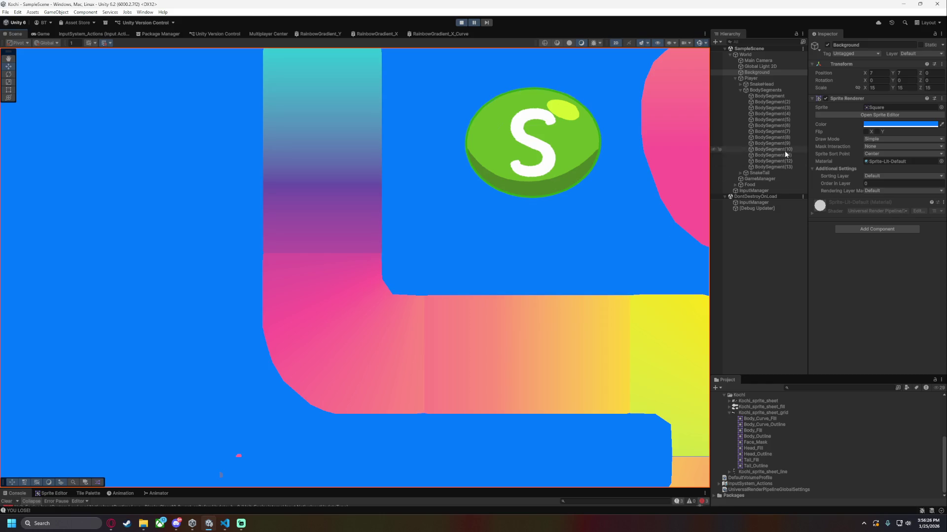
Compare against straight BodySegment(6) and trim BodySegment(5)'s BodyPosition to 5.3.
left_click(782, 126)
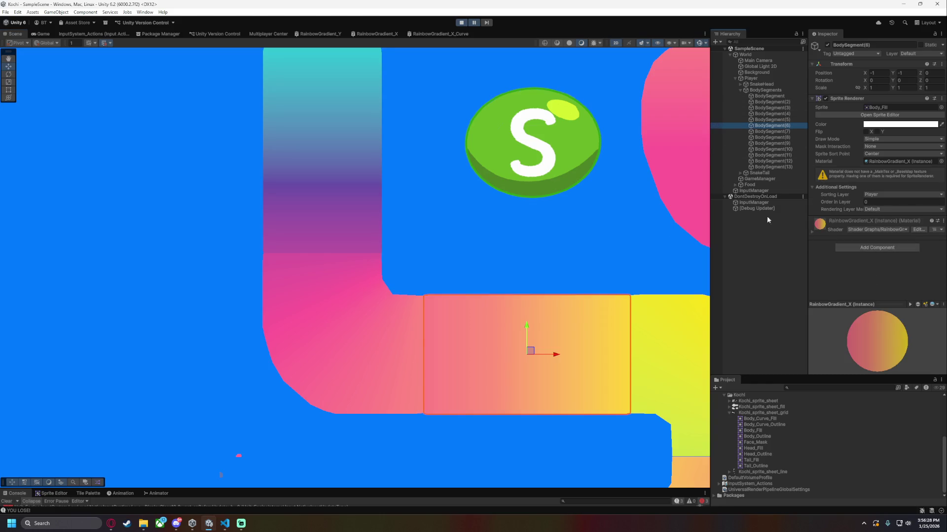
left_click(789, 119)
left_click(883, 250)
left_click(882, 249)
key("BackSpace")
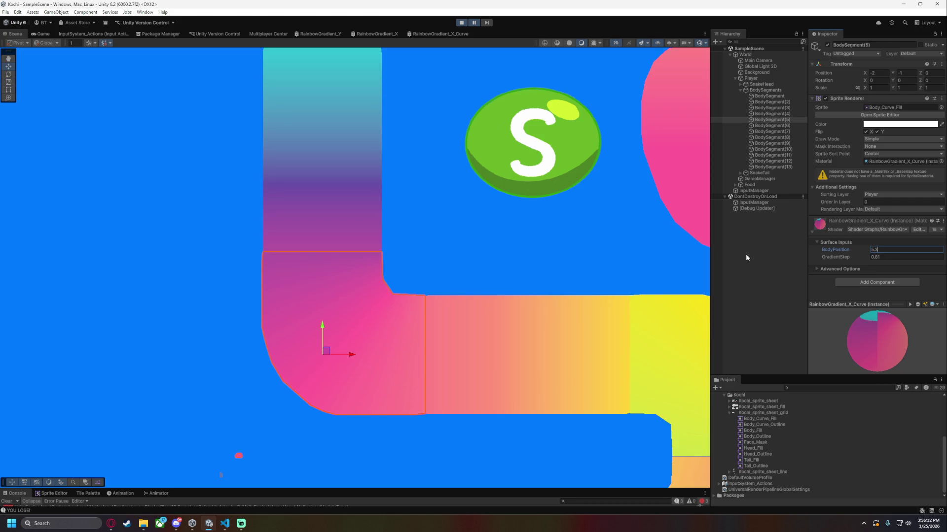
left_click(512, 293)
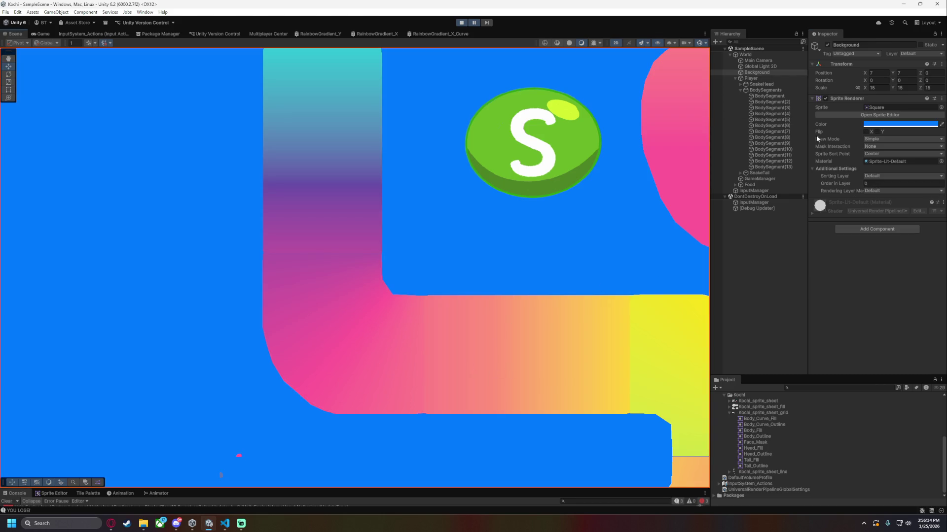
left_click(788, 119)
left_click(891, 249)
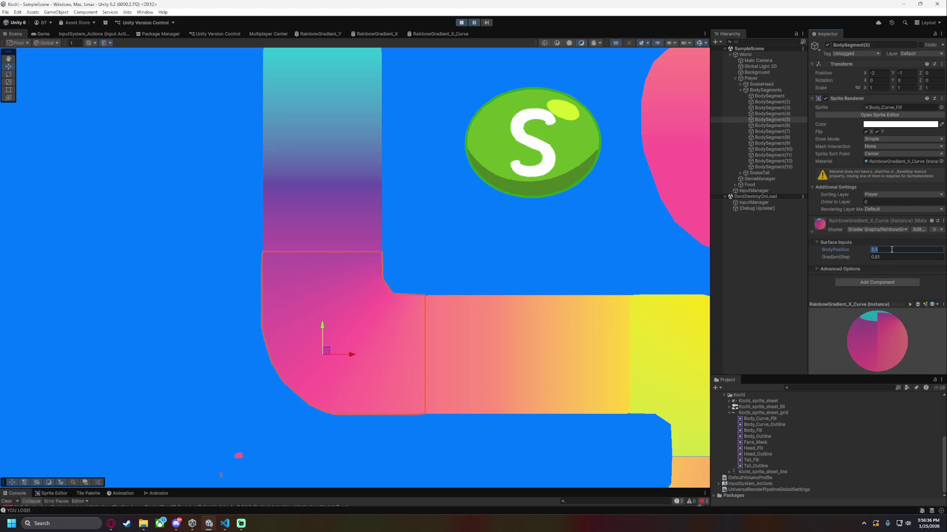
left_click(891, 250)
left_click(578, 272)
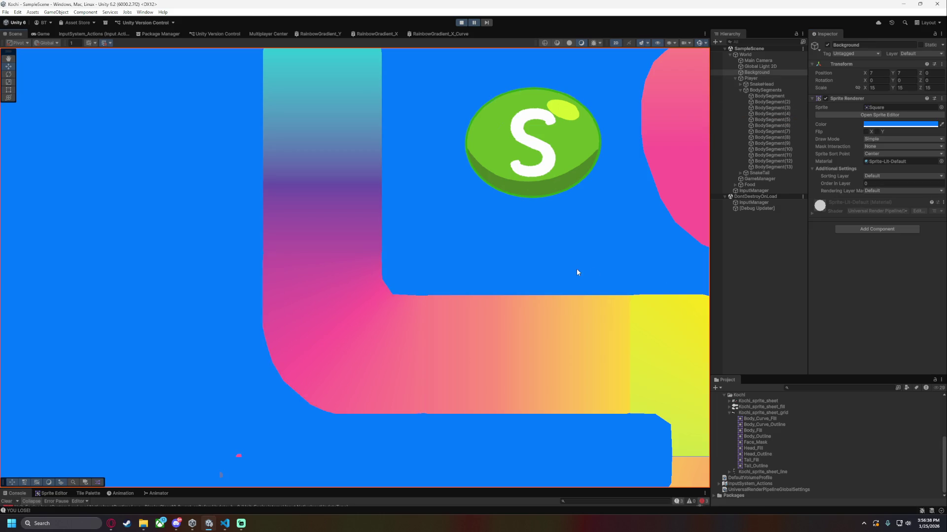
Enter 5.31 as BodySegment(5)'s BodyPosition and clear the selection to view the result.
scroll(517, 269, "up", 2)
scroll(498, 248, "up", 1)
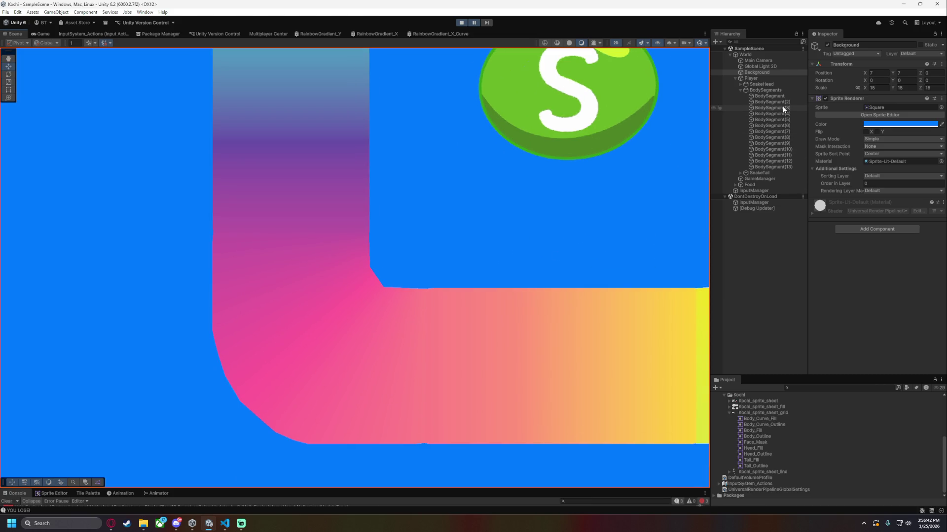
left_click(783, 119)
left_click(881, 249)
type("5.31")
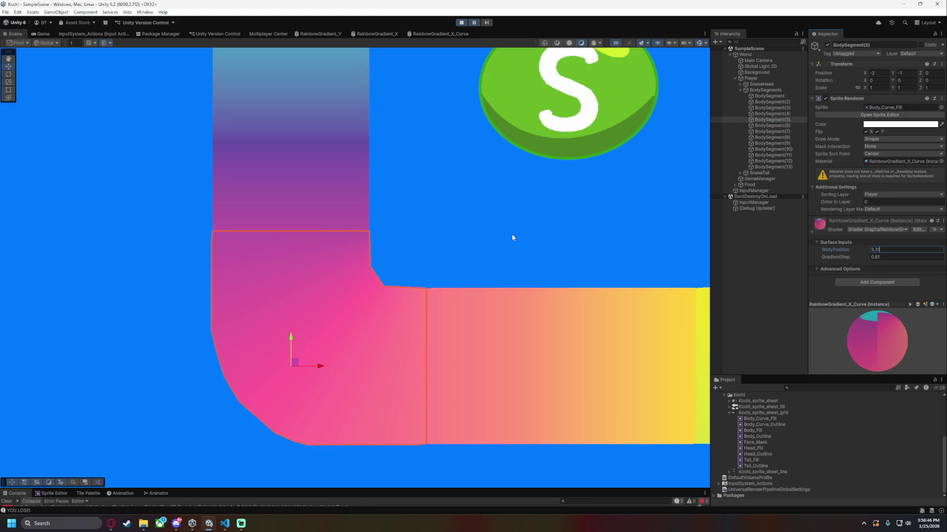
left_click(513, 238)
scroll(475, 238, "down", 1)
scroll(487, 237, "down", 5)
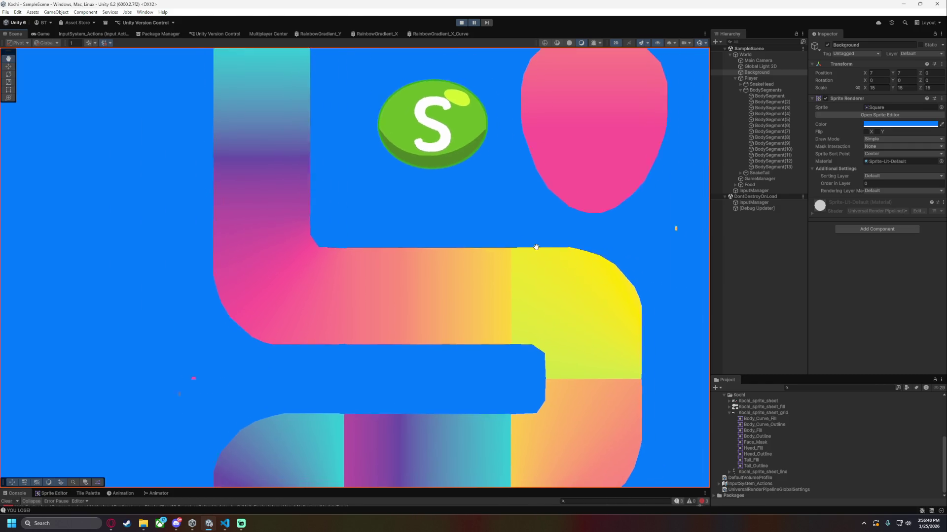
scroll(500, 274, "up", 2)
mouse_move(499, 274)
left_mouse_down()
mouse_move(493, 267)
mouse_move(478, 368)
left_mouse_up()
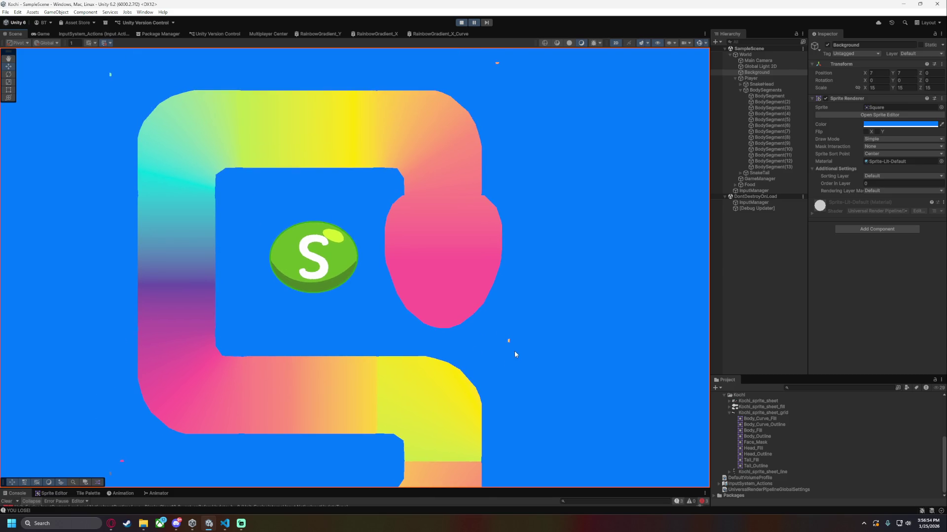
key("f")
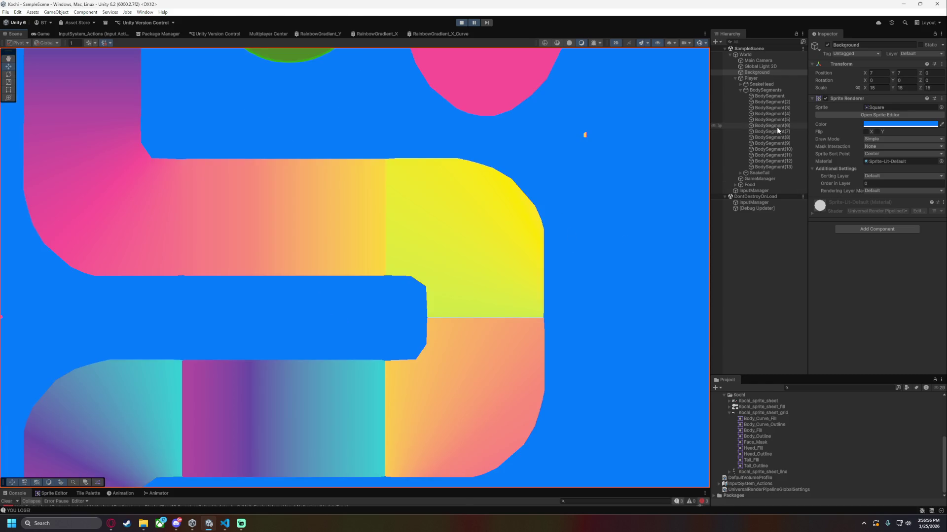
left_click(778, 131)
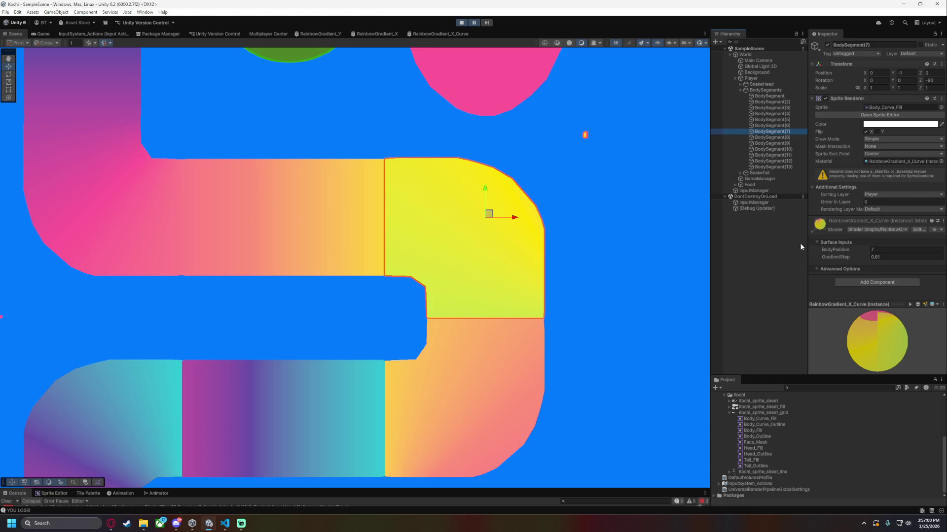
left_click(787, 120)
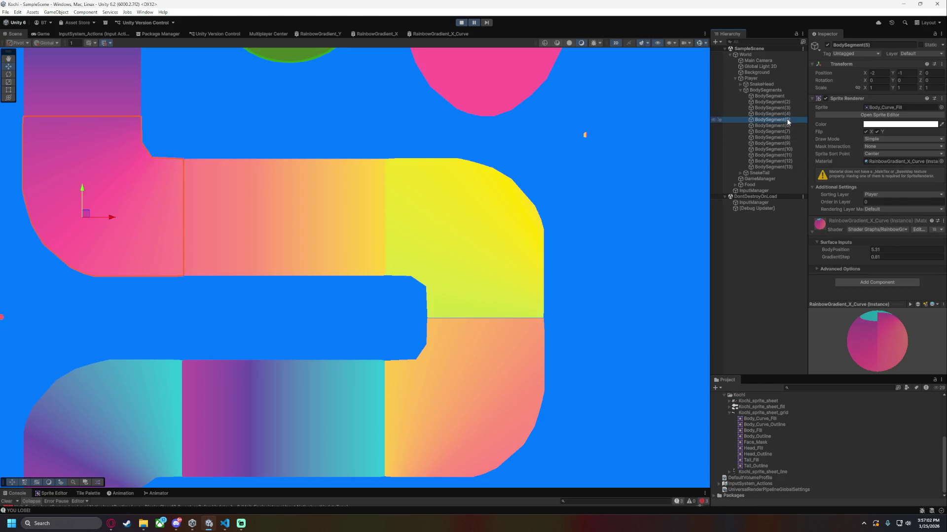
scroll(527, 178, "down", 5)
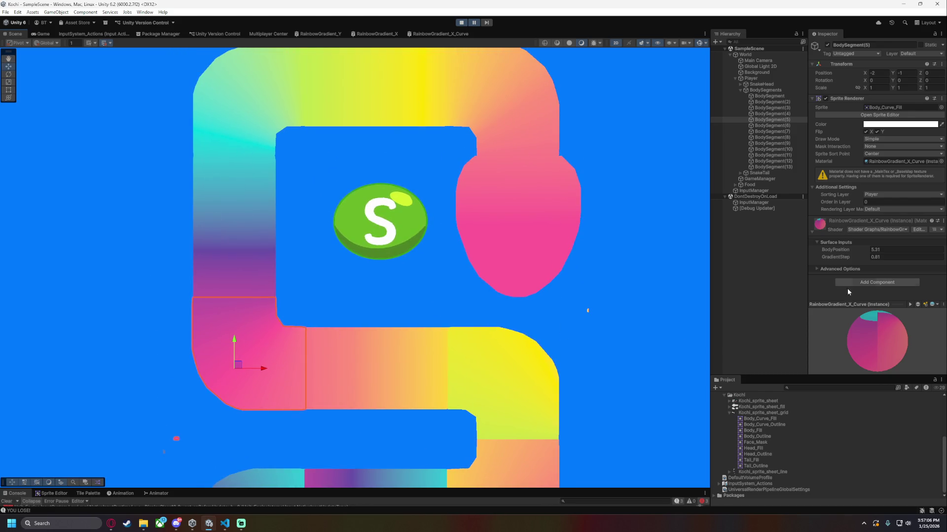
left_click(776, 108)
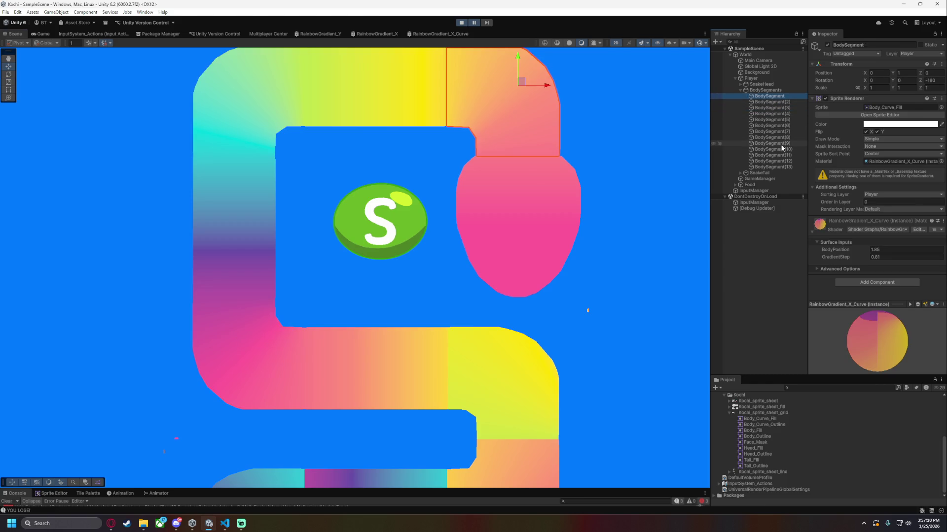
left_click(787, 126)
left_click(786, 132)
key("f")
scroll(642, 228, "up", 1)
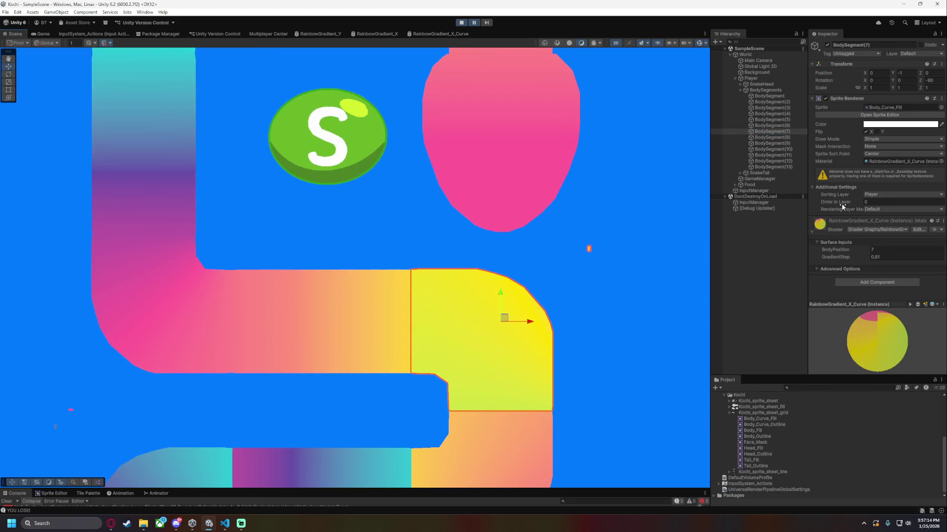
Raise BodySegment(7)'s BodyPosition, remove its horizontal flip and frame the corner.
left_click_drag(840, 253, 837, 253)
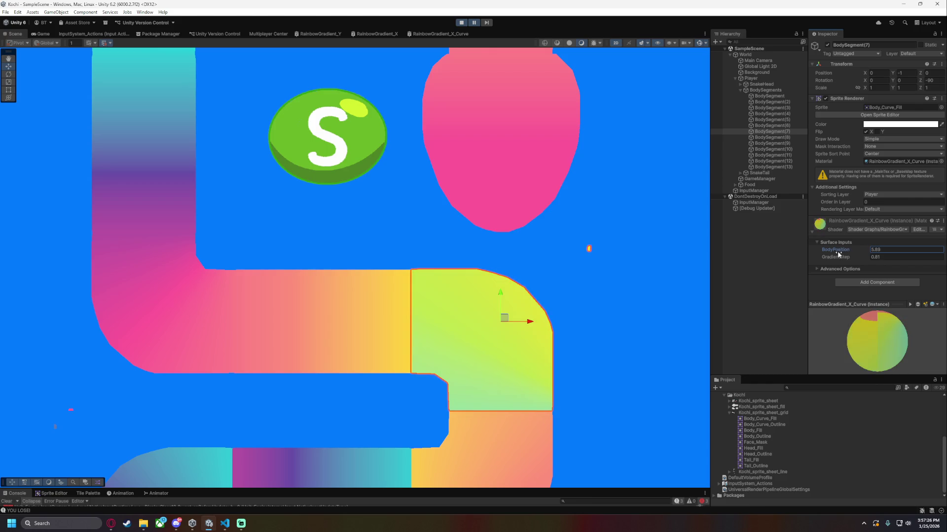
scroll(684, 279, "down", 2)
left_click_drag(683, 279, 567, 215)
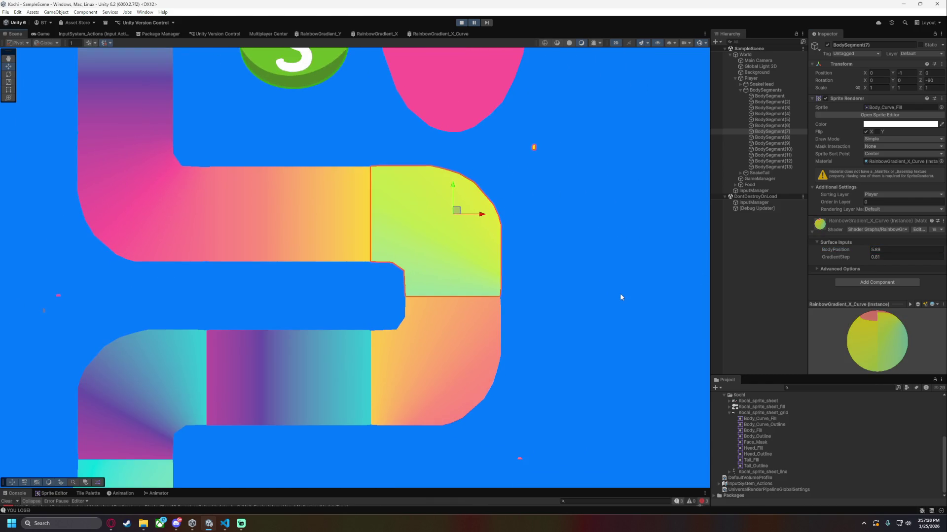
scroll(610, 277, "up", 1)
left_click_drag(611, 277, 602, 268)
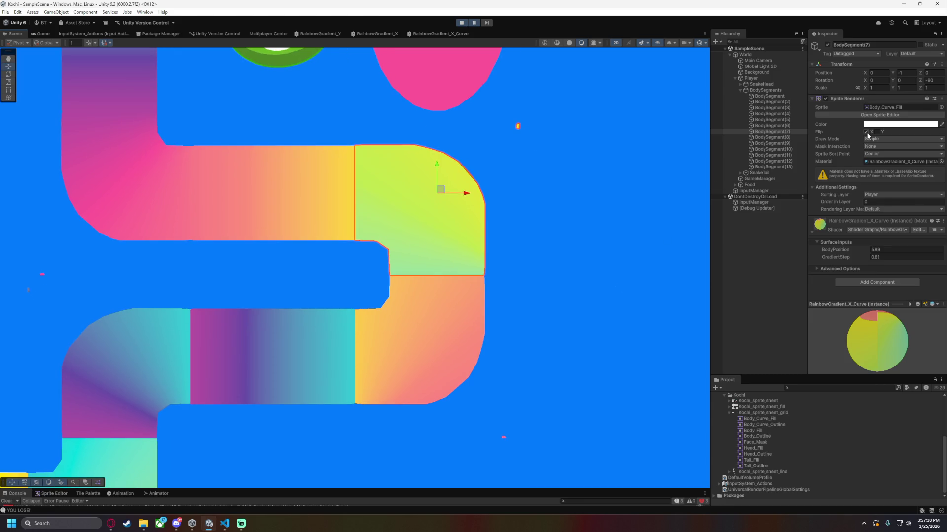
left_click(866, 133)
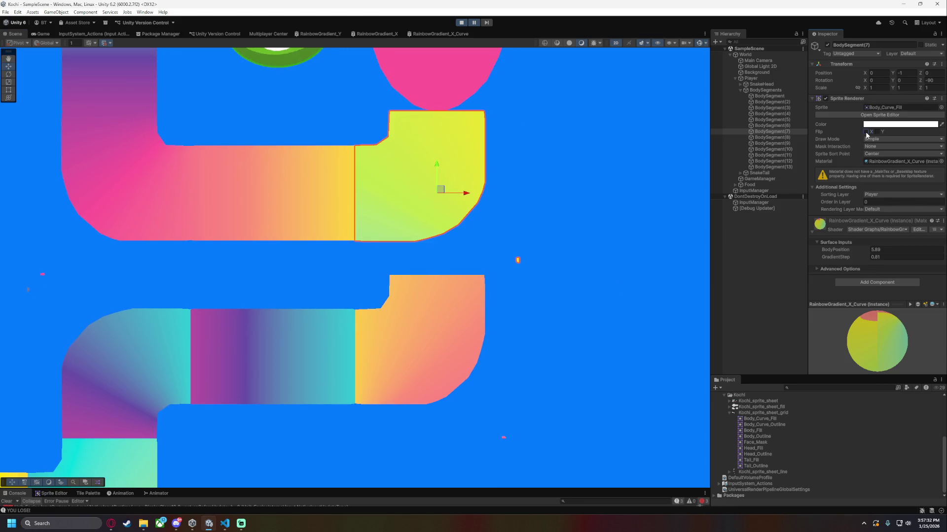
key("f")
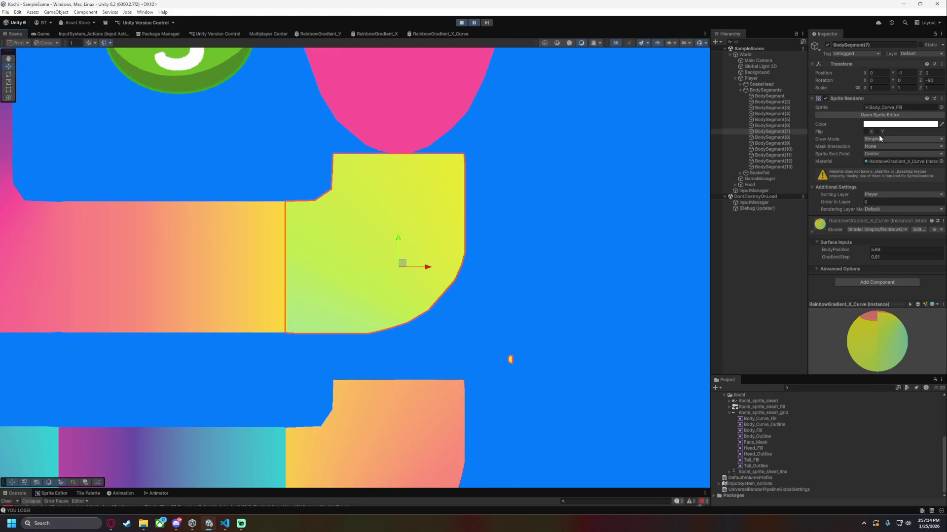
Try vertical and horizontal flips on the corner while lowering BodyPosition to 5.27.
left_click(877, 132)
left_click_drag(840, 251, 834, 250)
left_click(877, 131)
left_click(866, 132)
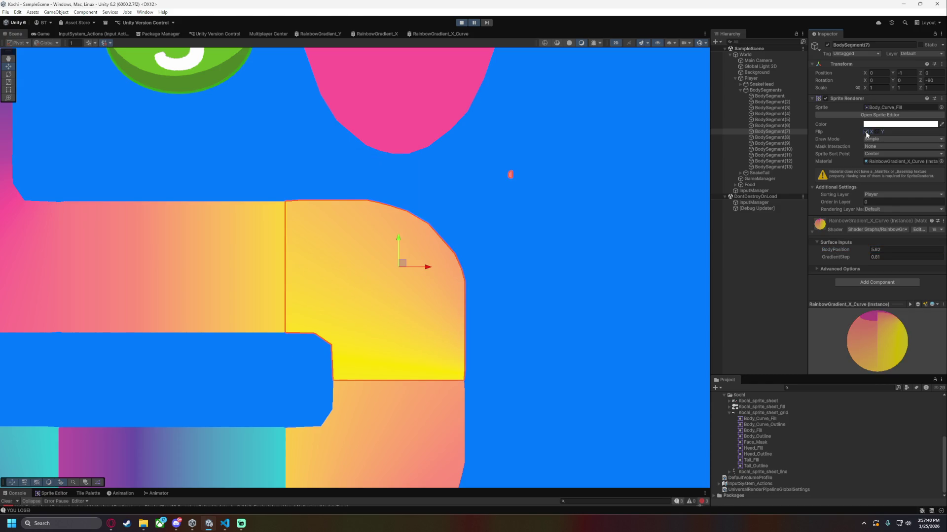
left_click(876, 132)
left_click_drag(833, 250, 830, 251)
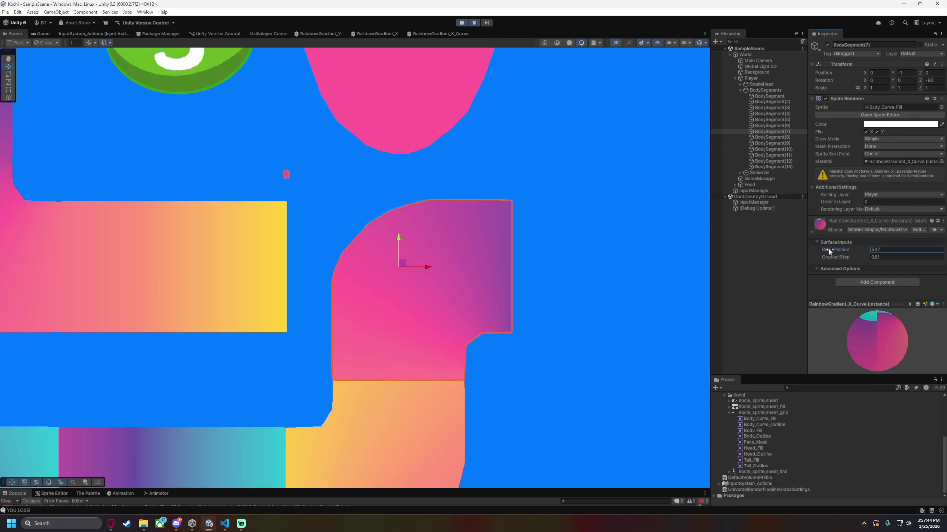
Compare flip orientations, keep only X flipped, set BodyPosition to 5.24 and pause play mode.
left_click(866, 132)
left_click(866, 132)
left_click(876, 132)
left_click(876, 132)
left_click(876, 132)
left_click(876, 133)
left_click(875, 131)
scroll(615, 202, "down", 2)
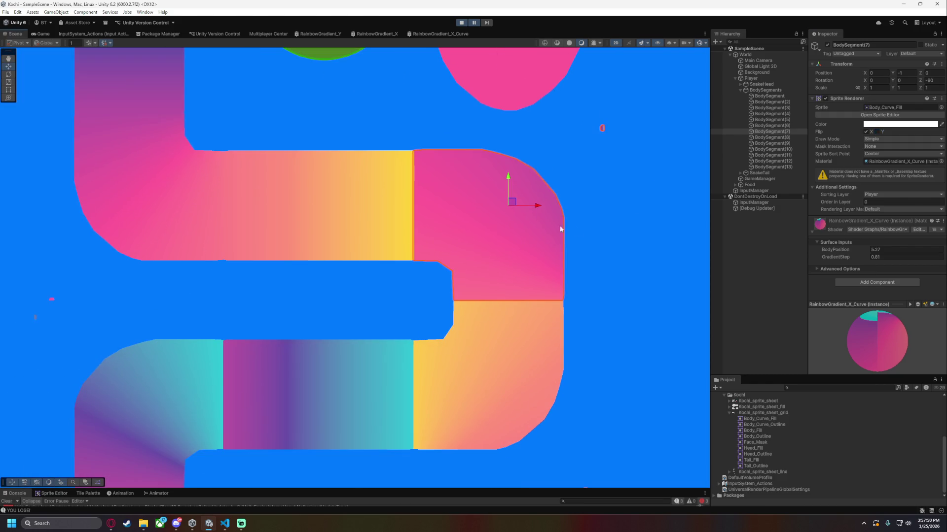
left_click_drag(828, 249, 836, 250)
left_click(473, 22)
In the RainbowGradient_X_Curve graph, add a Multiply node off Arctangent2's output.
left_click(438, 32)
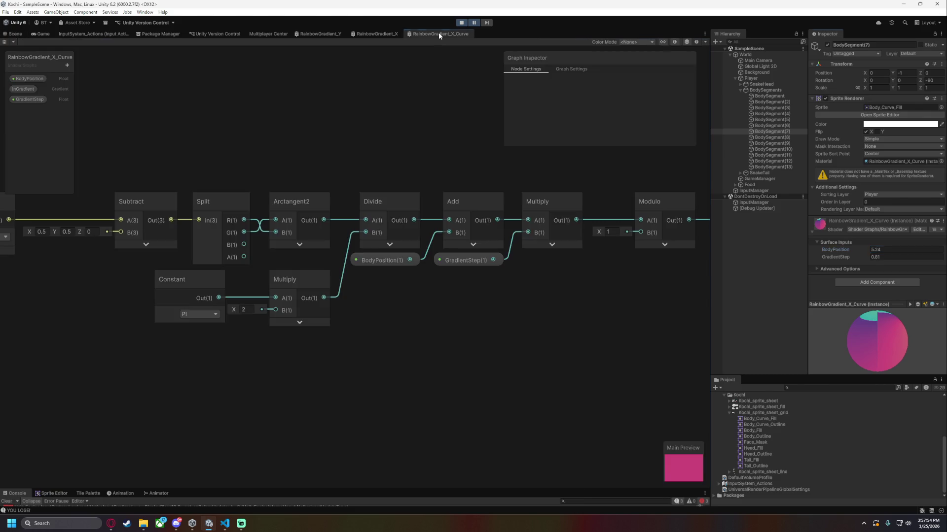
scroll(387, 134, "up", 3)
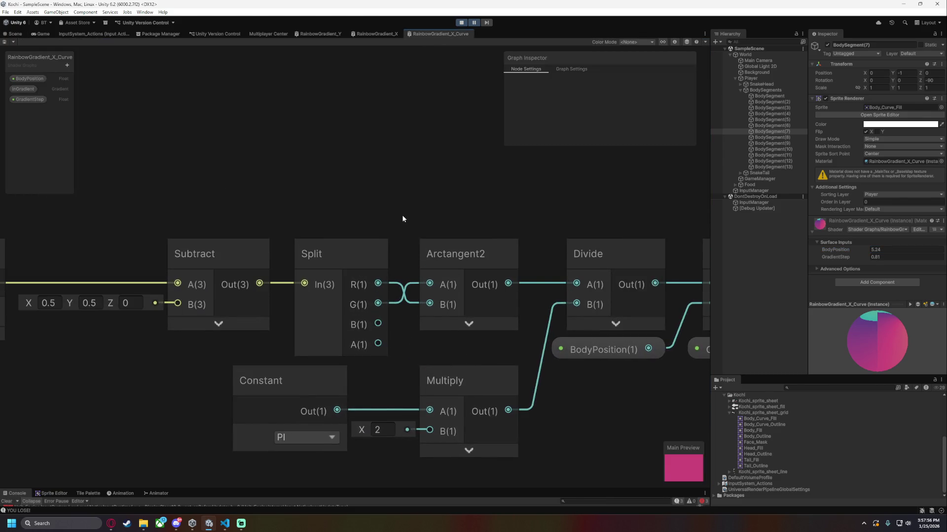
left_click_drag(402, 219, 266, 243)
scroll(339, 186, "down", 1)
left_click_drag(338, 186, 396, 223)
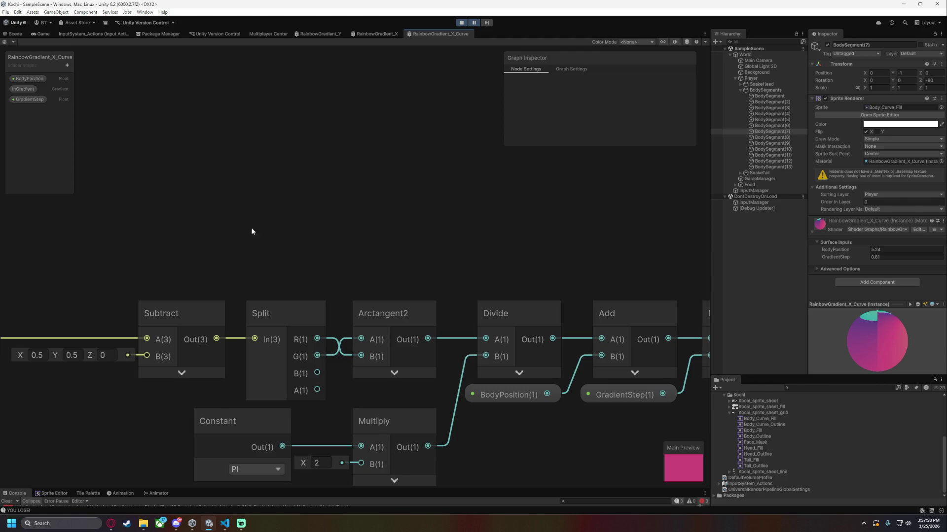
scroll(241, 230, "down", 1)
scroll(277, 188, "right", 5)
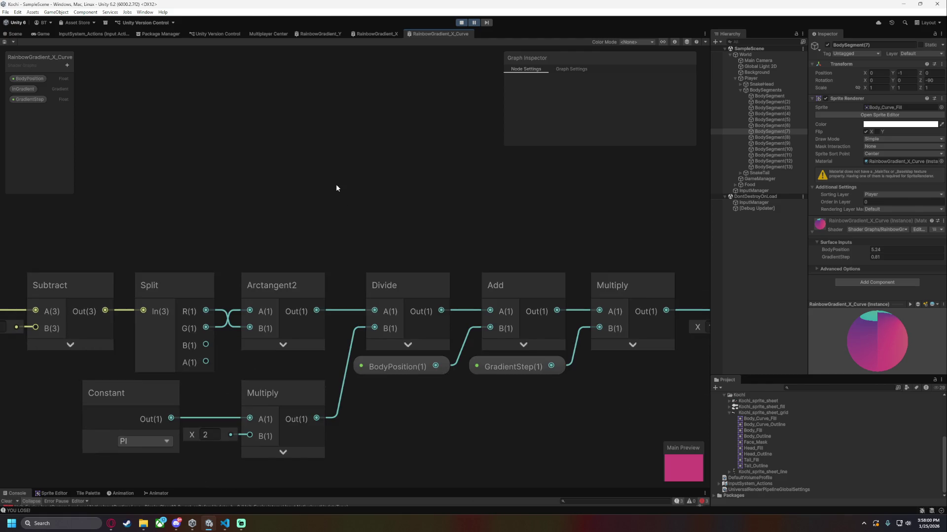
left_click_drag(348, 181, 442, 186)
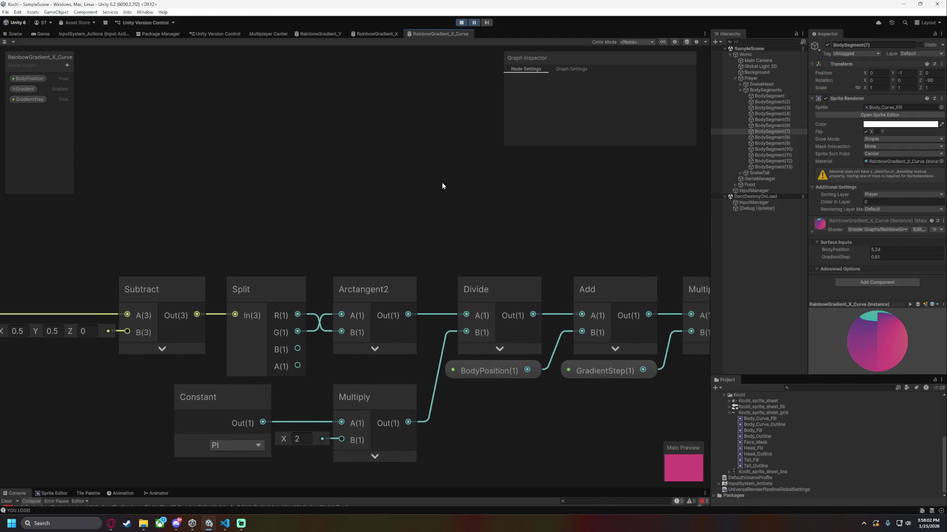
mouse_move(408, 315)
left_mouse_down()
mouse_move(410, 197)
mouse_move(424, 187)
left_mouse_up()
type("mu")
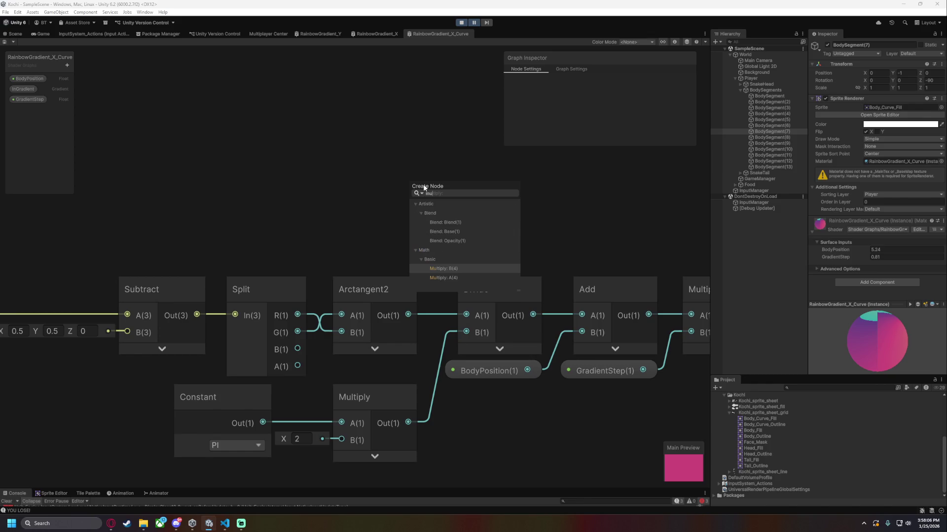
key("Down")
key("Return")
Set the Multiply's constant input to 1, wire it into Divide's A input, and save.
left_click(364, 183)
type("1")
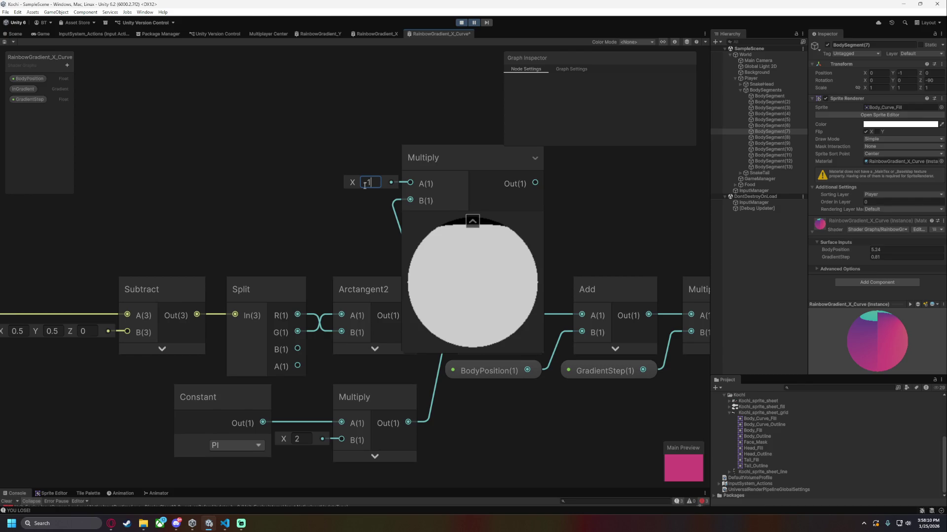
left_click(499, 213)
left_click(472, 221)
left_click_drag(476, 185, 468, 314)
key("ctrl+s")
Test the shader by scrubbing BodyPosition in the Scene, then delete the trial Multiply node.
left_click(15, 34)
left_click_drag(836, 247, 840, 249)
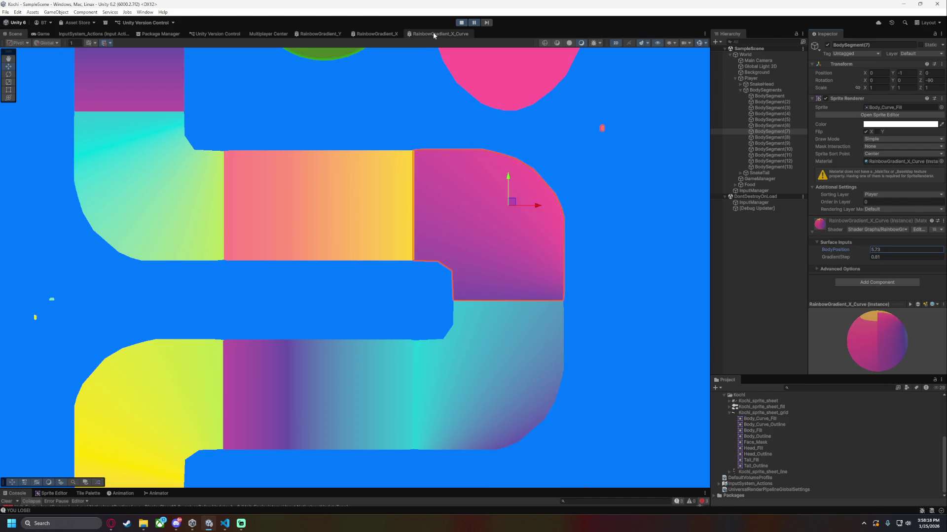
left_click(433, 32)
key("Delete")
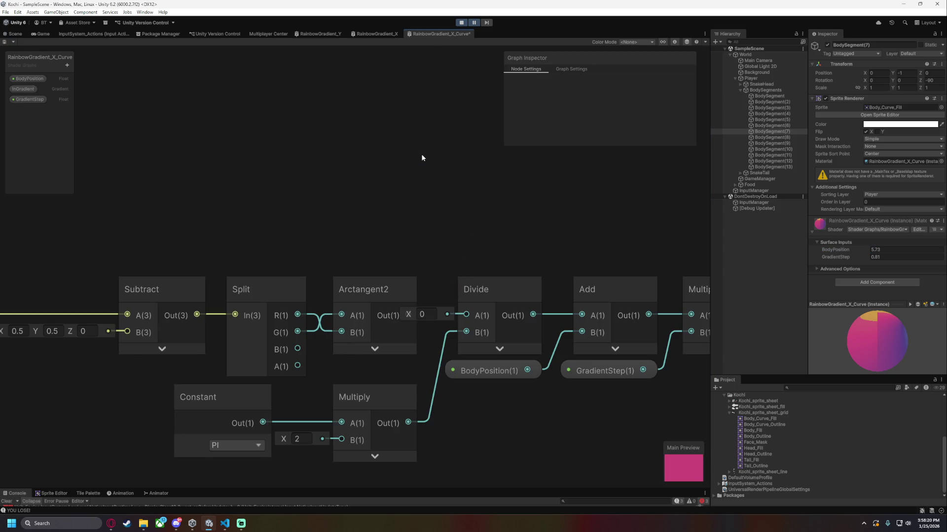
Reconnect Divide's A input, save, and shift the Position-to-Arctangent2 chain left.
left_click_drag(466, 314, 408, 315)
key("ctrl+s")
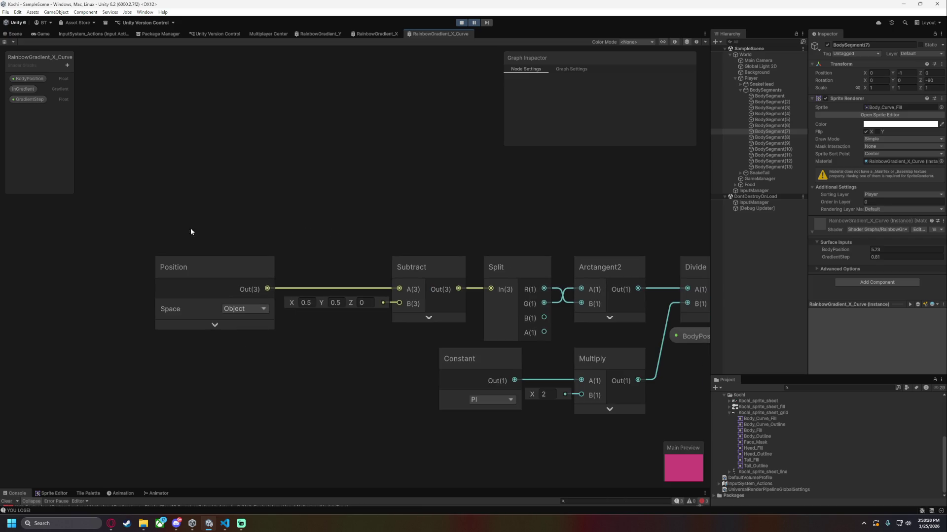
left_click_drag(588, 327, 588, 327)
left_click_drag(582, 269, 326, 269)
left_click(373, 229)
scroll(326, 241, "up", 3)
Duplicate Arctangent2 and feed the copy's A and B from Split R and G.
left_click(408, 291)
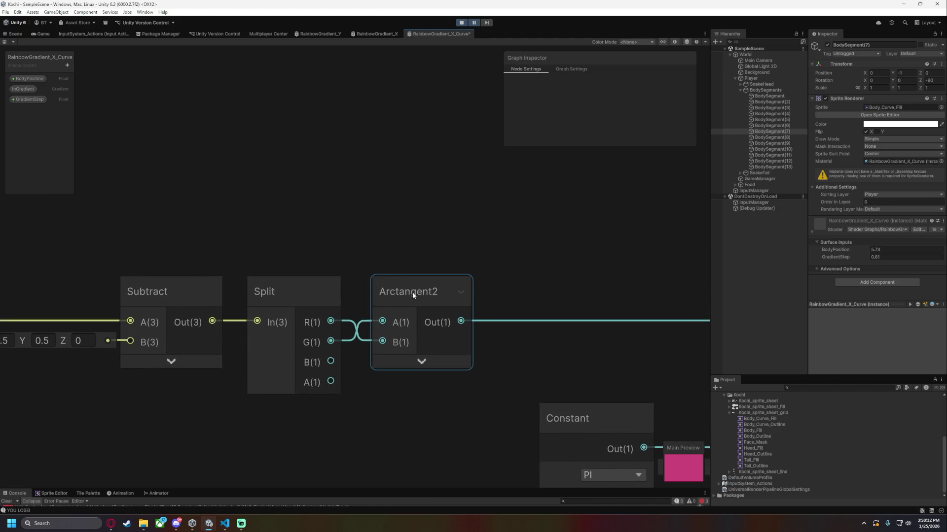
key("ctrl+d")
mouse_move(453, 220)
left_mouse_down()
mouse_move(425, 192)
mouse_move(404, 192)
left_mouse_up()
left_click(357, 224)
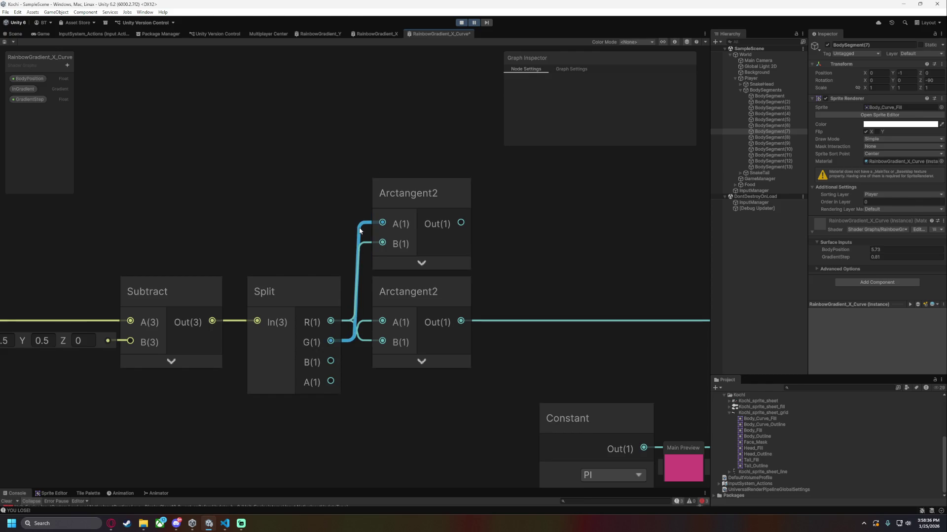
key("Delete")
left_click(360, 253)
key("Delete")
left_click_drag(330, 321, 382, 222)
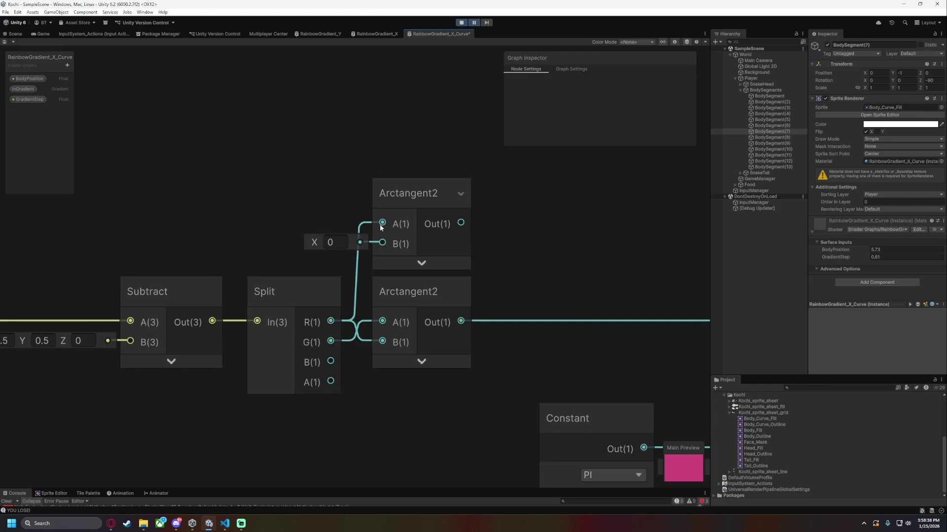
left_click_drag(335, 344, 382, 242)
Add a doubling Multiply node after each Arctangent2 output.
left_click_drag(543, 247, 406, 245)
left_click(329, 223)
left_click_drag(324, 221, 388, 213)
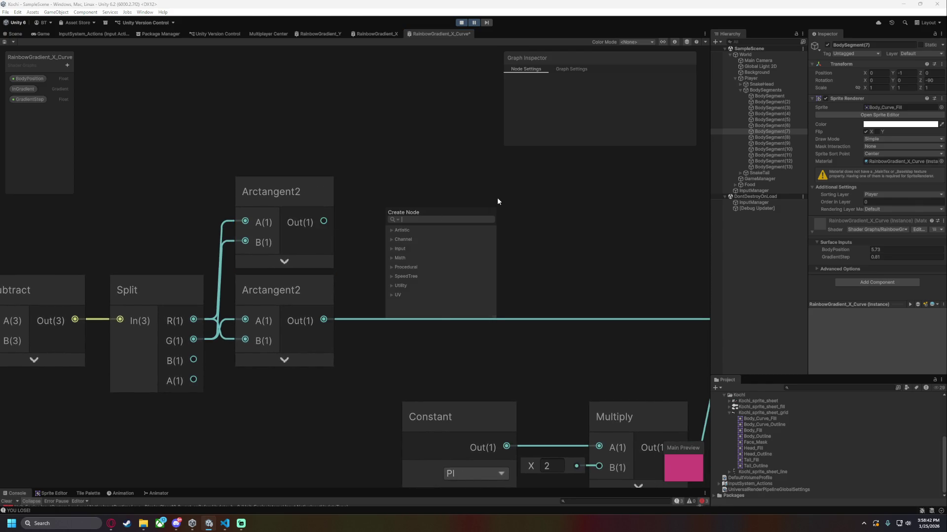
type("mu")
key("Down")
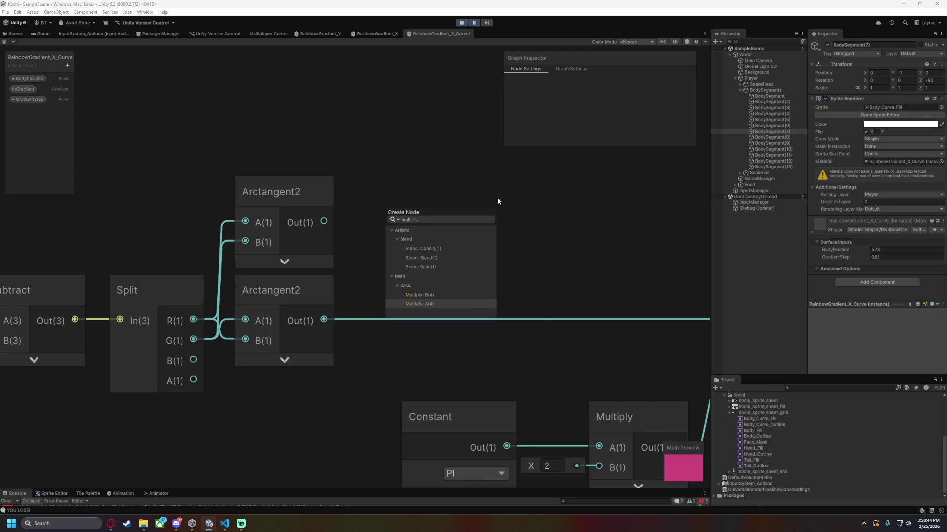
key("Return")
left_click(467, 274)
left_click_drag(443, 186, 486, 192)
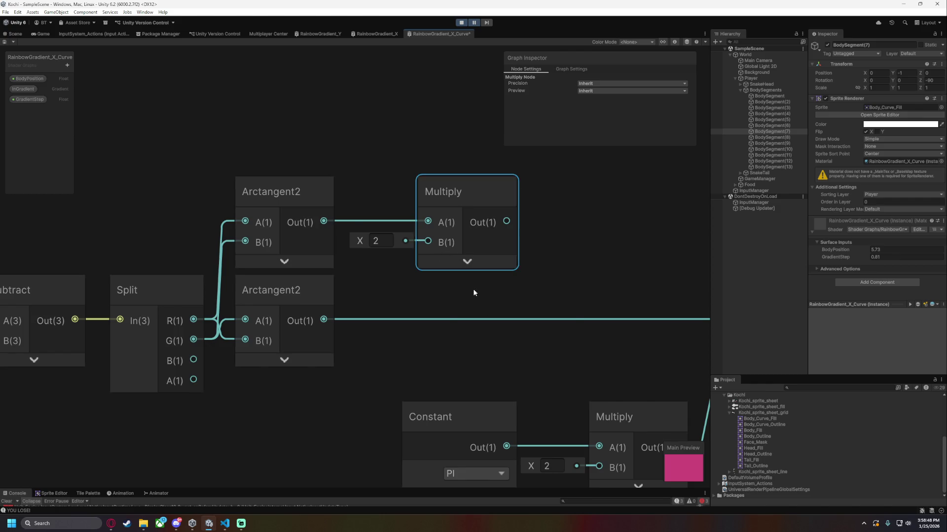
key("ctrl+d")
mouse_move(508, 312)
left_mouse_down()
mouse_move(440, 306)
mouse_move(444, 290)
left_mouse_up()
left_click_drag(324, 320, 428, 320)
Add an Add node before Divide that sums the upper and lower Multiply outputs.
left_click_drag(584, 282, 418, 254)
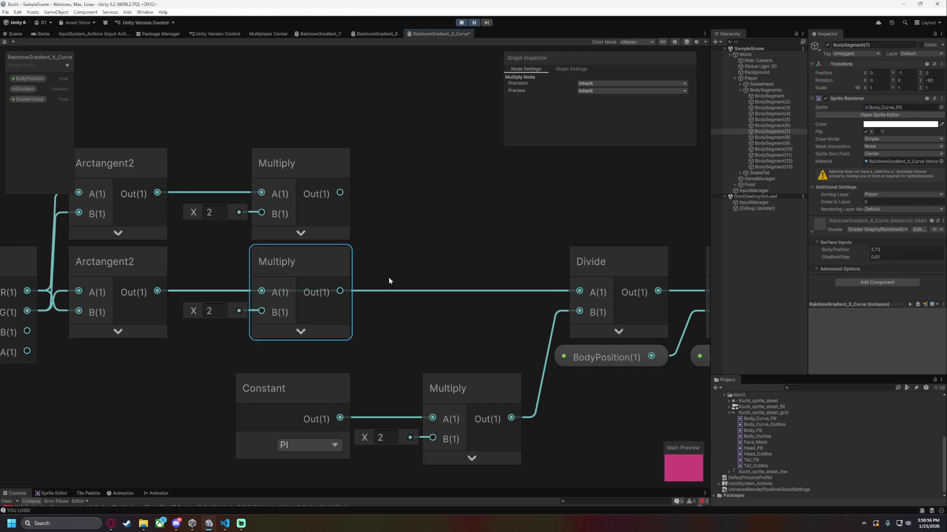
mouse_move(399, 235)
left_mouse_down()
mouse_move(612, 238)
mouse_move(412, 224)
left_mouse_up()
left_click(422, 194)
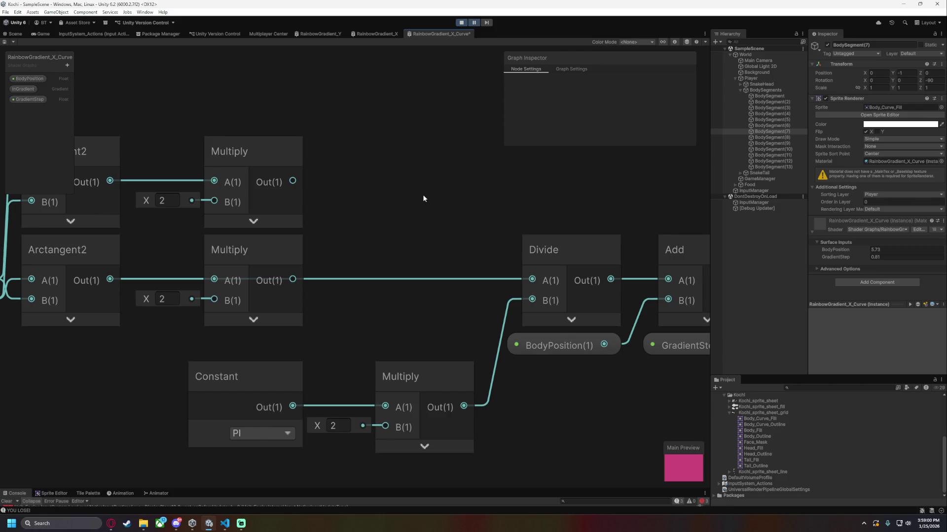
key("space")
type("add")
left_click(465, 170)
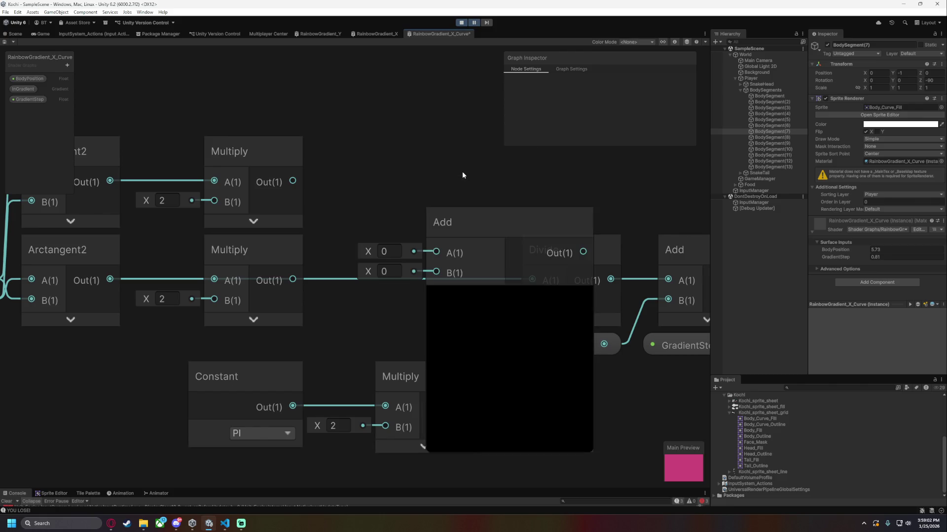
left_click(506, 294)
mouse_move(460, 219)
left_mouse_down()
mouse_move(401, 238)
mouse_move(410, 243)
left_mouse_up()
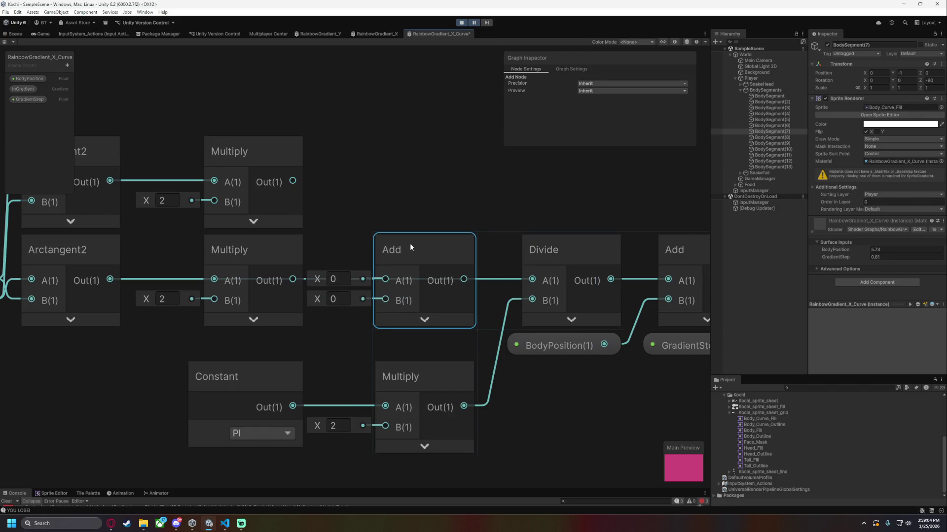
left_click_drag(293, 280, 385, 300)
left_click_drag(293, 180, 385, 280)
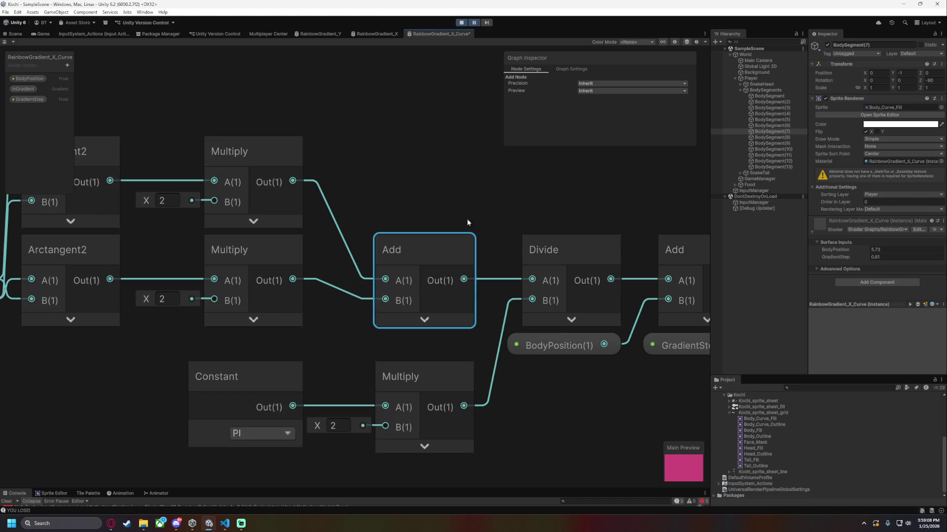
scroll(548, 207, "down", 5)
scroll(395, 181, "up", 3)
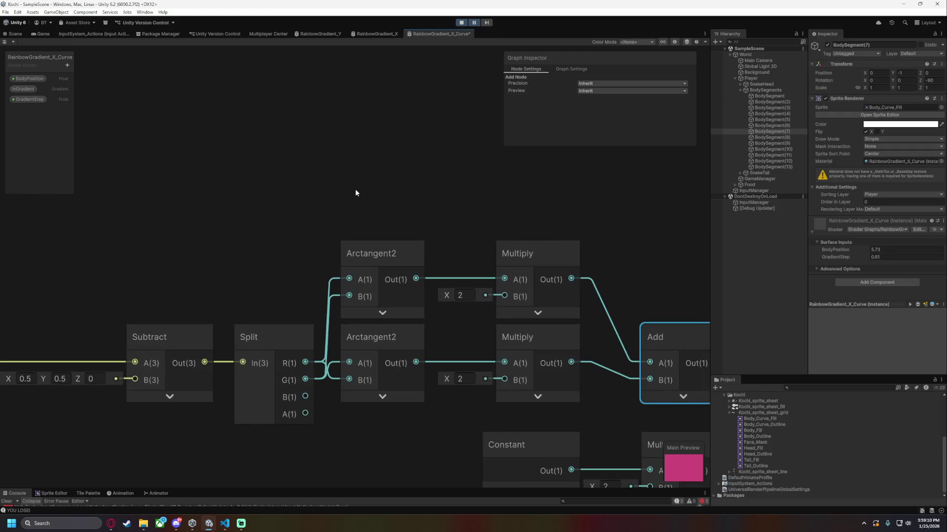
Create a Boolean property named Flipped on the Blackboard, deleting the stray Flip Float property.
left_click(333, 183)
left_click(67, 65)
left_click(74, 79)
type("Flip")
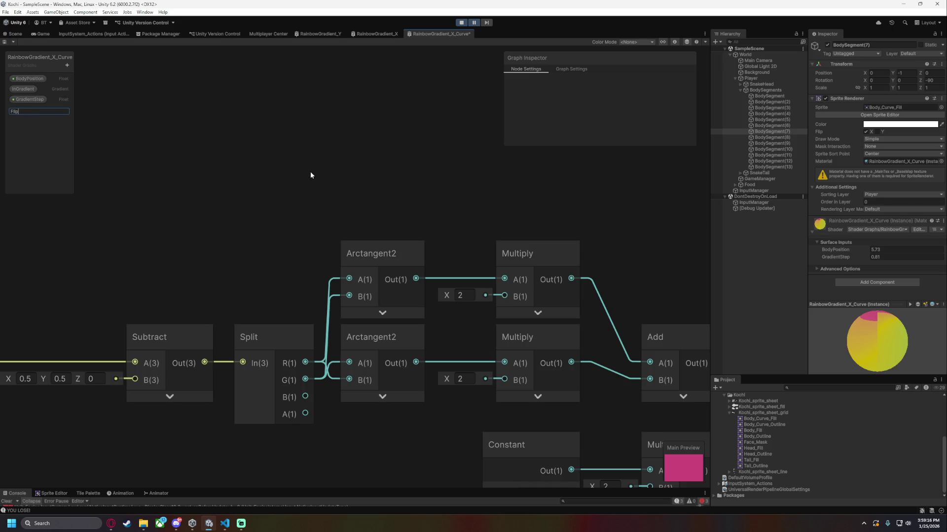
key("Return")
left_click(68, 65)
left_click(105, 120)
type("Flipped")
left_click(19, 110)
right_click(25, 109)
left_click(45, 122)
Place Flipped on the graph, wire it into the upper Multiply's B, and add a Not node.
mouse_move(25, 111)
left_mouse_down()
mouse_move(388, 192)
mouse_move(388, 227)
mouse_move(505, 297)
left_mouse_up()
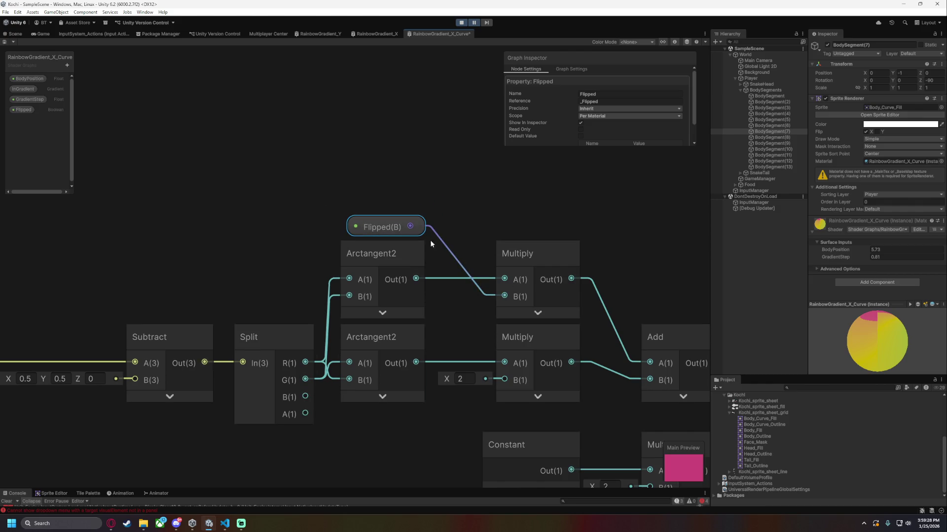
left_click_drag(411, 226, 462, 310)
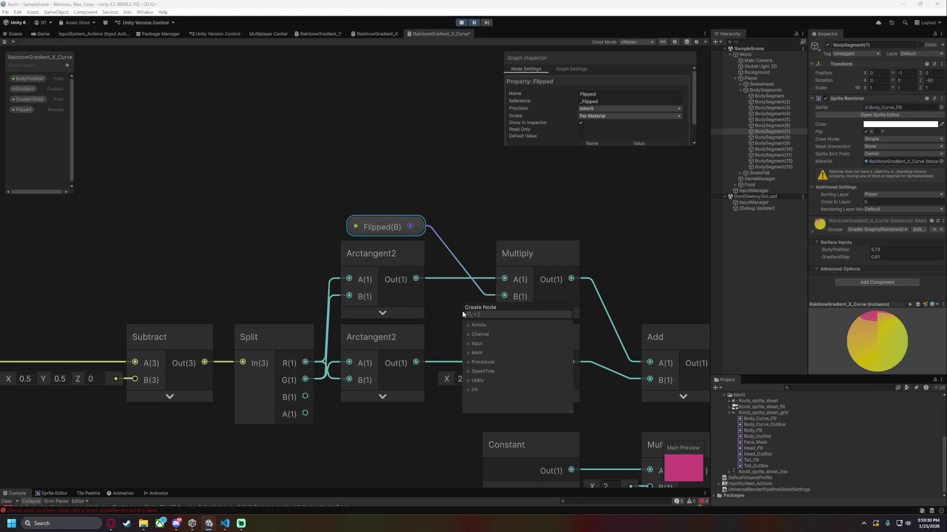
type("not")
left_click(498, 348)
Arrange Flipped beside the Not node and feed Not into the lower Multiply's B.
mouse_move(473, 303)
left_mouse_down()
mouse_move(466, 193)
mouse_move(468, 203)
left_mouse_up()
left_click_drag(371, 226, 337, 162)
left_click_drag(458, 208, 359, 206)
mouse_move(345, 167)
left_mouse_down()
mouse_move(260, 143)
mouse_move(262, 241)
mouse_move(276, 241)
left_mouse_up()
left_click_drag(363, 199, 363, 152)
mouse_move(285, 248)
left_mouse_down()
mouse_move(324, 232)
mouse_move(372, 232)
left_mouse_up()
mouse_move(375, 154)
left_mouse_down()
mouse_move(483, 152)
mouse_move(466, 298)
mouse_move(400, 428)
mouse_move(366, 423)
mouse_move(437, 159)
mouse_move(373, 162)
mouse_move(373, 169)
left_mouse_up()
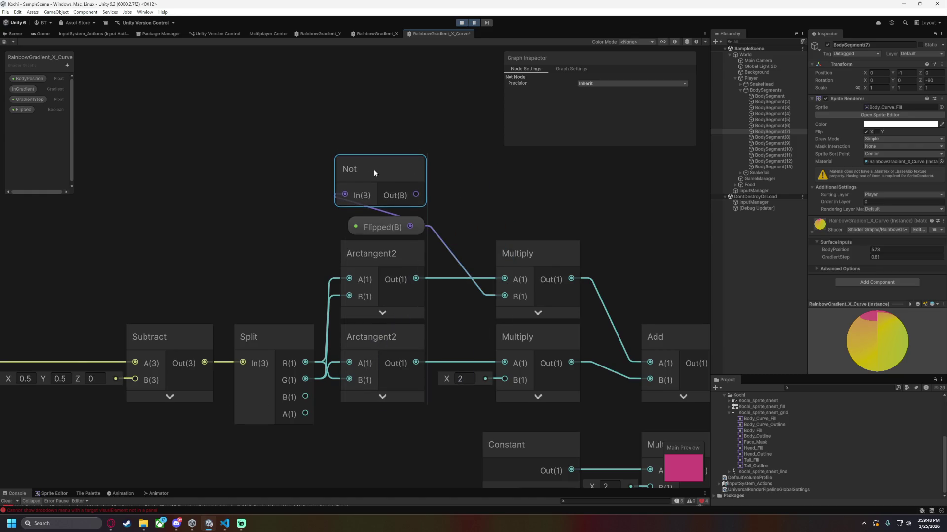
left_click_drag(414, 196, 504, 380)
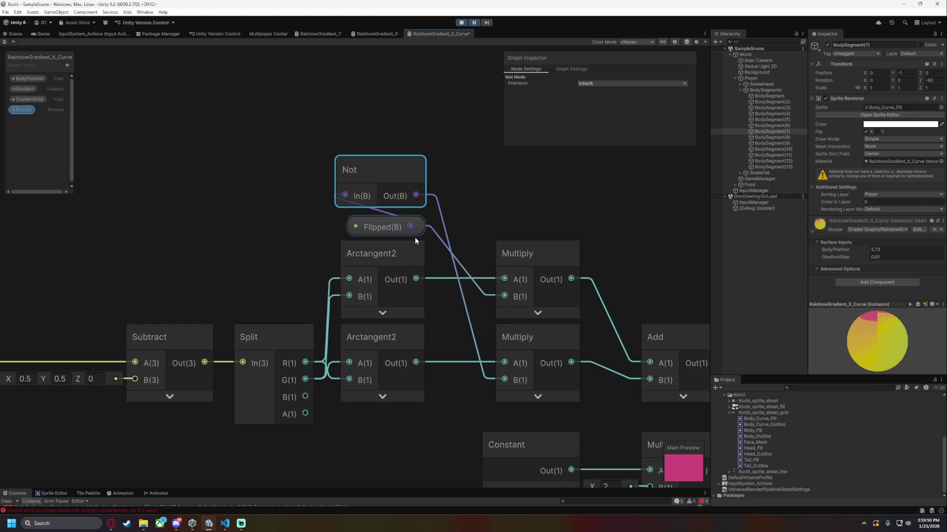
Stack Flipped just above the Not node and save the shader graph.
left_click_drag(389, 227, 382, 126)
left_click_drag(384, 166, 387, 205)
mouse_move(385, 131)
left_mouse_down()
mouse_move(407, 158)
mouse_move(398, 178)
left_mouse_up()
left_click(507, 216)
mouse_move(619, 241)
left_mouse_down()
mouse_move(462, 182)
mouse_move(365, 184)
left_mouse_up()
key("ctrl+s")
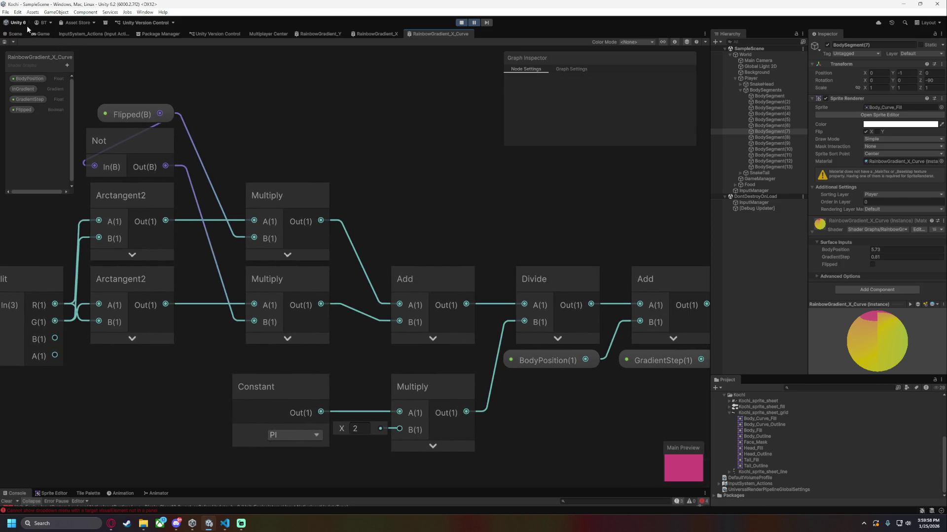
In PlayerBodyMove.cs, duplicate the curved material's SetFloat line.
left_click(227, 525)
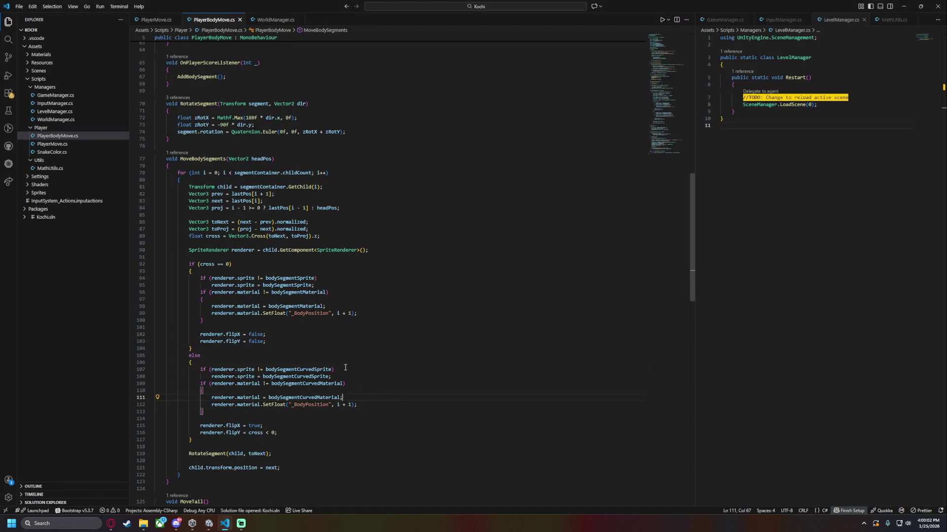
scroll(333, 356, "down", 3)
left_click(291, 379)
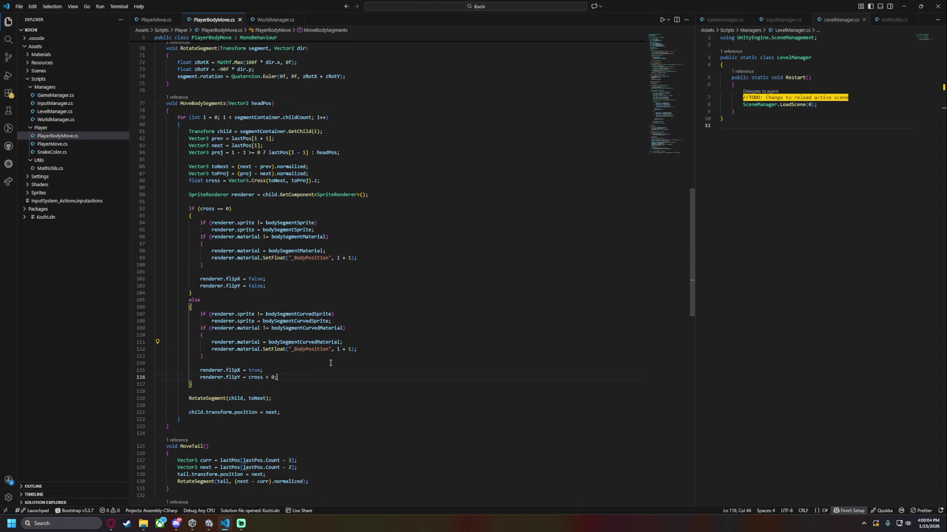
left_click(362, 349)
key("ctrl+c")
key("ctrl+v")
type("SetBoo")
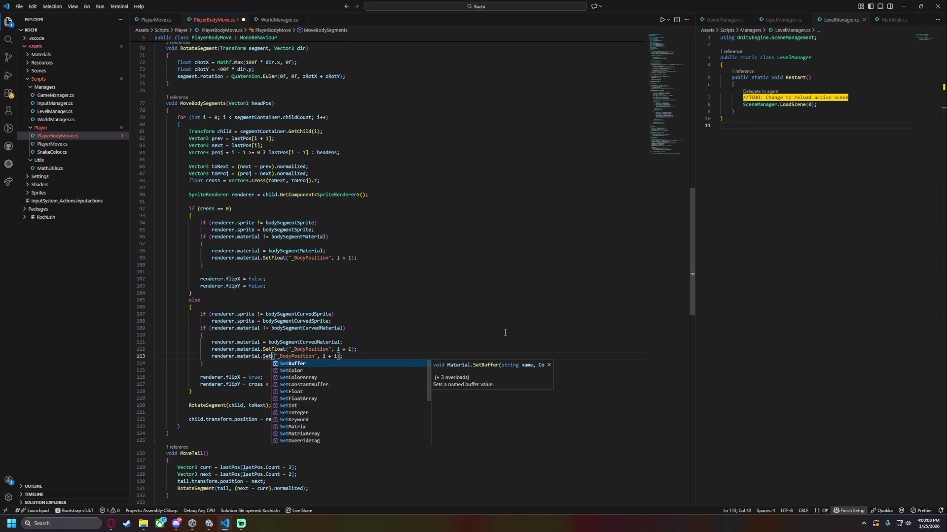
key("BackSpace")
key("BackSpace")
key("BackSpace")
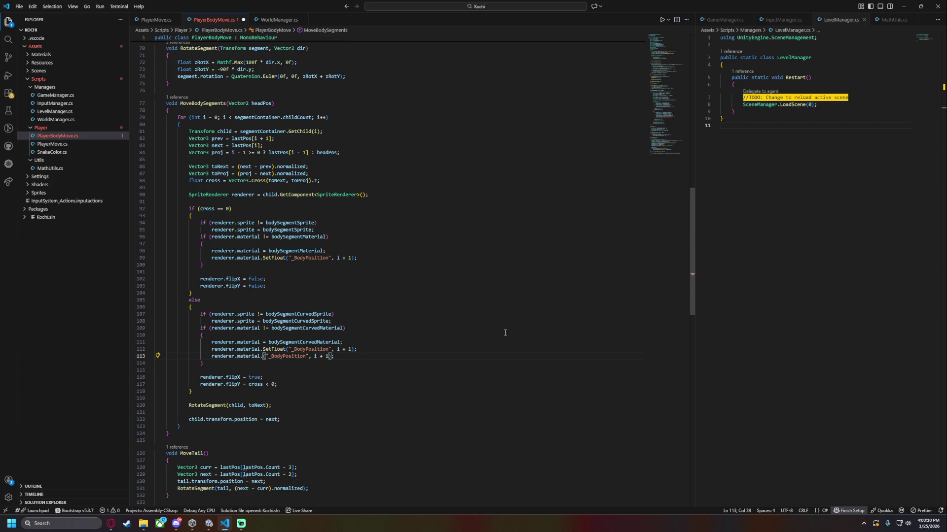
key("Down")
key("Down")
key("Down")
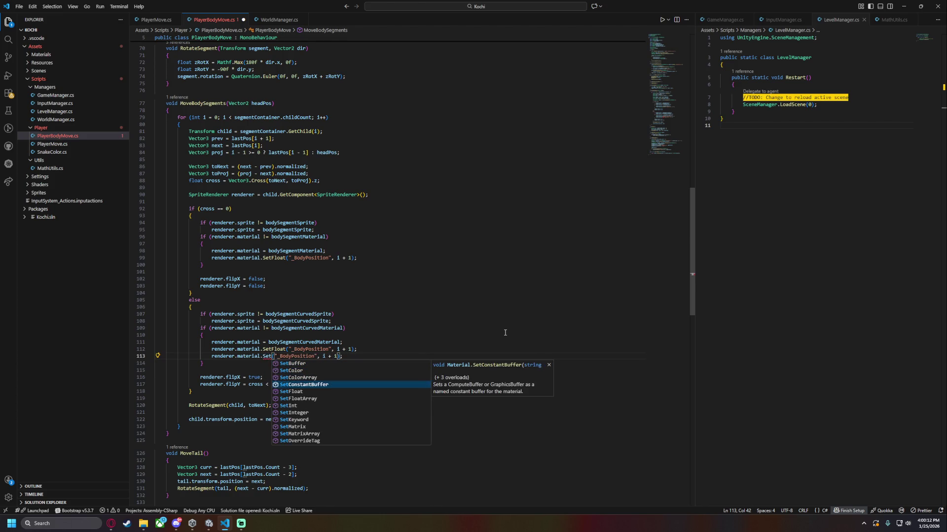
key("Down")
key("Down")
key("Down")
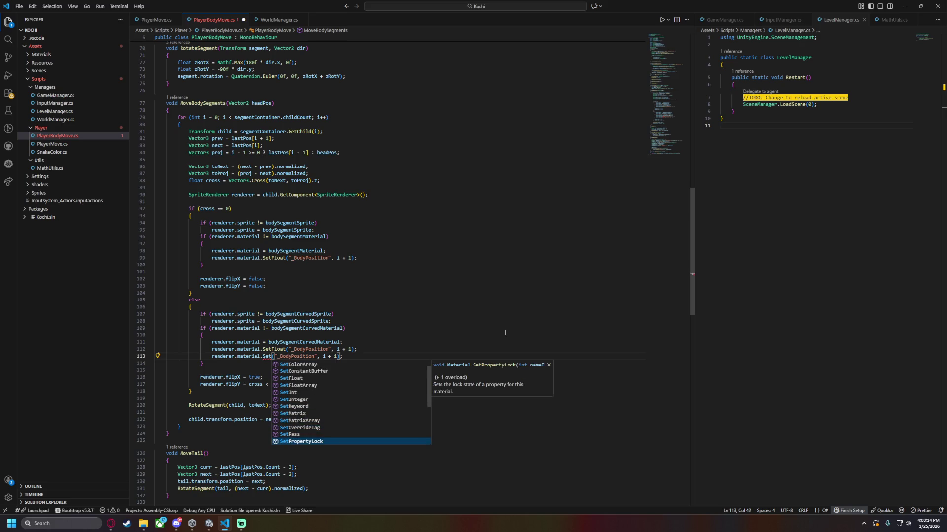
key("Up")
key("Up")
key("Up")
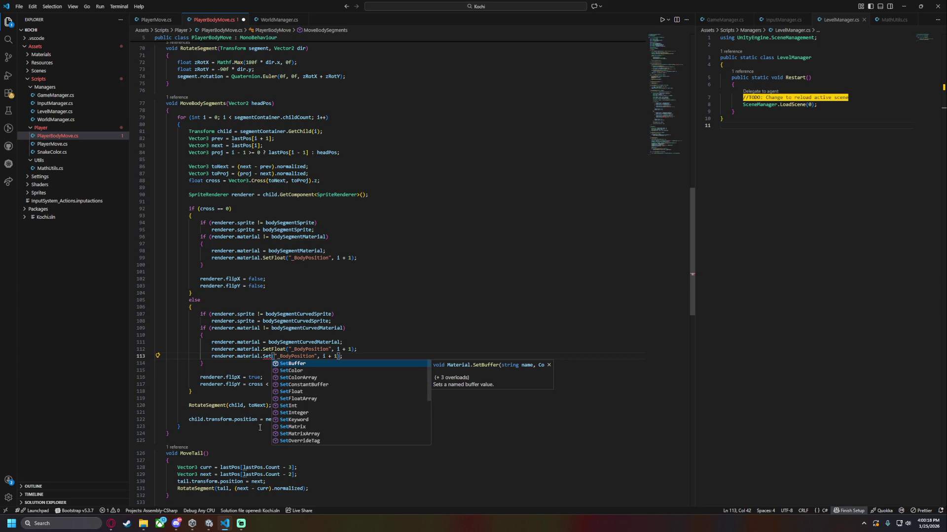
left_click(291, 392)
Change the new line's property name to "_Flipped".
left_click(305, 360)
double_click(305, 356)
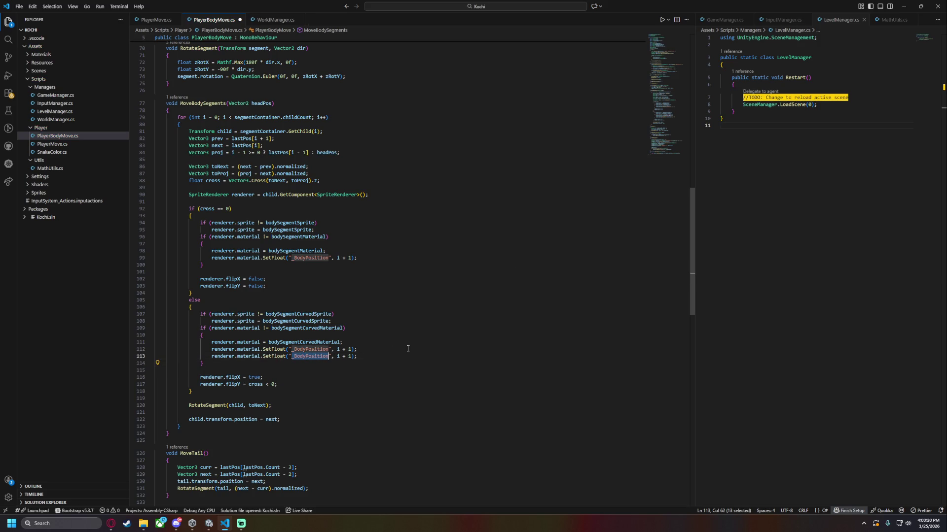
type("_Flipped\"")
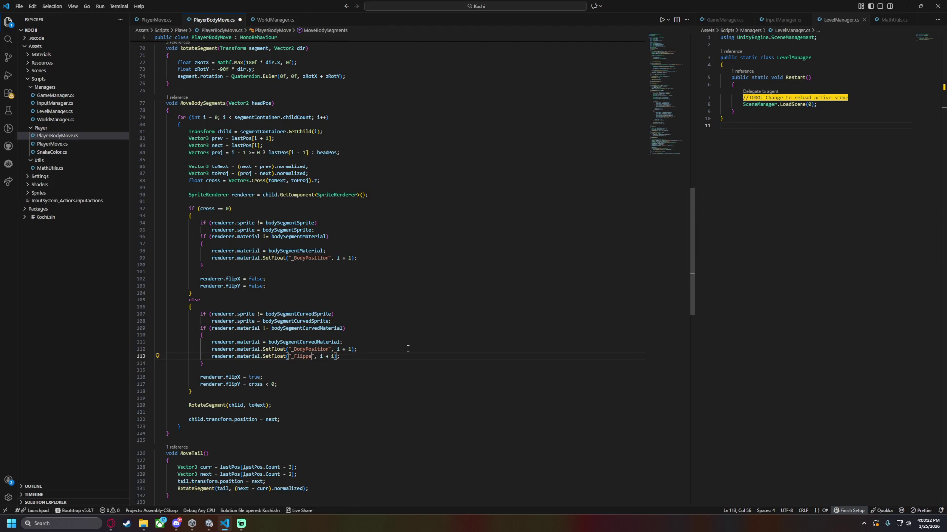
key("Right")
key("Right")
key("shift+Right")
key("shift+Right")
key("shift+Right")
Set the _Flipped value to cross < 0 ? 1f : 0f, then return to Unity.
left_click(262, 385)
double_click(262, 384)
left_click(272, 384, "shift")
key("ctrl+c")
left_click_drag(340, 356, 322, 356)
key("ctrl+v")
type("? ")
type(" : ")
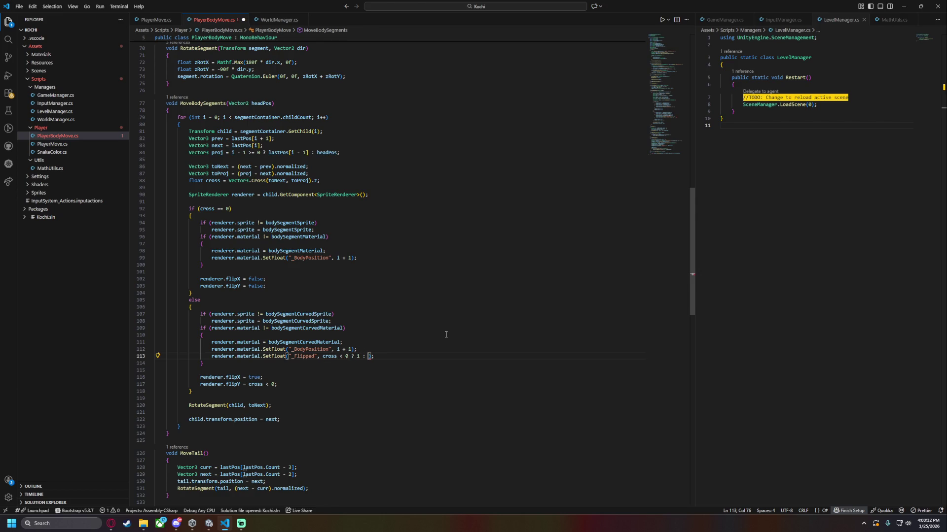
type("0ff")
left_click(443, 340)
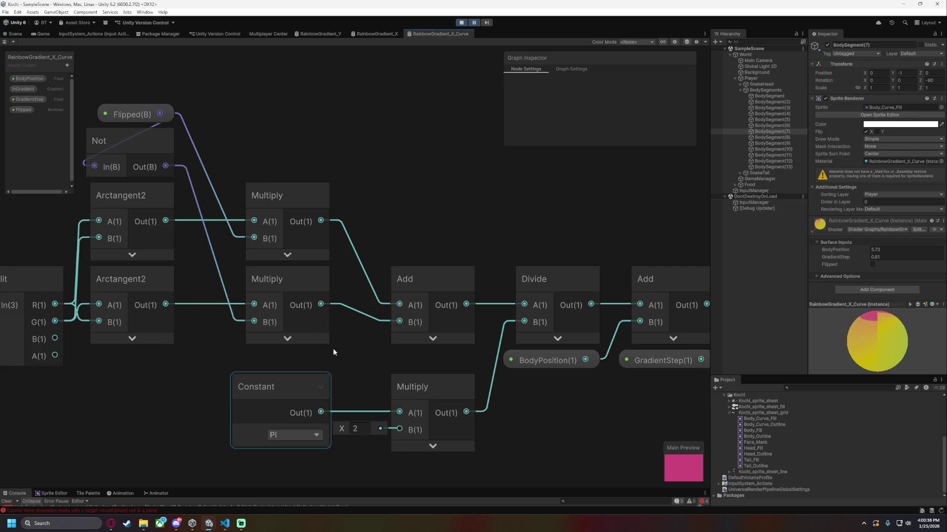
left_click(209, 523)
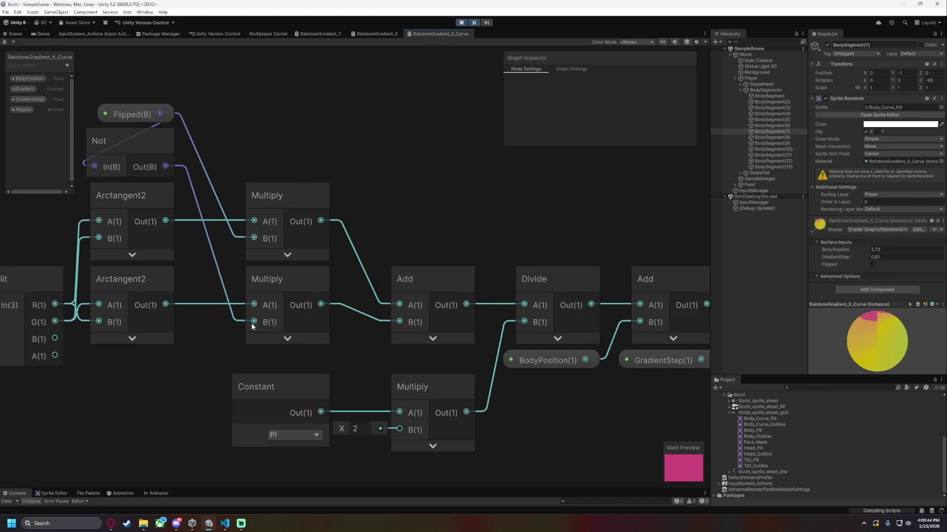
Delete the Boolean Flipped node and the Not node from the graph, then pick the Flipped property.
scroll(333, 190, "up", 5)
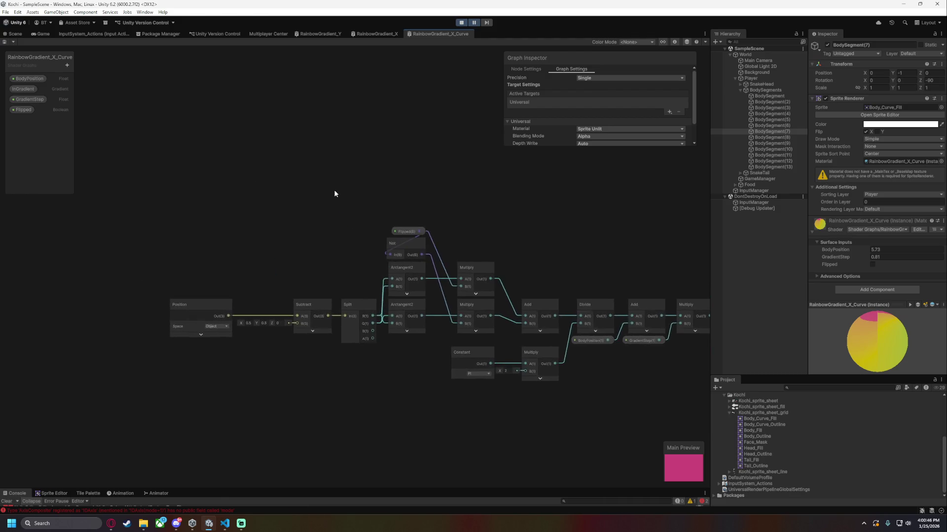
left_click(465, 265)
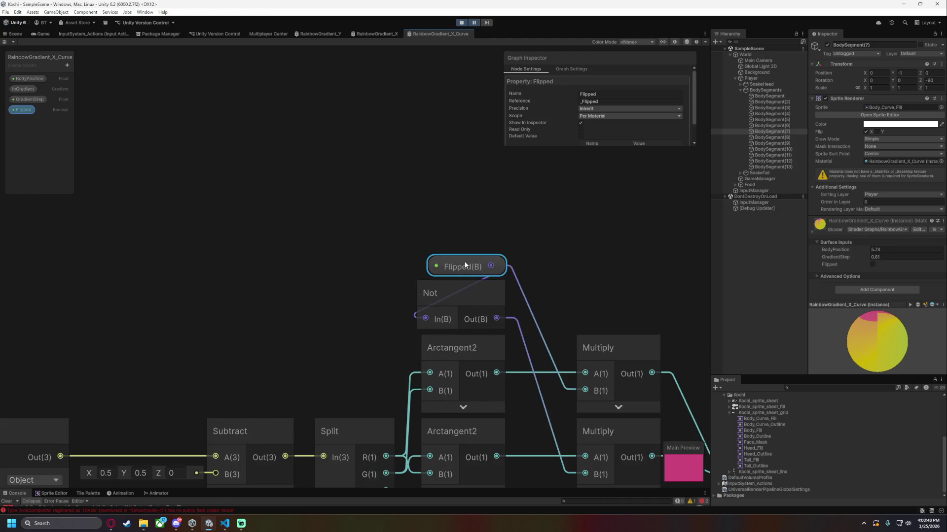
key("Delete")
left_click(446, 293)
key("Delete")
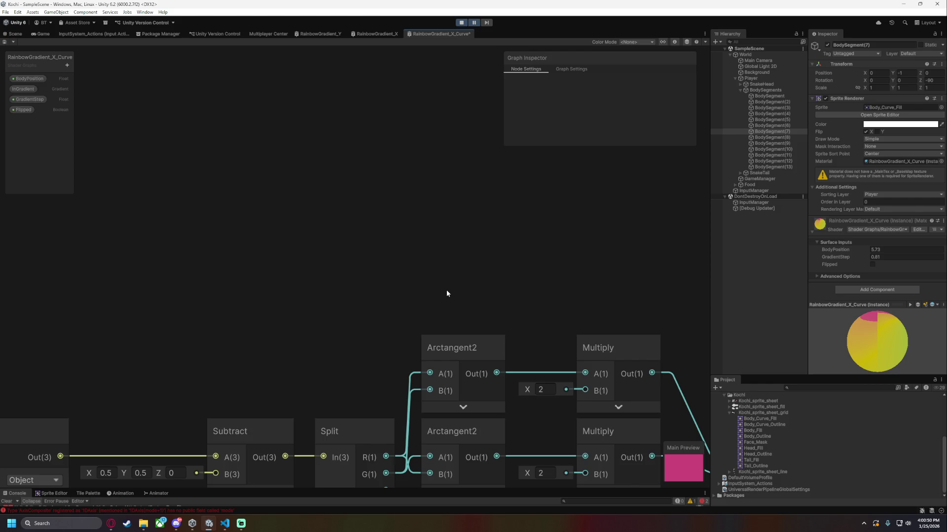
left_click(20, 111)
Replace the Boolean Flipped property with a new Float property named Flipped.
right_click(20, 111)
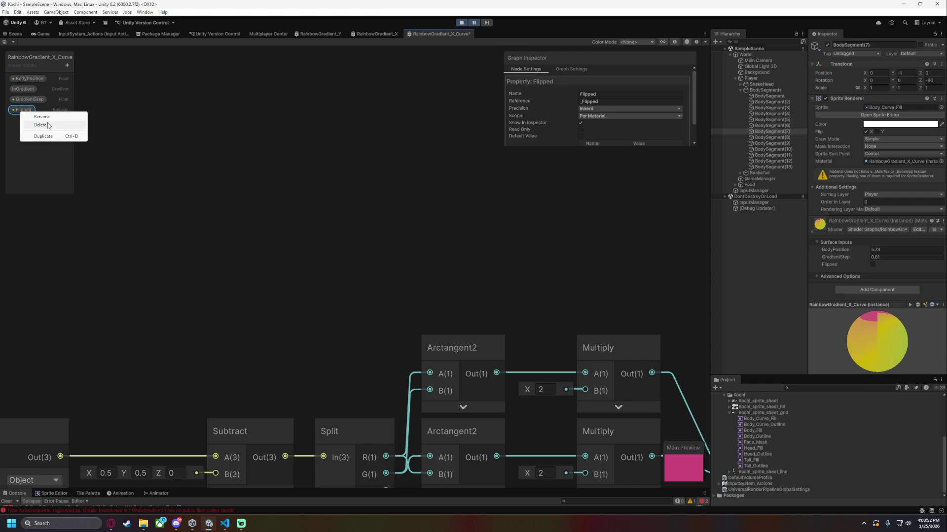
left_click(49, 126)
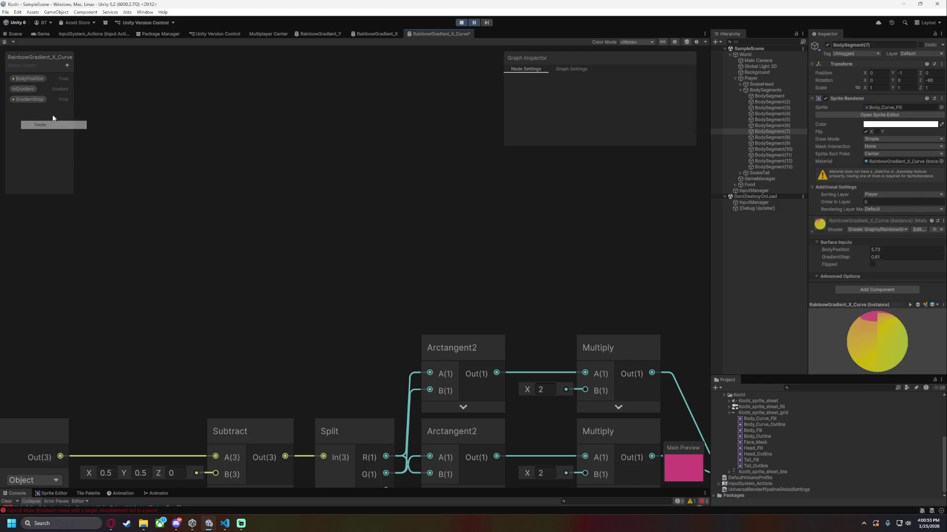
left_click(68, 65)
left_click(86, 82)
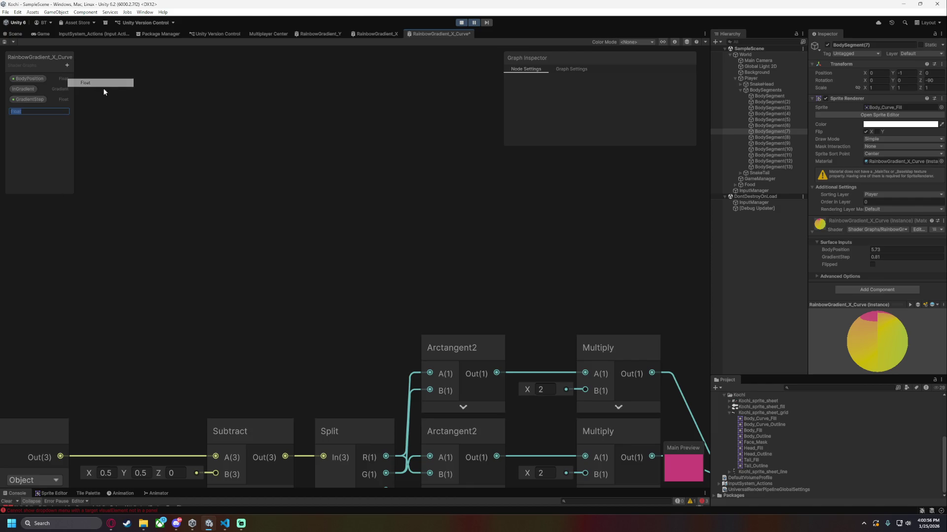
type("pped")
key("Return")
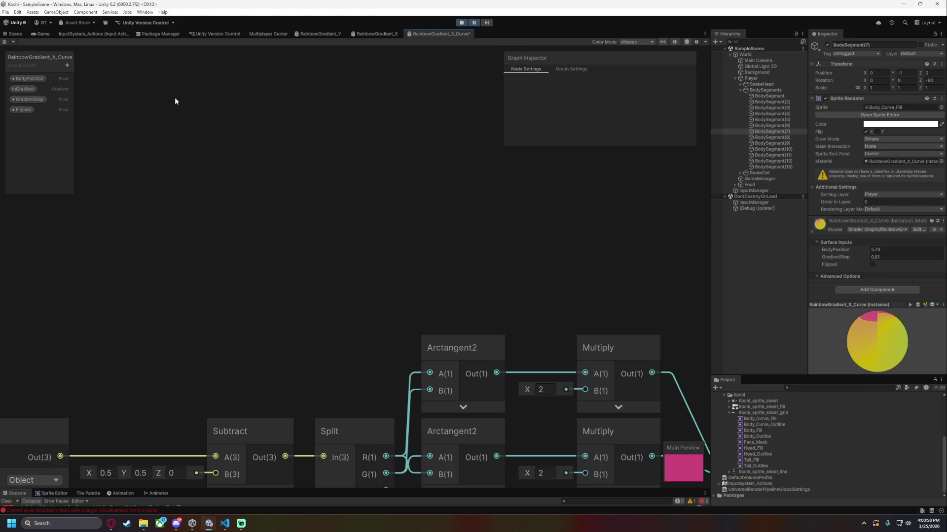
Place Flipped on the canvas feeding a new Multiply node with B of -1, and arrange both nodes.
left_click_drag(22, 109, 334, 244)
key("space")
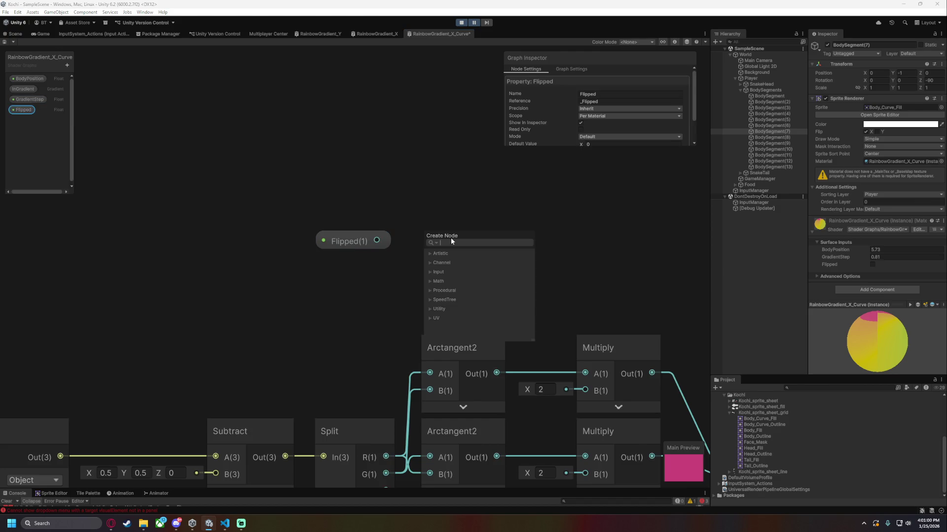
type("mul")
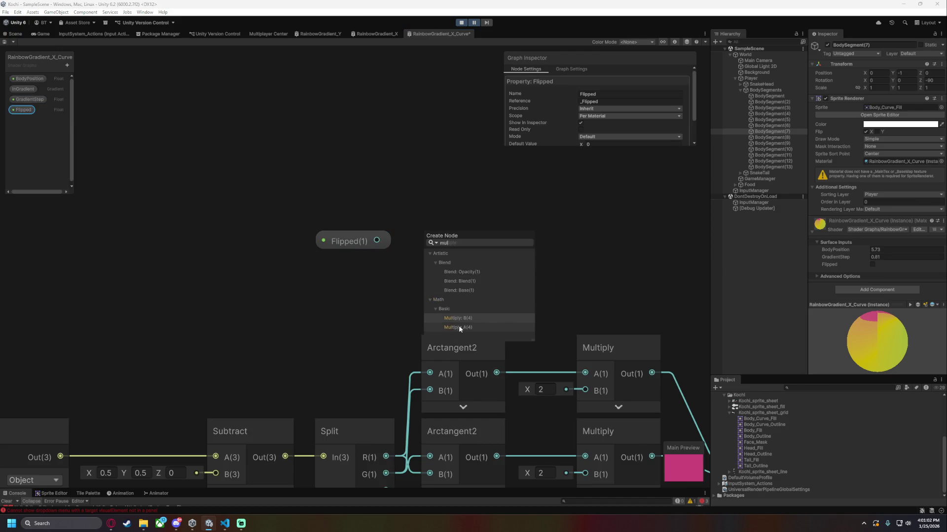
left_click(458, 327)
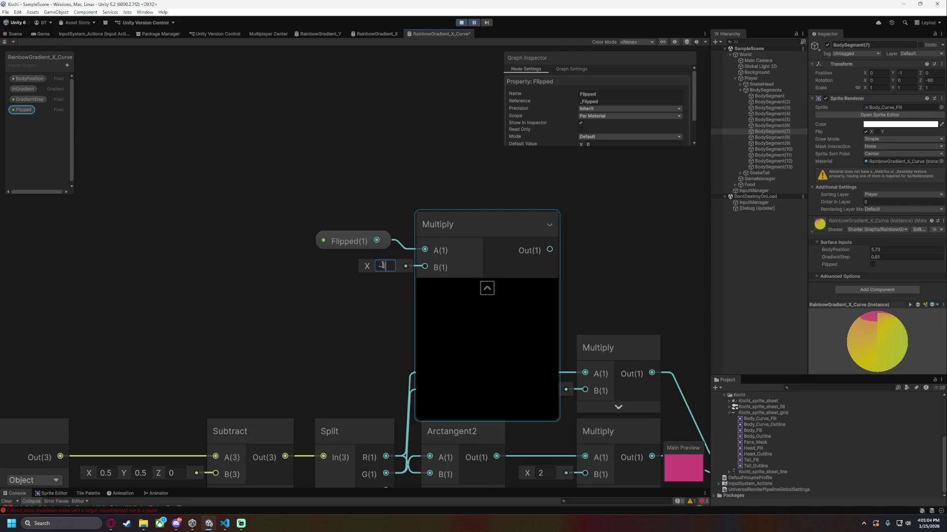
left_click_drag(472, 231, 476, 270)
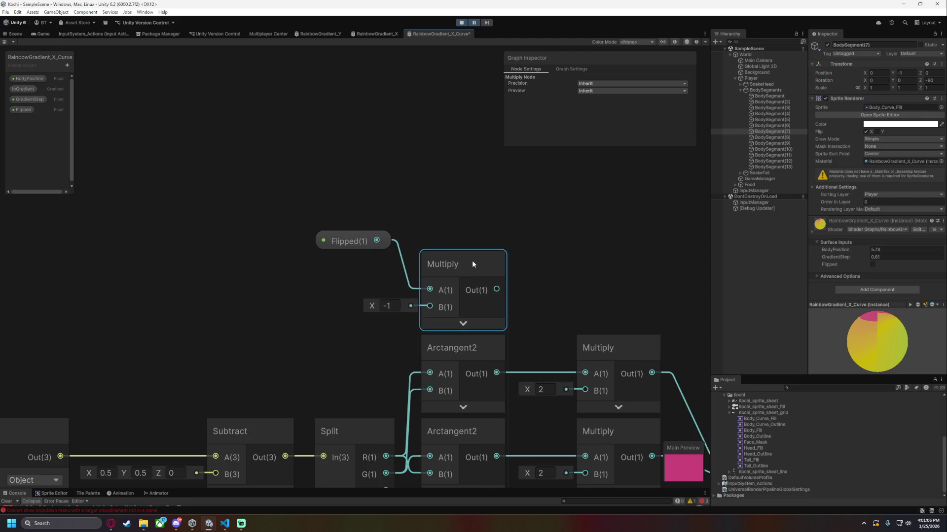
mouse_move(347, 245)
left_mouse_down()
mouse_move(355, 227)
mouse_move(366, 238)
mouse_move(347, 236)
left_mouse_up()
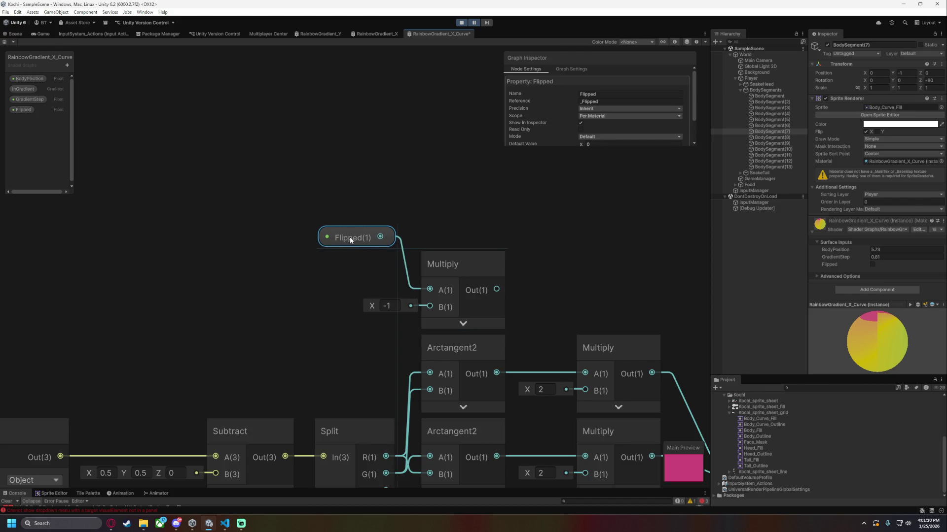
Wire Flipped × -1 into the lower Multiply's B and Flipped into the upper Multiply's B.
left_click_drag(497, 290, 582, 468)
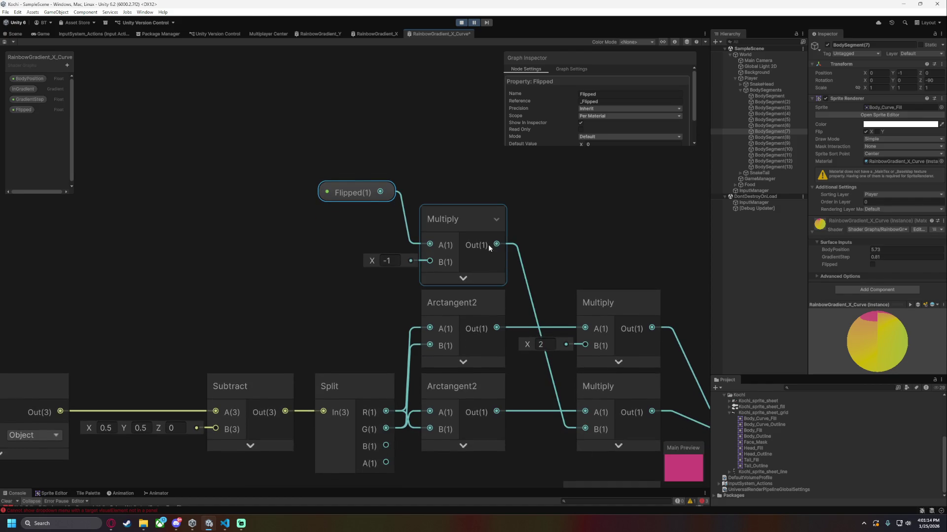
mouse_move(380, 192)
left_mouse_down()
mouse_move(584, 328)
mouse_move(585, 345)
left_mouse_up()
left_click_drag(625, 254, 413, 205)
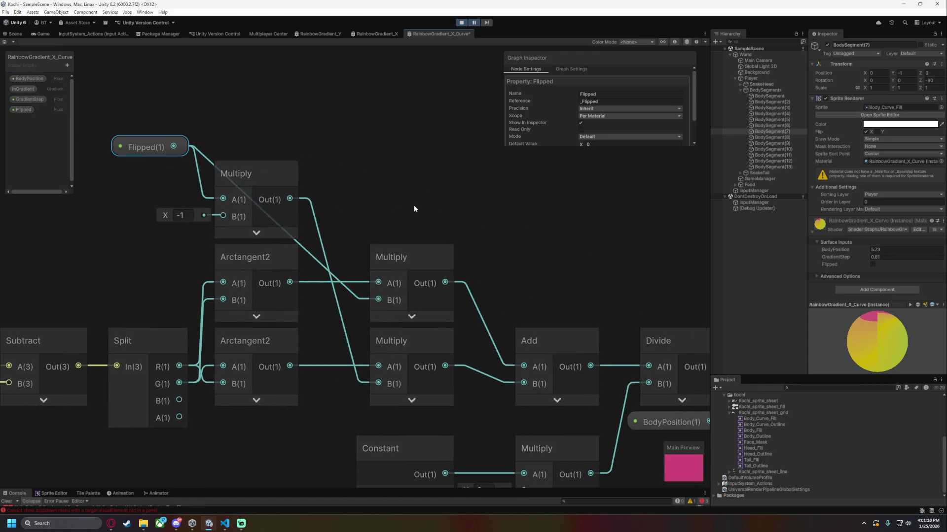
left_click(443, 203)
Save the shader graph and go back to the Scene view.
key("ctrl+s")
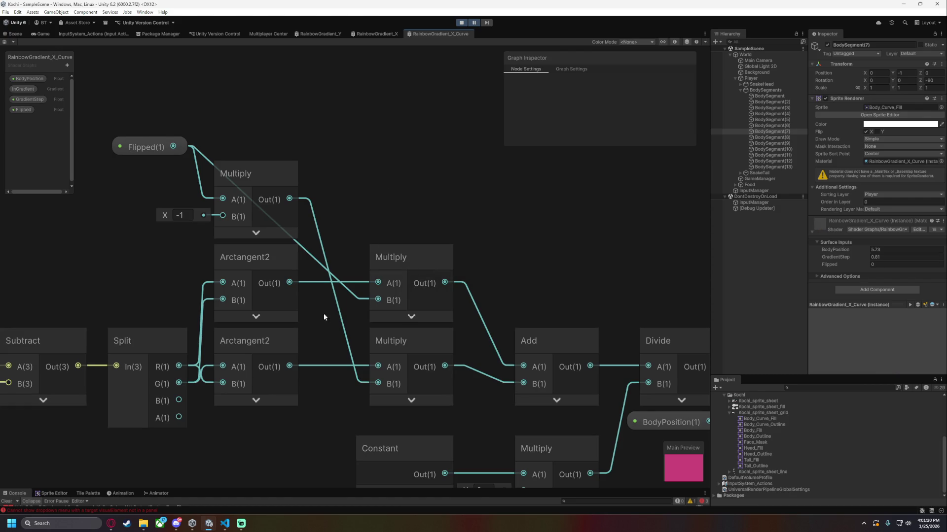
mouse_move(542, 283)
left_mouse_down()
mouse_move(466, 266)
mouse_move(421, 267)
left_mouse_up()
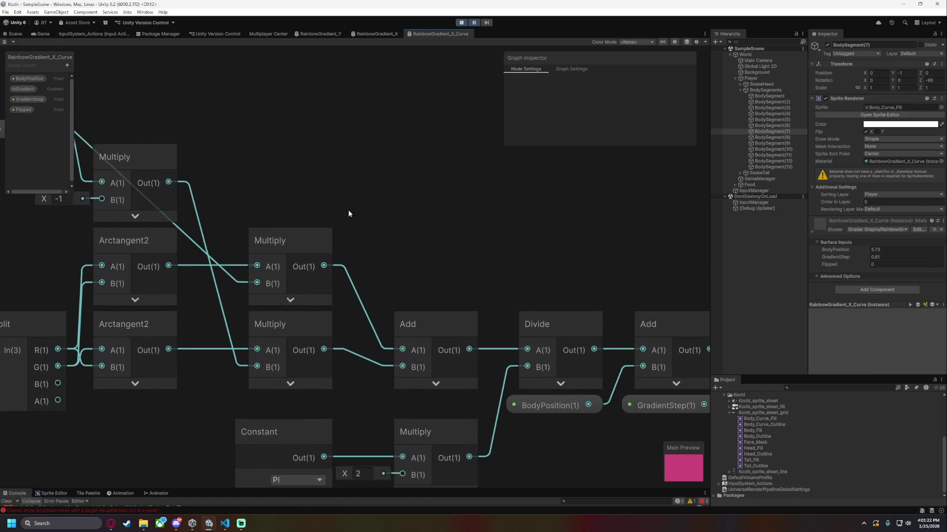
left_click(15, 34)
Select the first BodySegment and check its material's Flipped value, which reads 0.
scroll(324, 228, "down", 4)
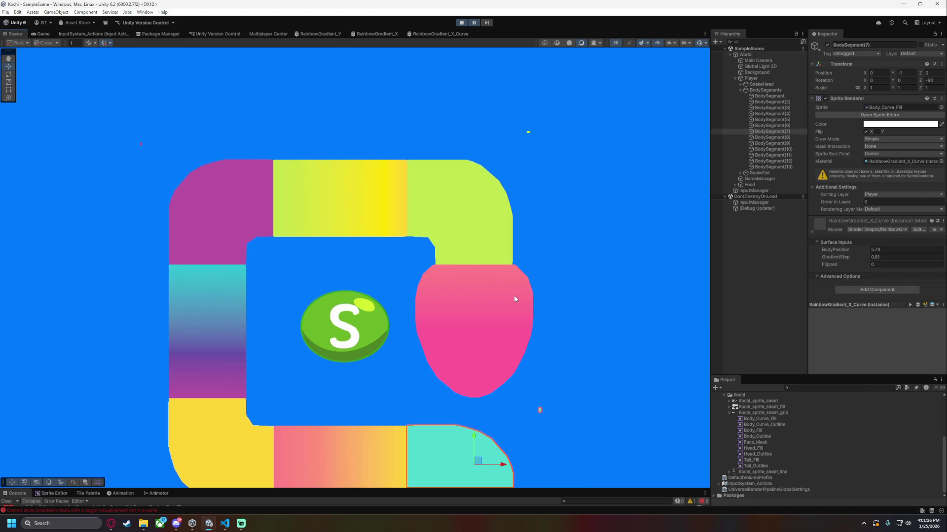
scroll(589, 318, "up", 2)
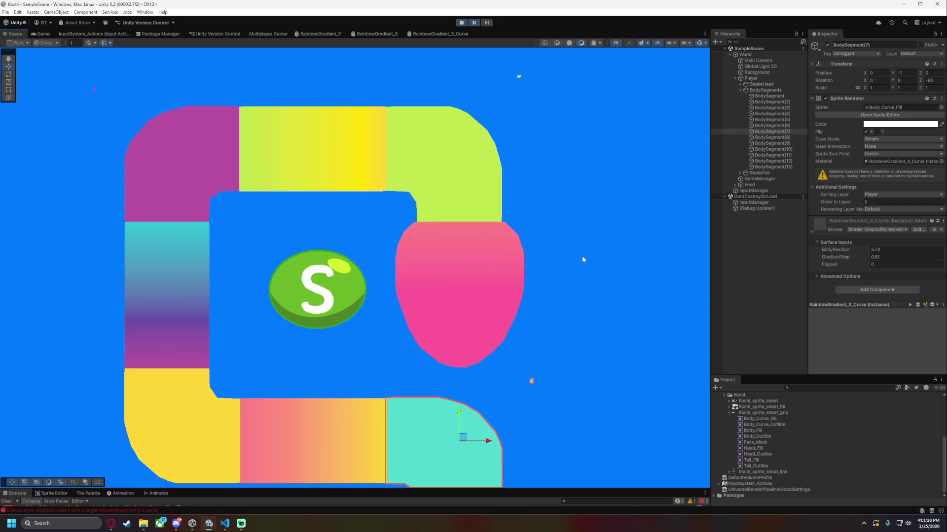
left_click(779, 97)
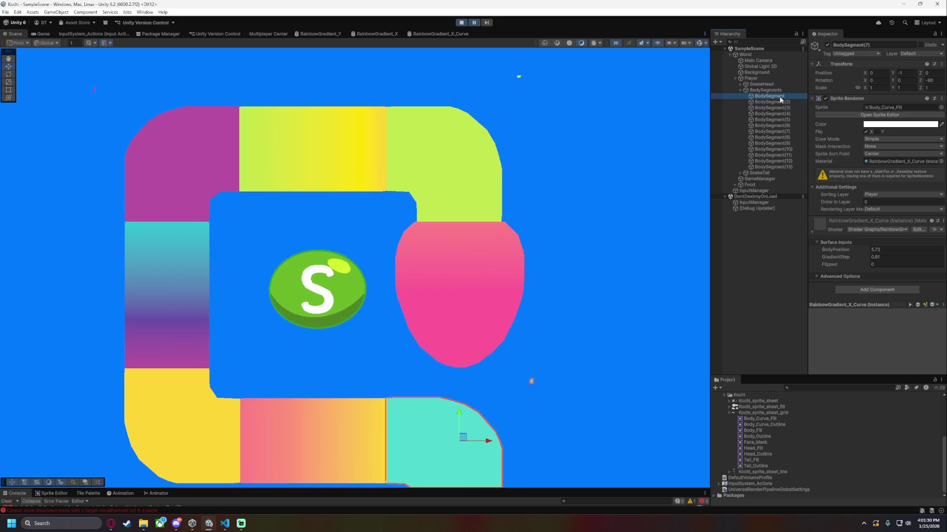
left_click(880, 267)
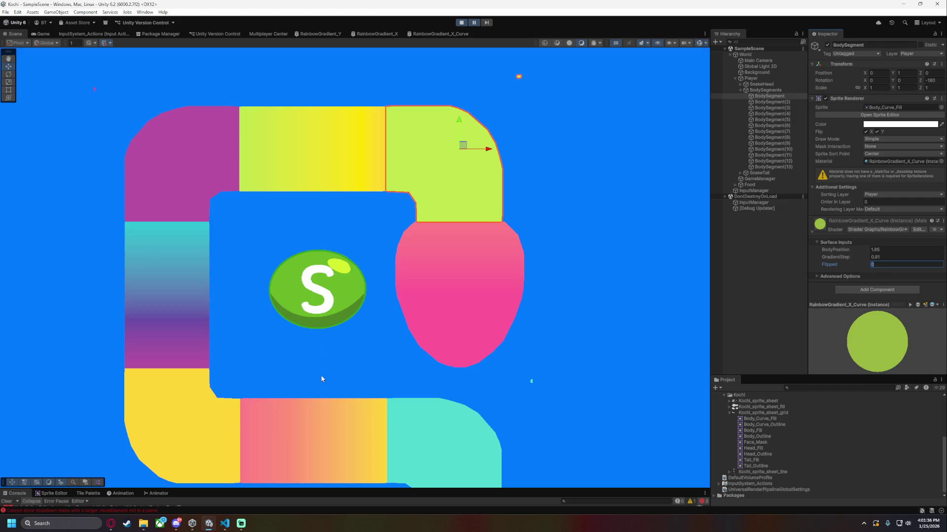
Look at the PlayerBodyMove.cs script, then return to the RainbowGradient_X_Curve shader graph.
mouse_move(192, 523)
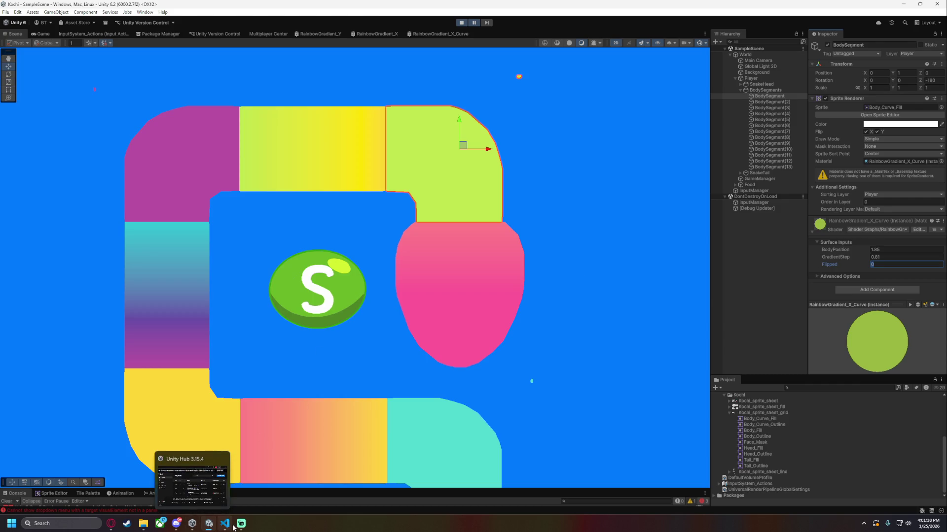
mouse_move(233, 525)
left_click(233, 502)
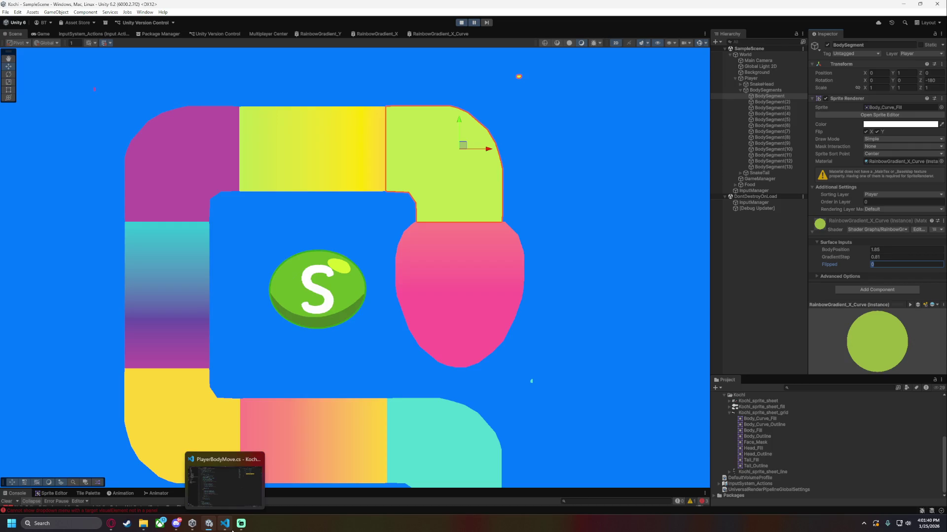
mouse_move(192, 527)
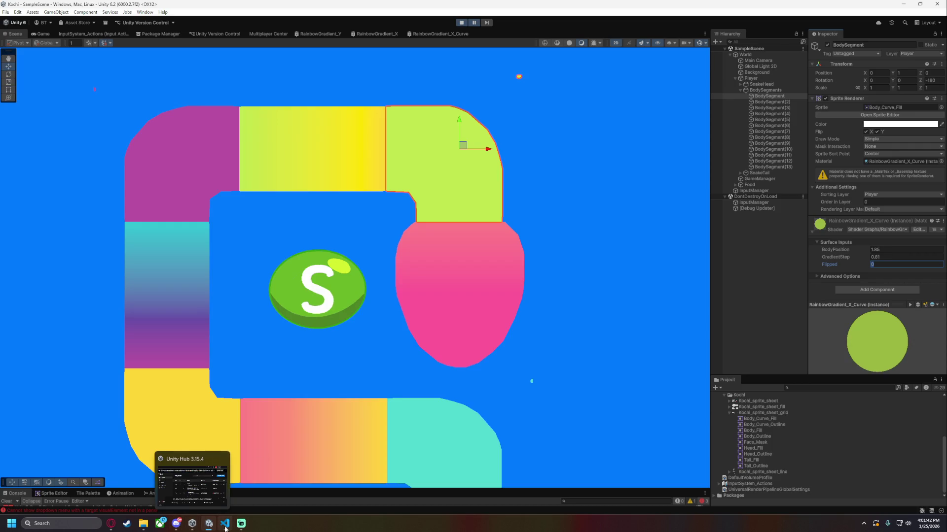
left_click(434, 33)
Replace the -1 Multiply with an Add node adding -1 to Flipped, wired into the lower Multiply's B.
left_click(329, 172)
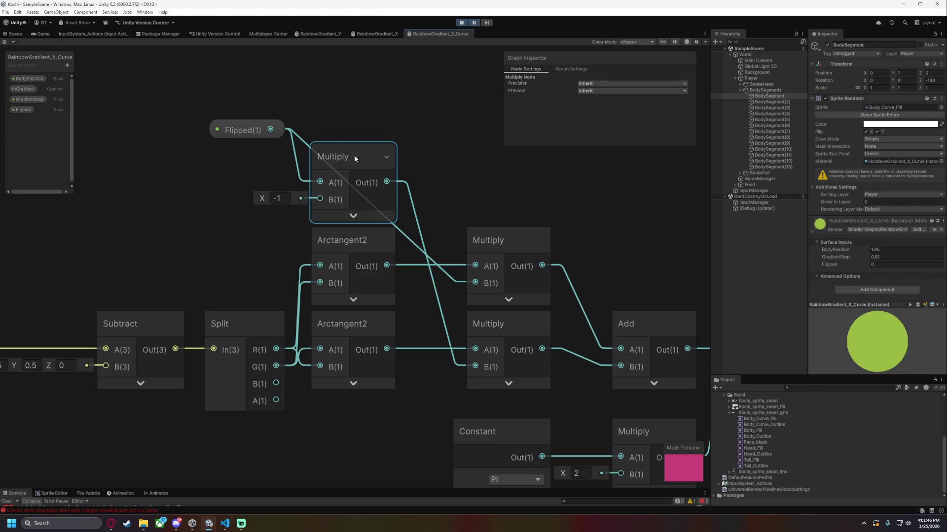
key("Delete")
left_click_drag(270, 129, 295, 170)
type("ad")
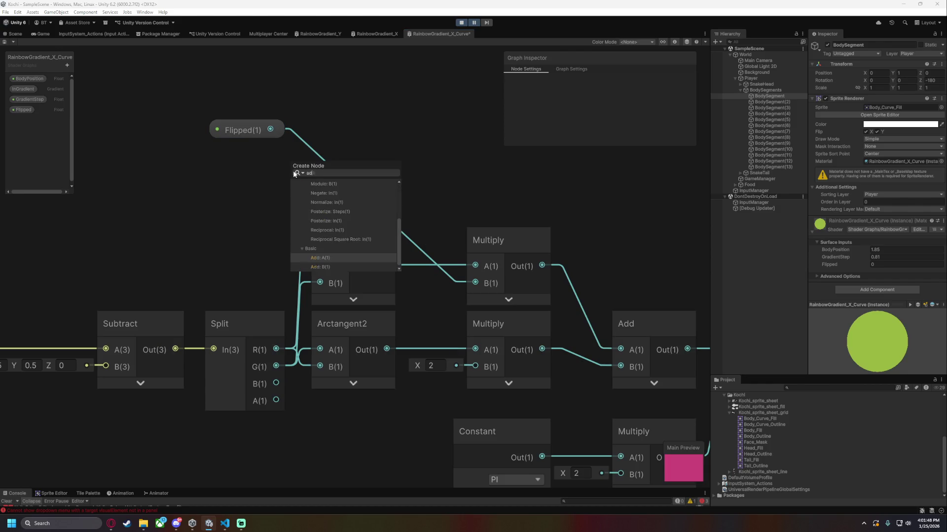
left_click(337, 258)
left_click(256, 196)
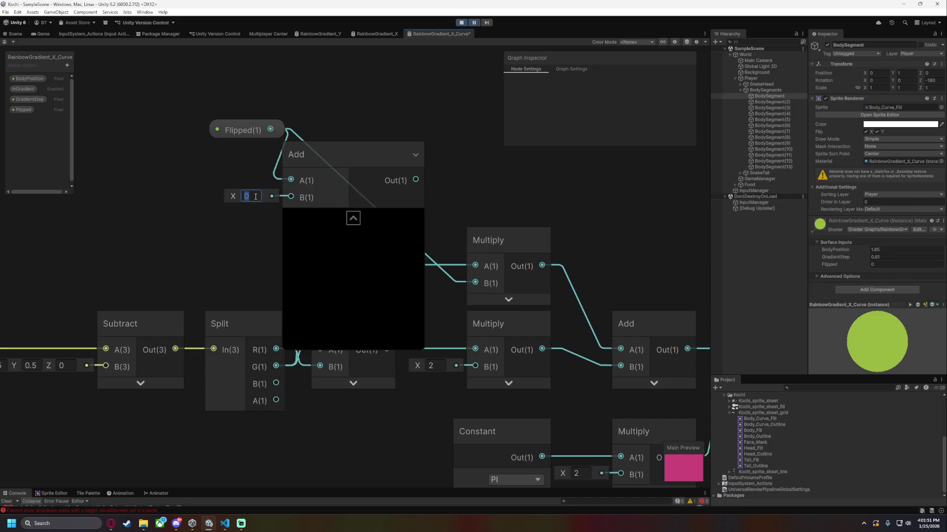
left_click(353, 218)
left_click_drag(328, 152, 354, 155)
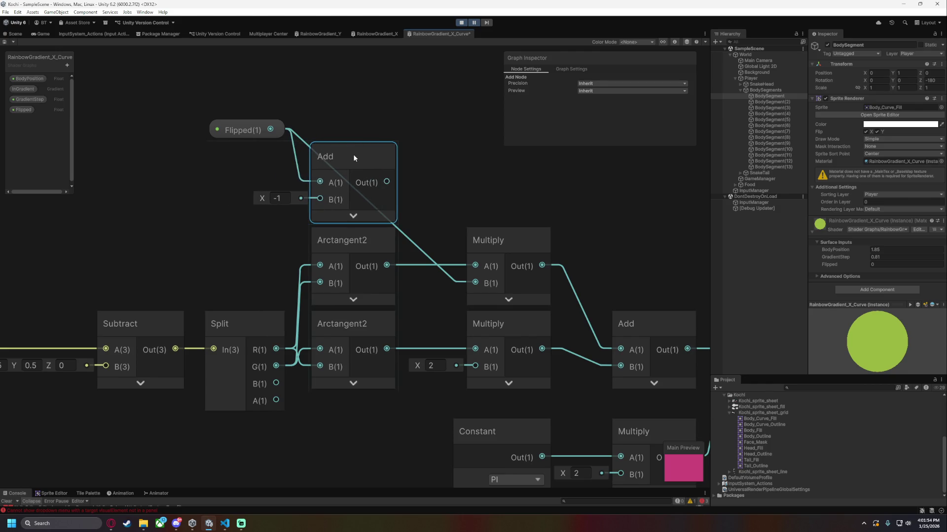
left_click_drag(384, 182, 475, 367)
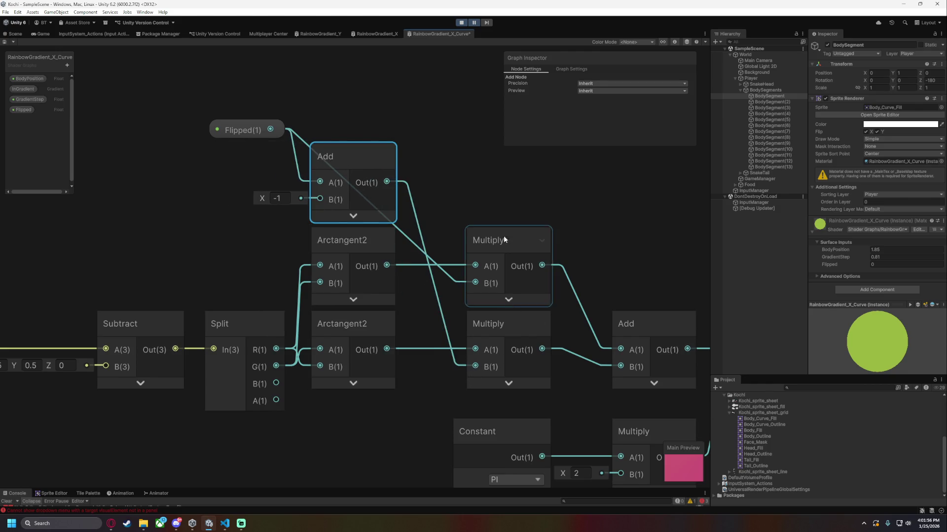
Delete the Add node and its wires, leaving the lower Multiply's B at 2.
left_click(476, 159)
left_click(260, 137)
left_click(326, 140)
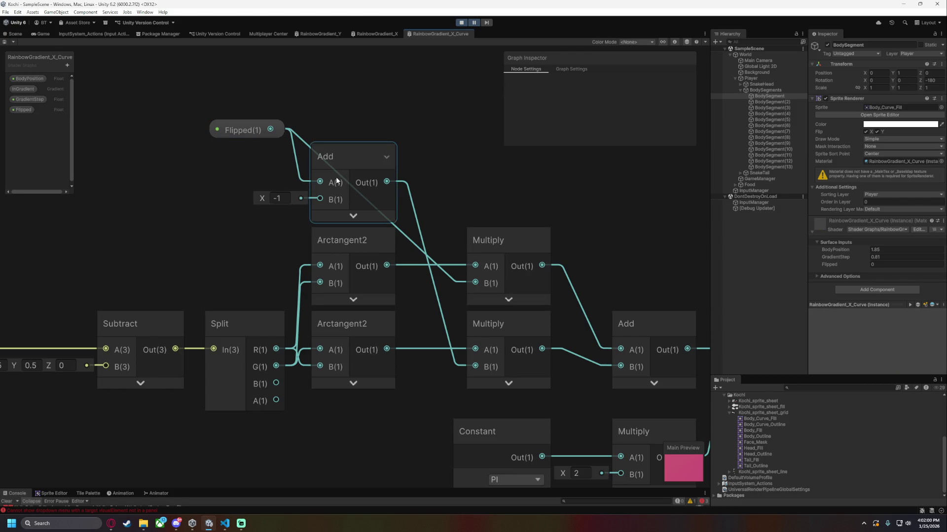
left_click(342, 158)
key("Delete")
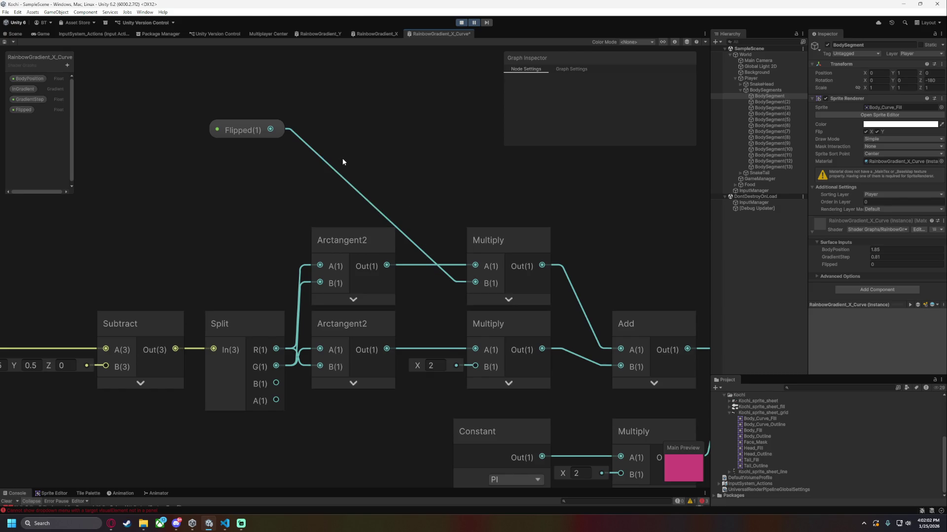
Save the shader graph and nudge the Flipped node into place.
key("space")
type("negat")
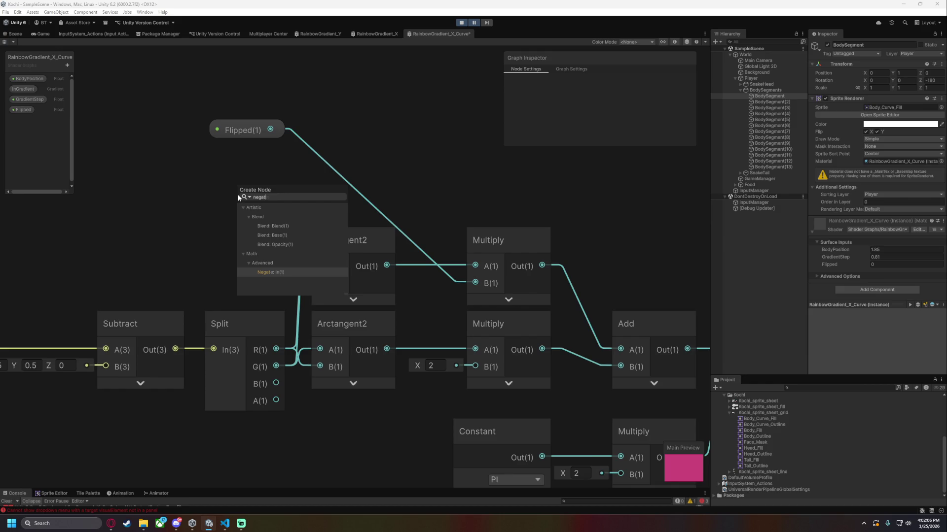
key("Escape")
left_click(267, 136)
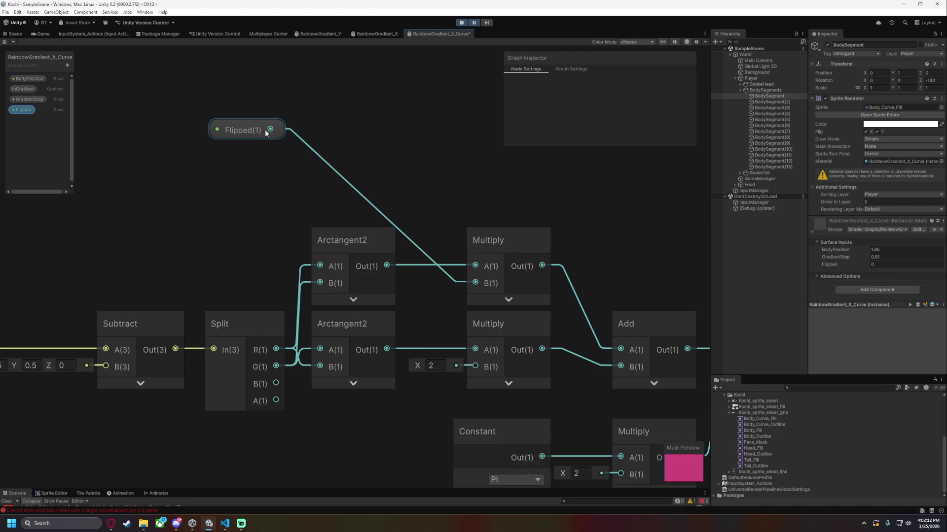
key("ctrl+s")
mouse_move(253, 129)
left_mouse_down()
mouse_move(243, 134)
mouse_move(247, 107)
mouse_move(347, 214)
mouse_move(371, 217)
mouse_move(235, 125)
left_mouse_up()
left_click(235, 128)
Add a Not node fed by Flipped and wire its output into the lower Multiply's B.
key("space")
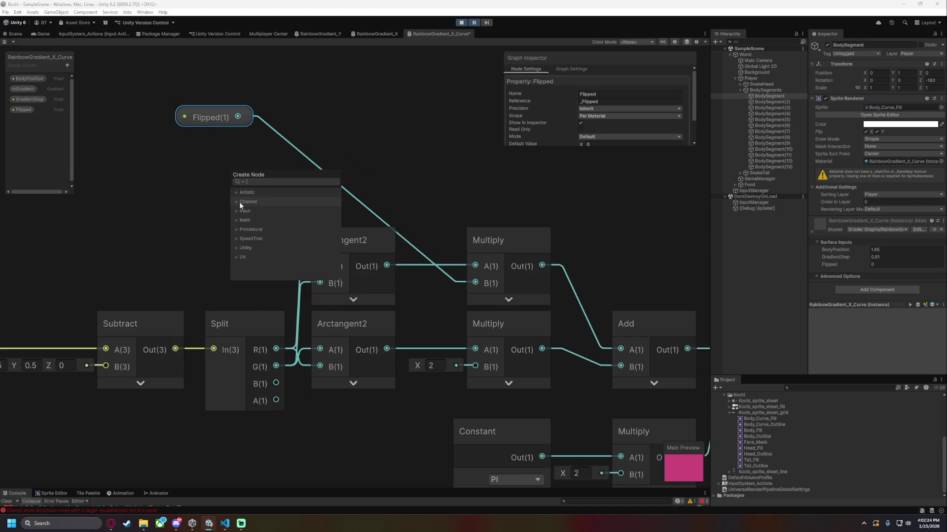
type("not")
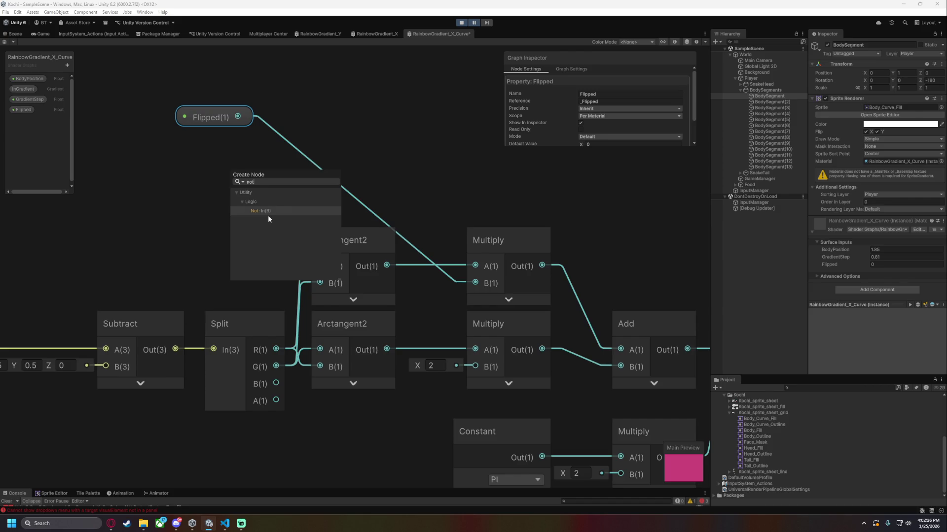
left_click(268, 212)
mouse_move(269, 178)
left_mouse_down()
mouse_move(353, 186)
mouse_move(386, 409)
left_mouse_up()
type("nu")
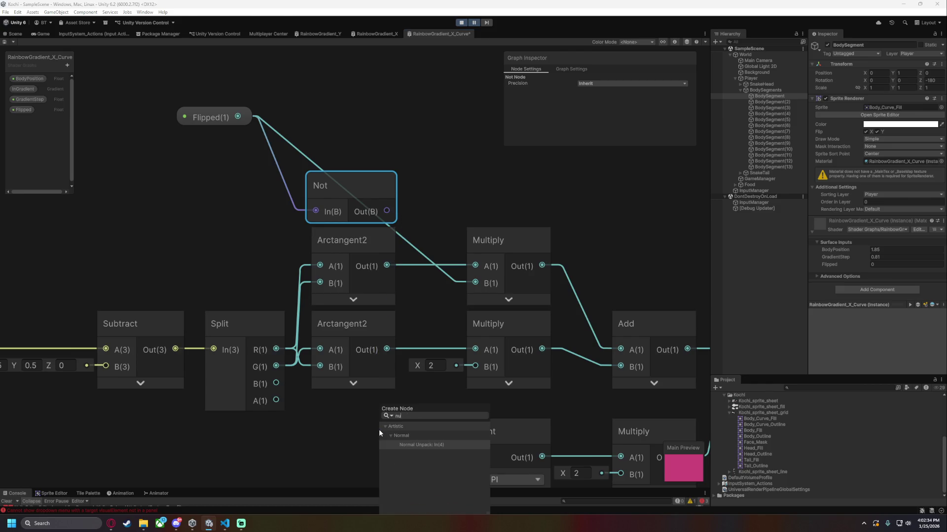
key("Escape")
left_click_drag(386, 211, 474, 367)
left_click(418, 406)
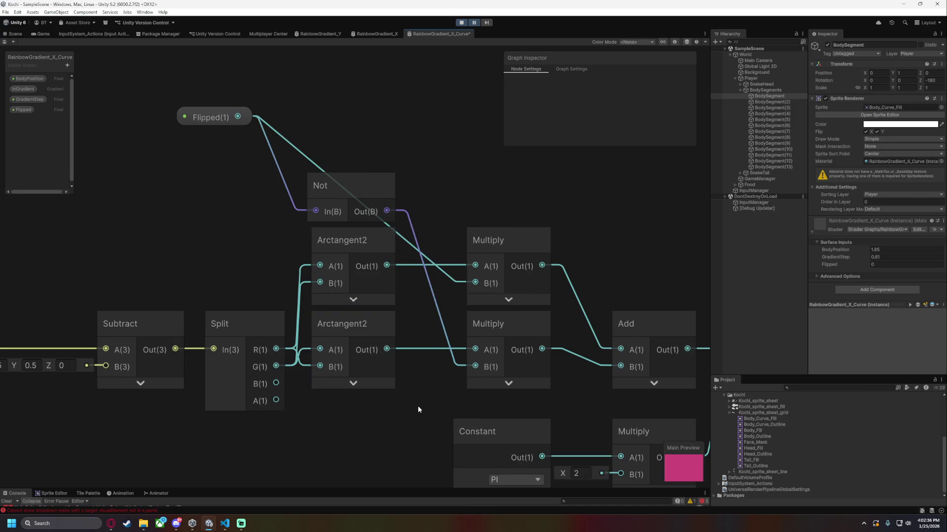
left_click_drag(214, 122, 246, 128)
left_click(419, 142)
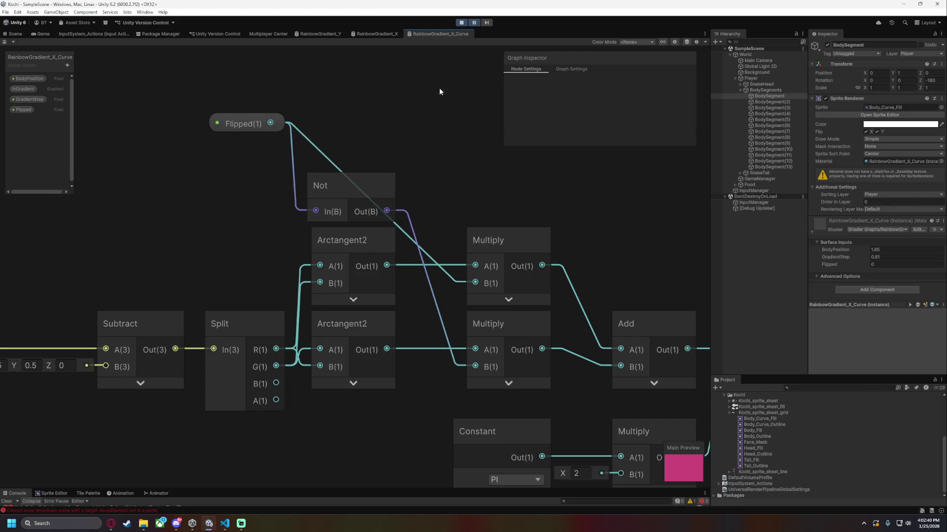
Return to the Scene view and frame the rainbow snake's body.
left_click(15, 33)
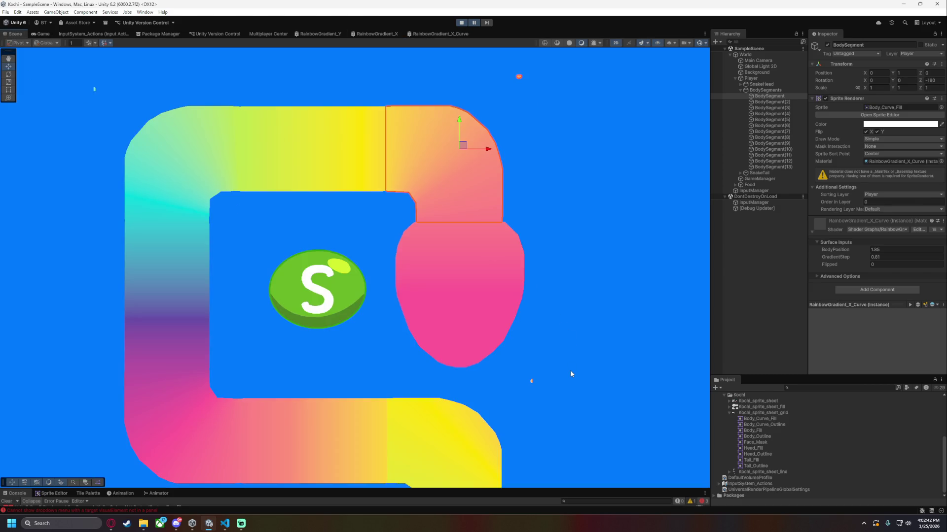
left_click(549, 373)
key("Down")
key("Down")
key("Down")
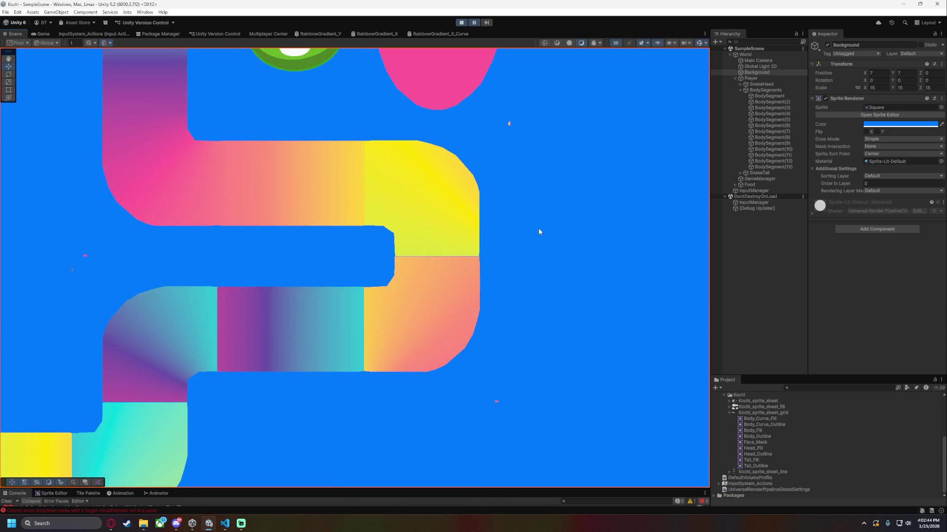
key("Down")
key("Down")
key("Up")
key("Up")
key("Up")
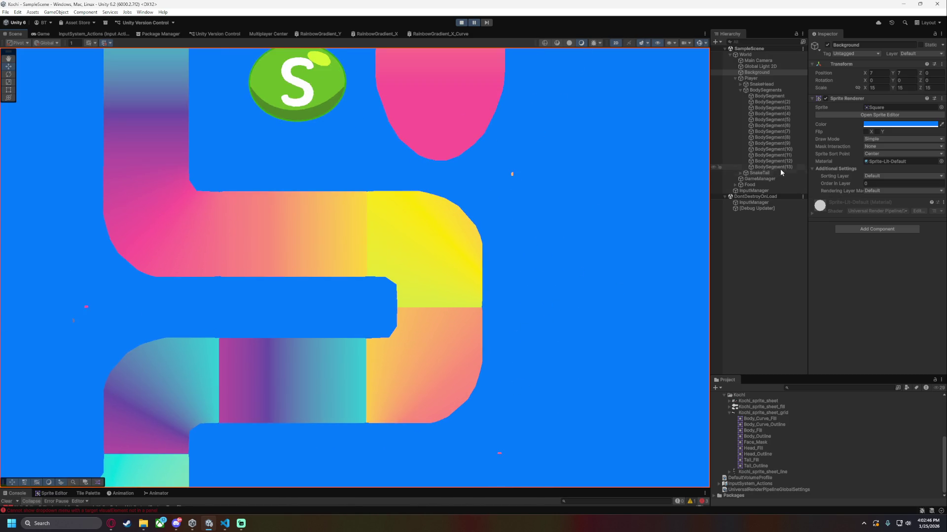
Select the curved BodySegment(7) and set its material's Flipped to 1 and BodyPosition to 5.16.
left_click(771, 102)
left_click(773, 112)
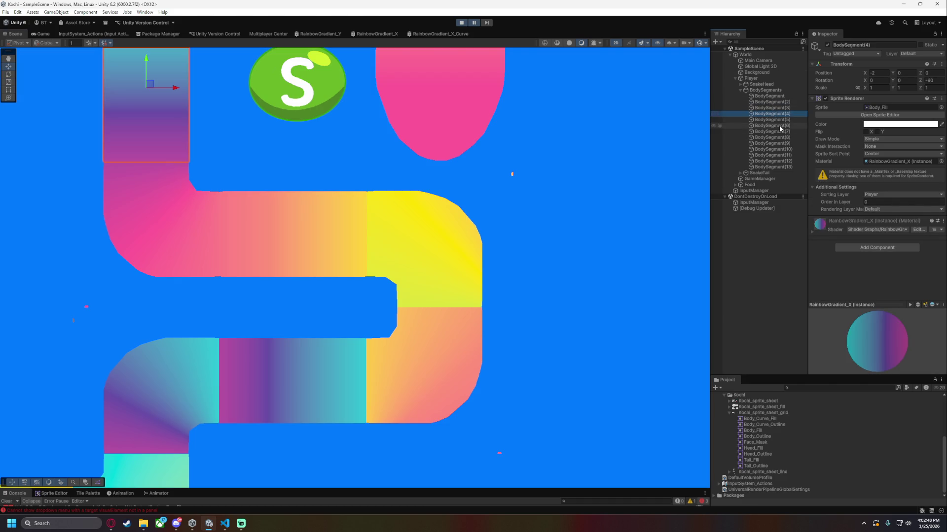
left_click(778, 120)
left_click(779, 126)
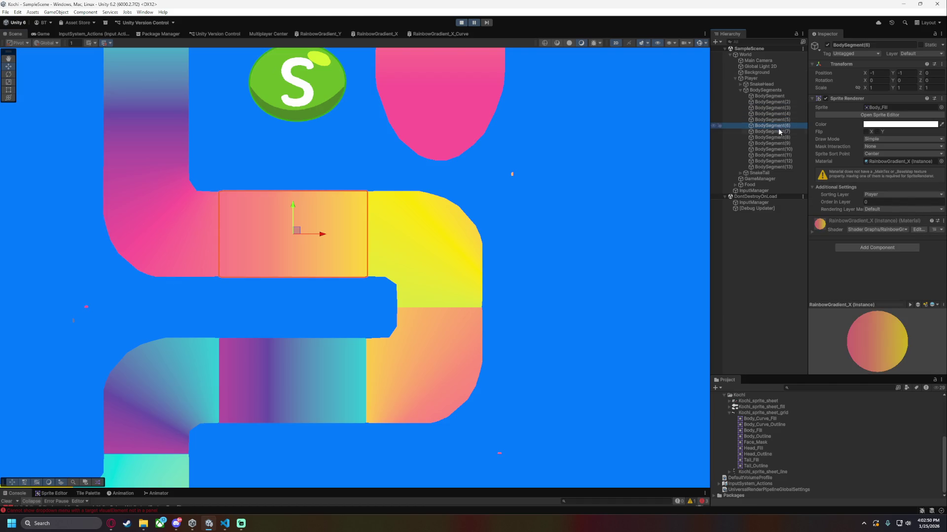
left_click(779, 132)
left_click(874, 264)
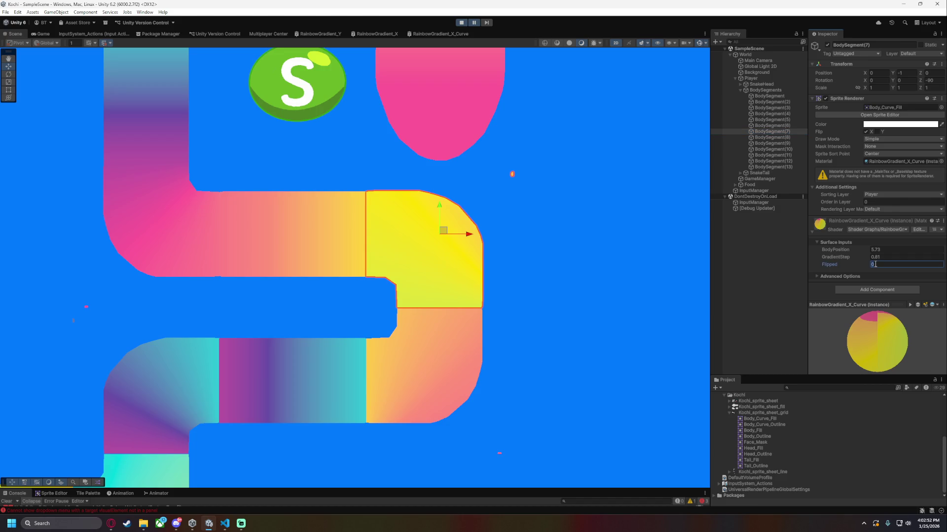
type("1")
left_click_drag(848, 250, 838, 249)
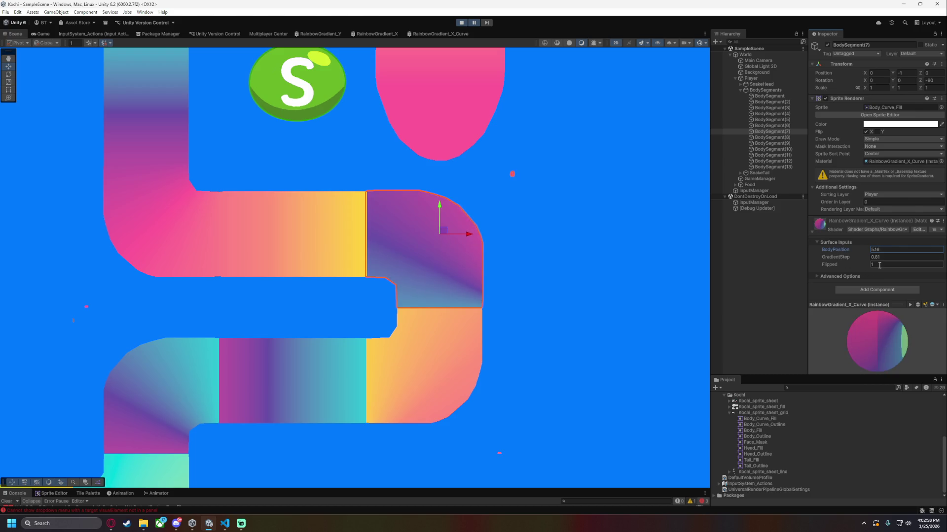
left_click(440, 34)
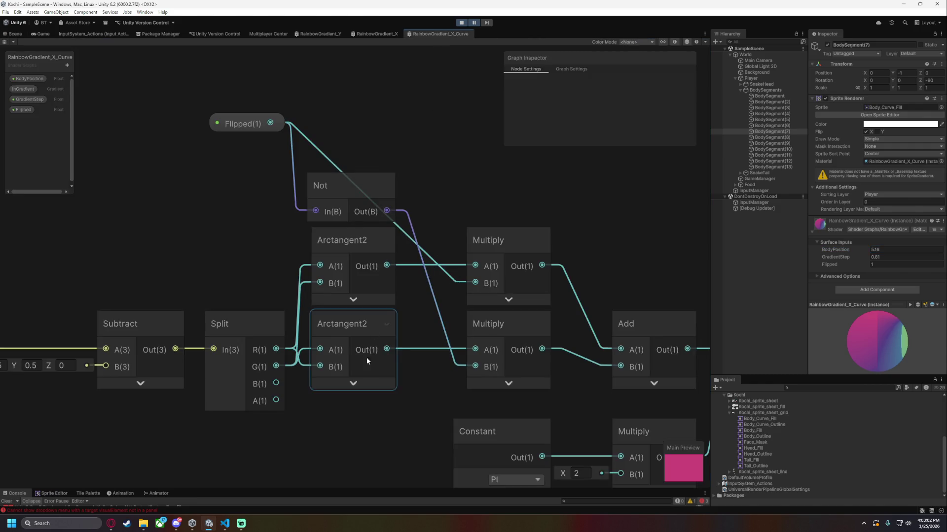
left_click_drag(534, 191, 464, 180)
left_click(14, 34)
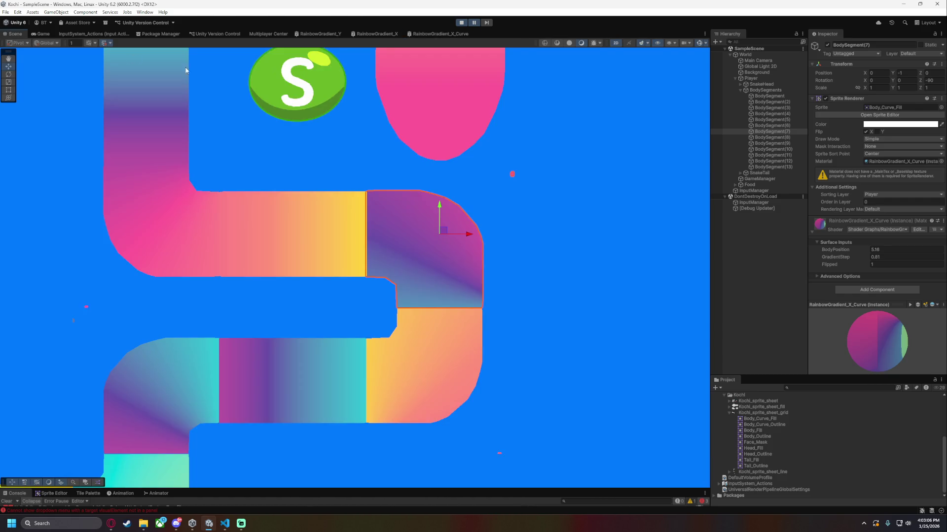
left_click(439, 34)
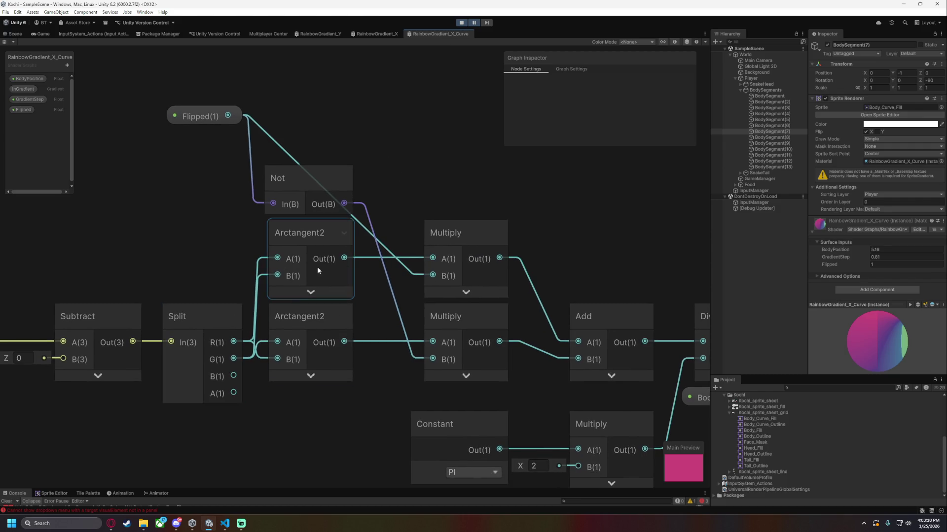
left_click(461, 273)
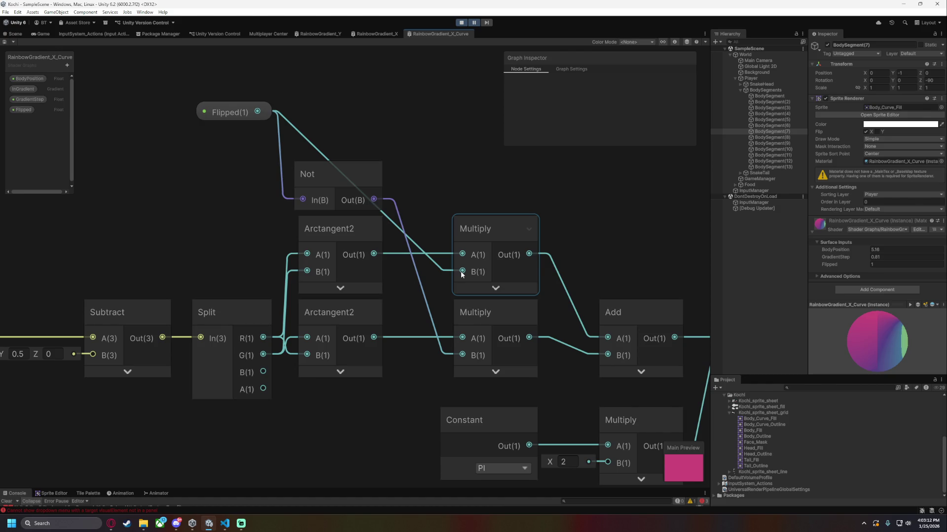
left_click(14, 34)
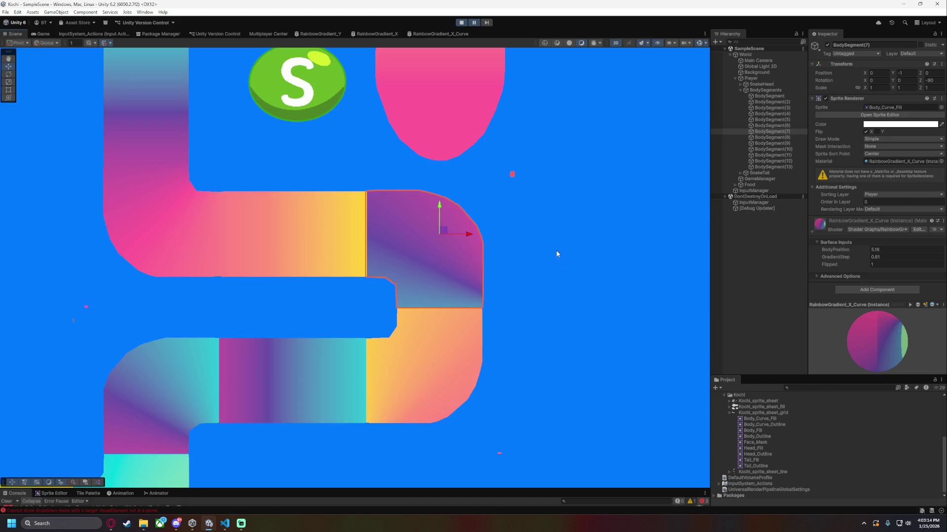
mouse_move(847, 252)
left_mouse_down()
mouse_move(859, 250)
mouse_move(831, 250)
left_mouse_up()
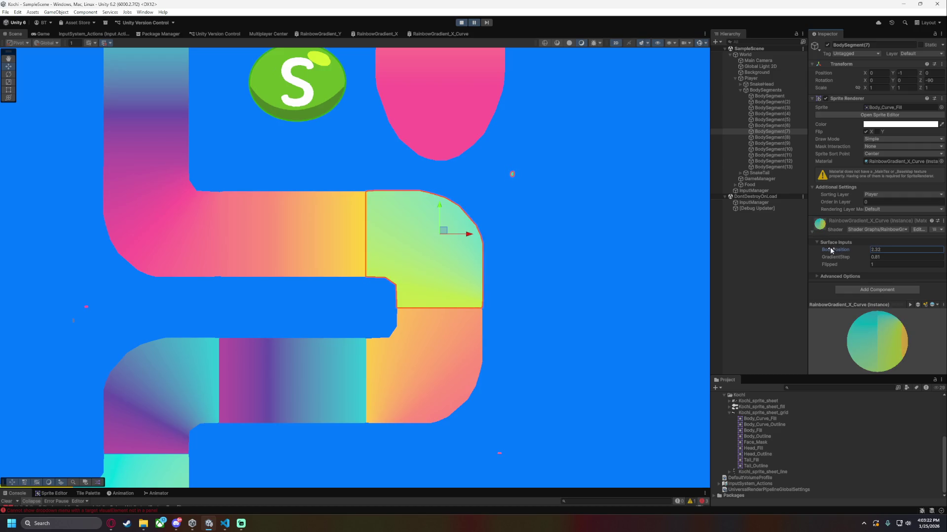
Enter 0 in the segment material's Flipped field, adjust BodyPosition, then reopen the RainbowGradient_X_Curve graph.
left_click(888, 265)
type("0")
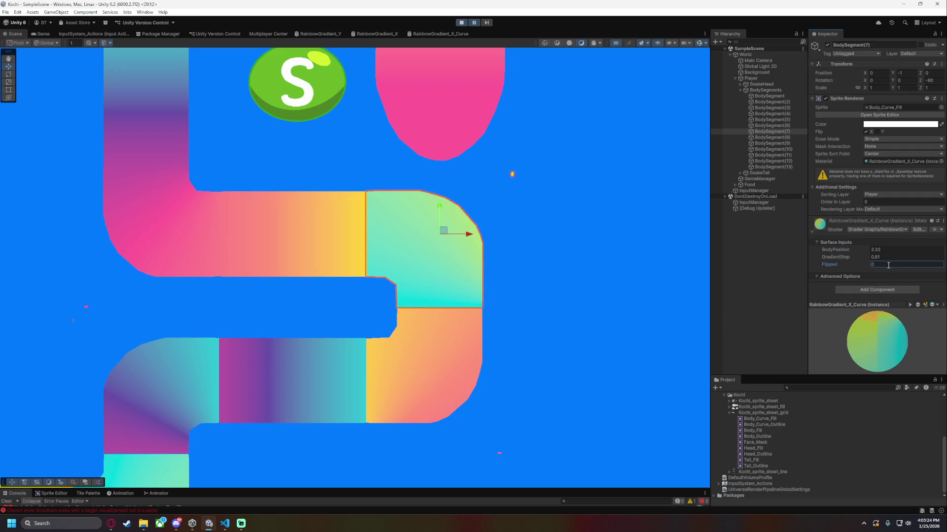
mouse_move(838, 248)
left_mouse_down()
mouse_move(827, 248)
mouse_move(835, 249)
left_mouse_up()
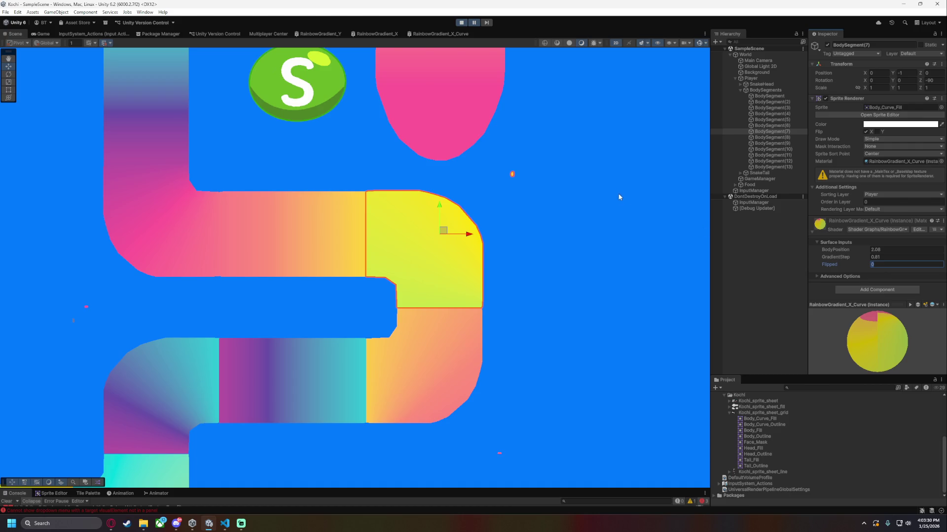
left_click(427, 34)
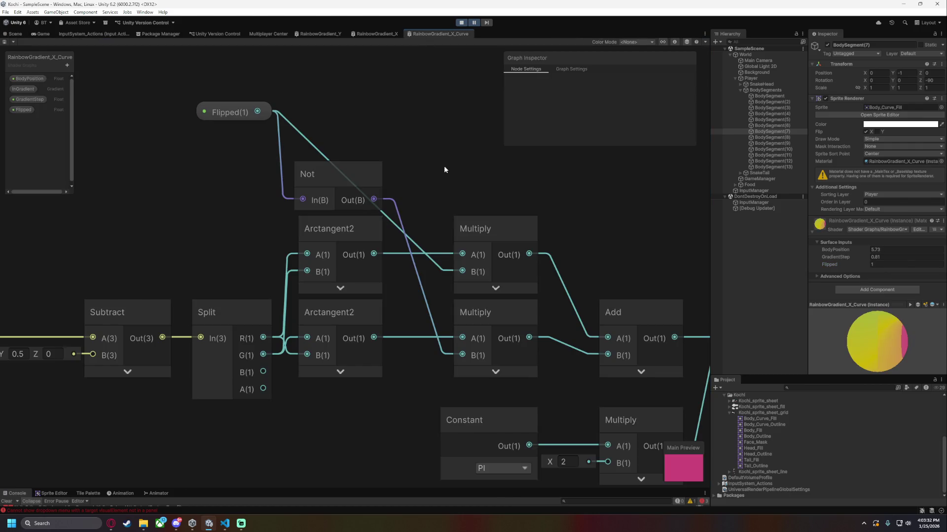
Undo the Flipped property, Not node and extra Multiply/Add nodes until only the Arctangent2 path remains.
key("ctrl+z")
key("ctrl+z")
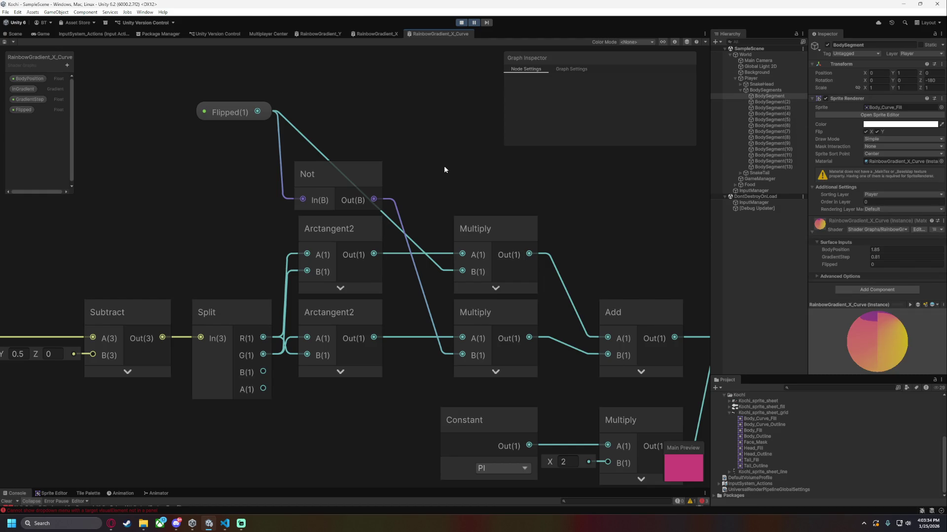
key("ctrl+z")
key("ctrl+z")
key("ctrl+z")
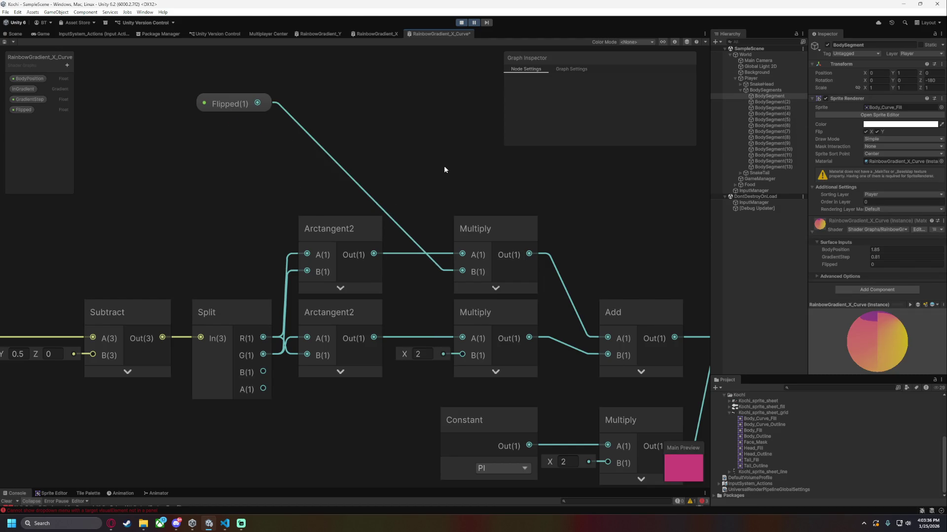
key("ctrl+z")
key("ctrl+z")
key("ctrl+z")
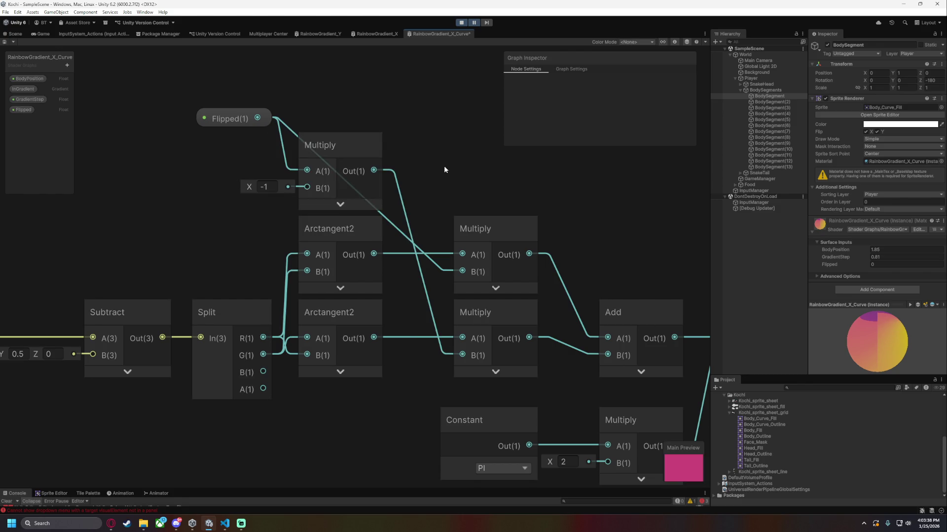
key("ctrl+z")
key("ctrl+z")
key("ctrl+z")
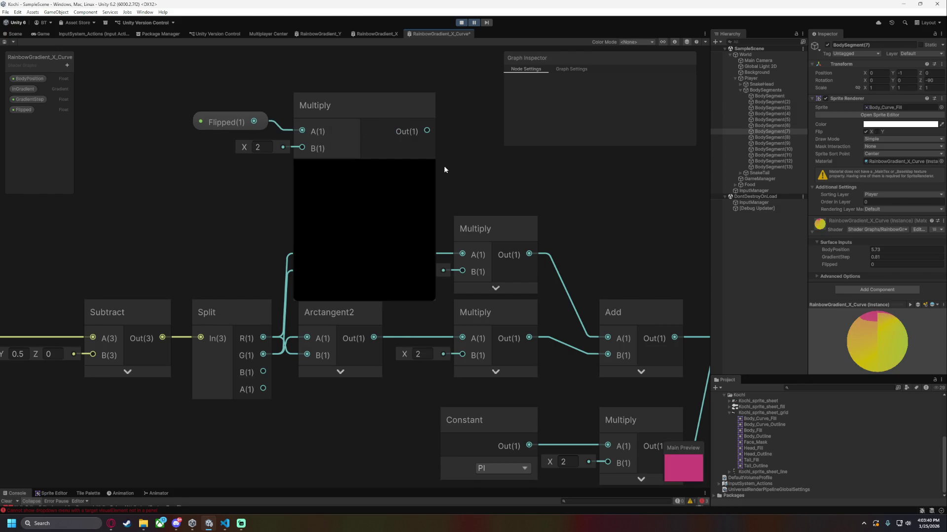
key("ctrl+y")
key("ctrl+y")
key("ctrl+y")
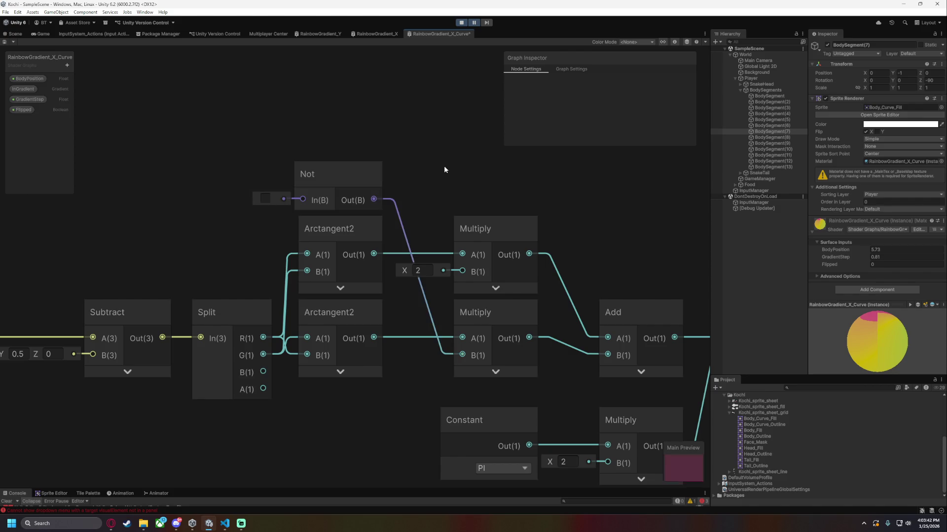
key("ctrl+z")
key("ctrl+z")
key("ctrl+z")
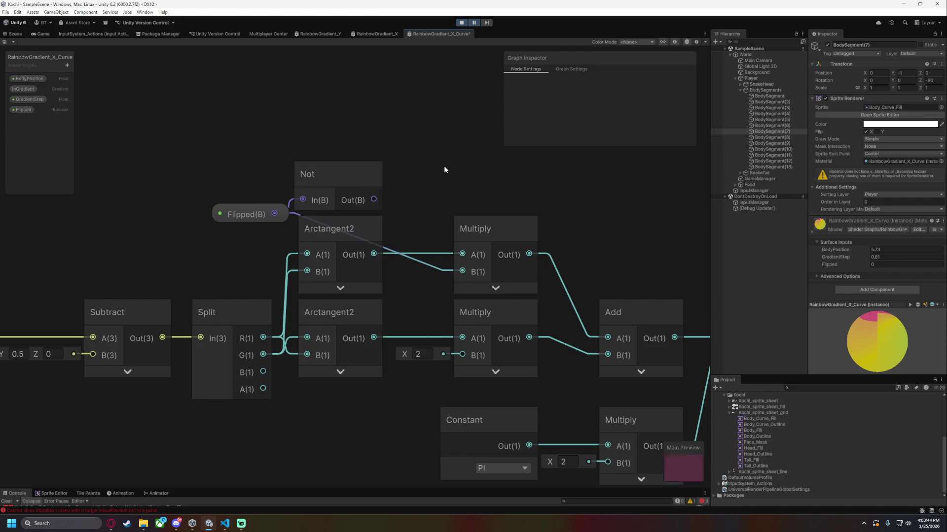
key("ctrl+z")
key("ctrl+z")
key("ctrl+z")
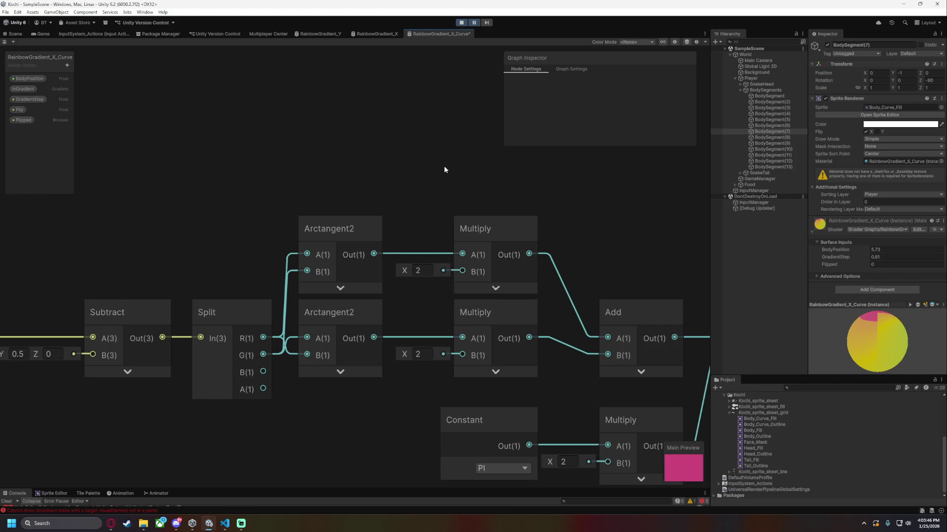
key("ctrl+z")
key("ctrl+z")
key("ctrl+z")
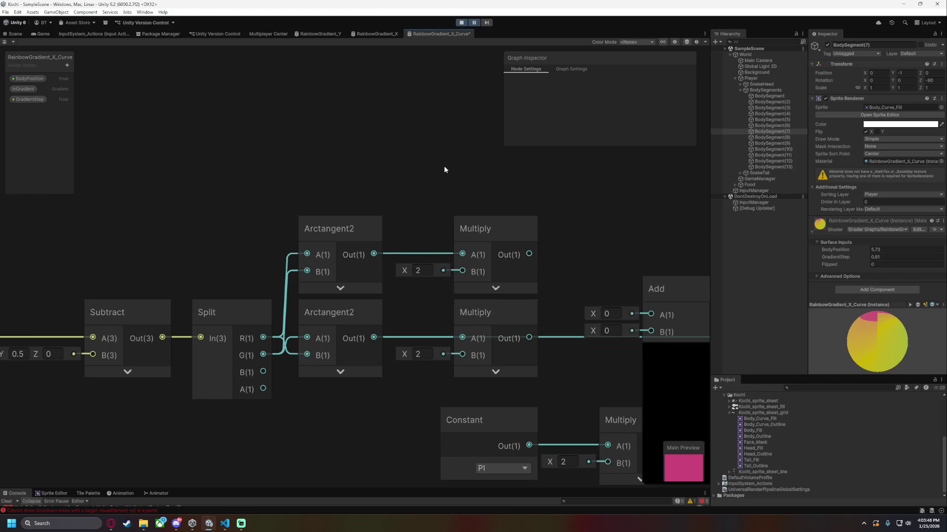
key("ctrl+z")
key("ctrl+z")
key("ctrl+z")
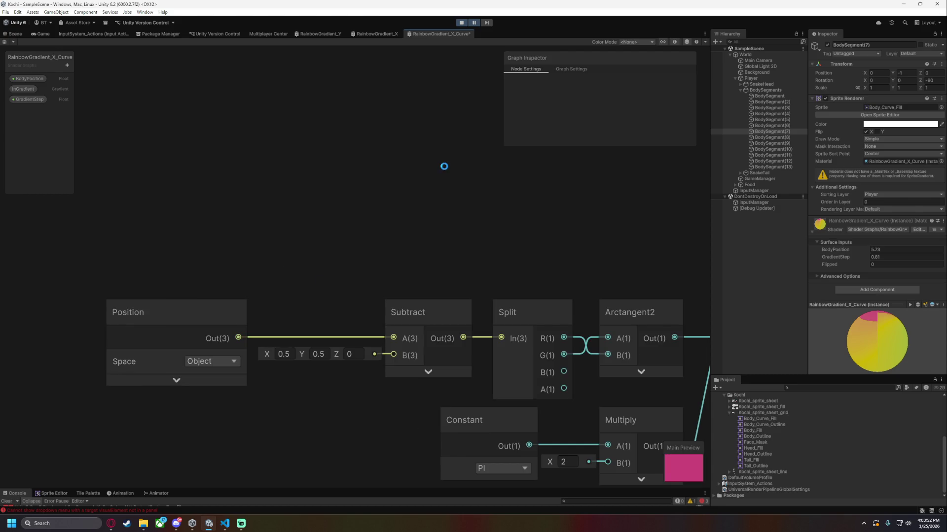
Raise the curved segment's BodyPosition to 6.39 in the Scene, then pan across the shader graph.
left_click(15, 34)
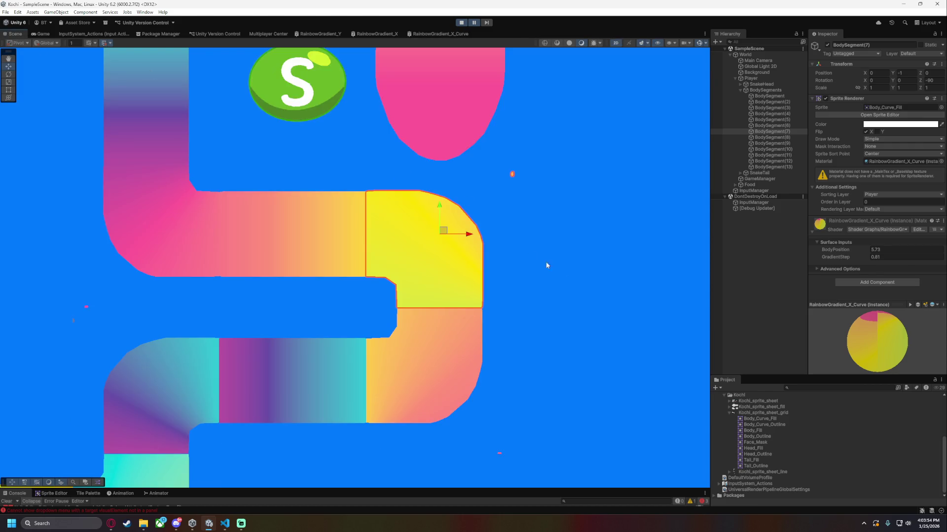
left_click_drag(837, 250, 841, 244)
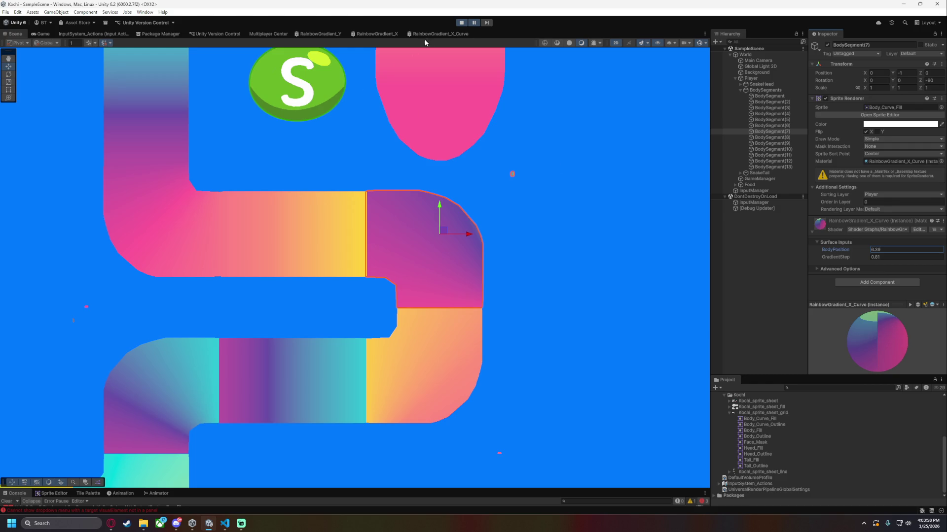
left_click(428, 34)
mouse_move(490, 180)
left_mouse_down()
mouse_move(282, 140)
mouse_move(430, 92)
mouse_move(220, 123)
left_mouse_up()
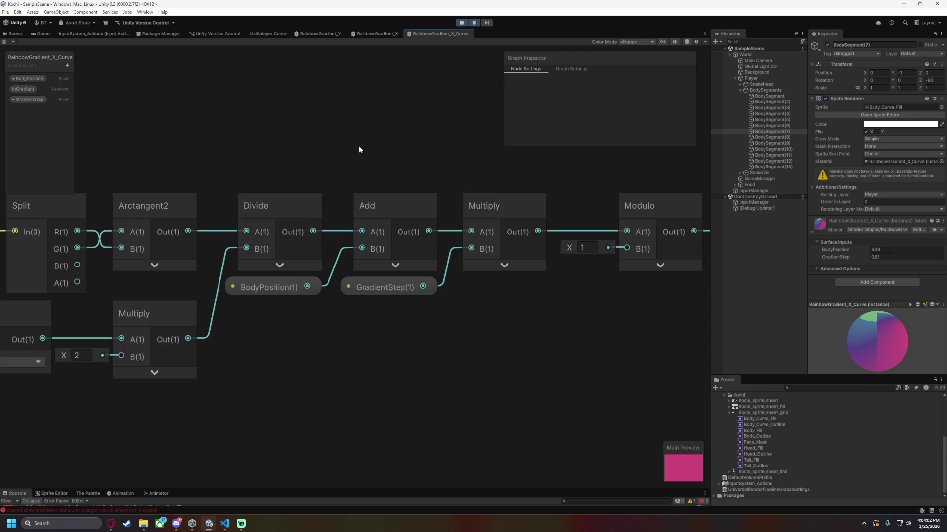
Add a Float property named Flipped to the Blackboard, deleting an accidentally added Vector2 property.
left_click_drag(357, 149, 427, 143)
scroll(279, 147, "down", 2)
left_click_drag(279, 146, 433, 143)
scroll(391, 239, "up", 3)
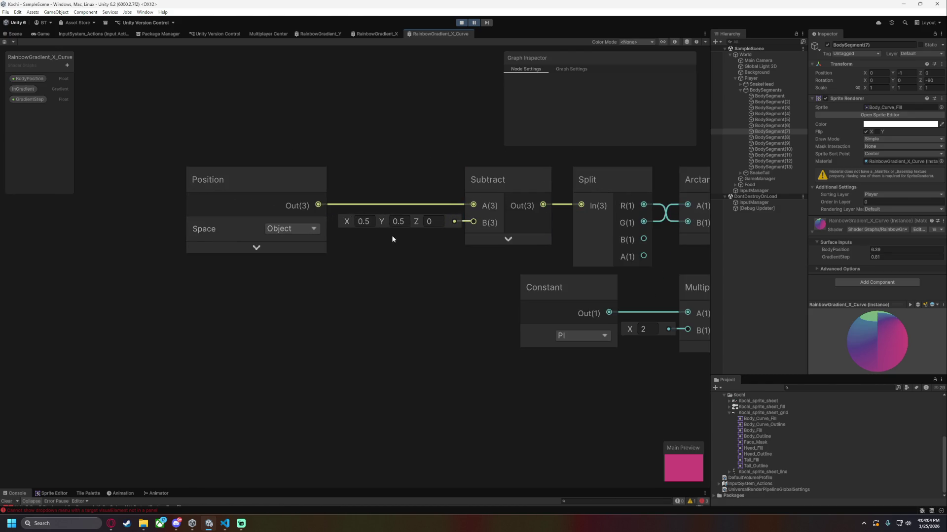
left_click(67, 65)
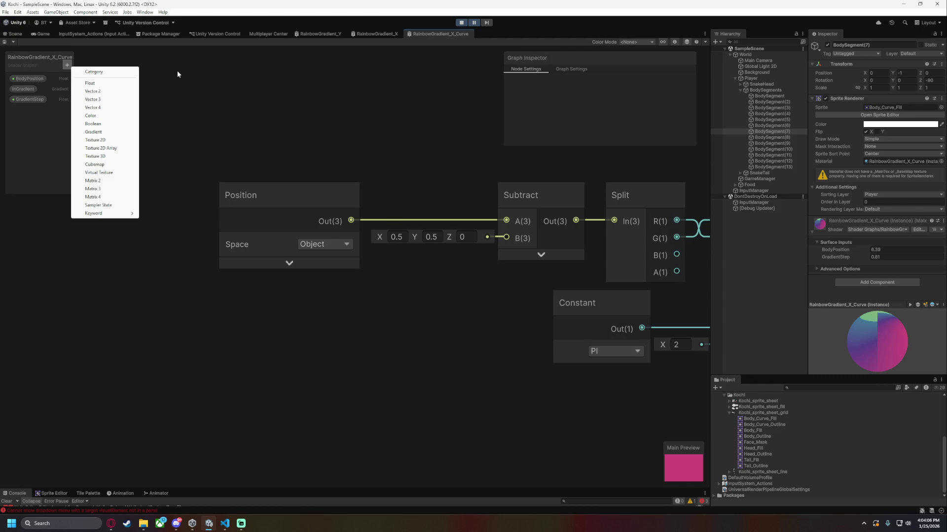
left_click(105, 90)
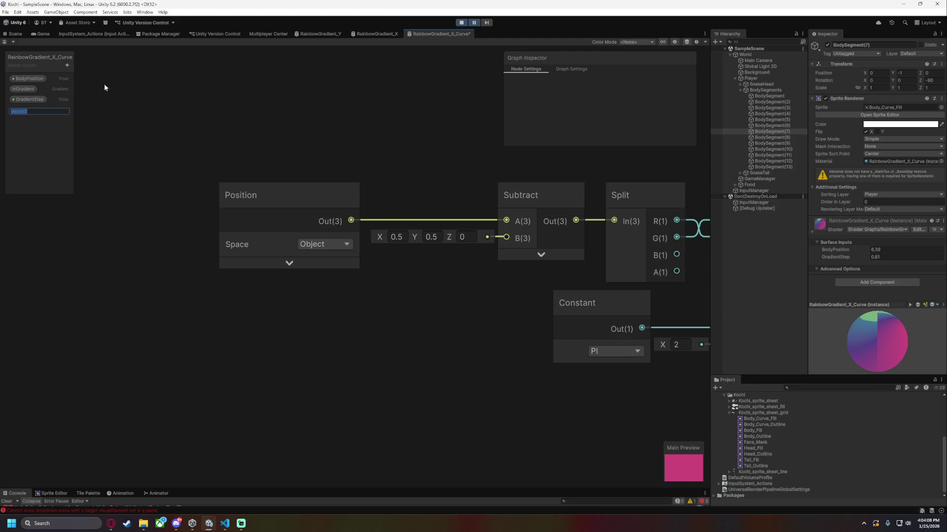
left_click(27, 114)
right_click(24, 109)
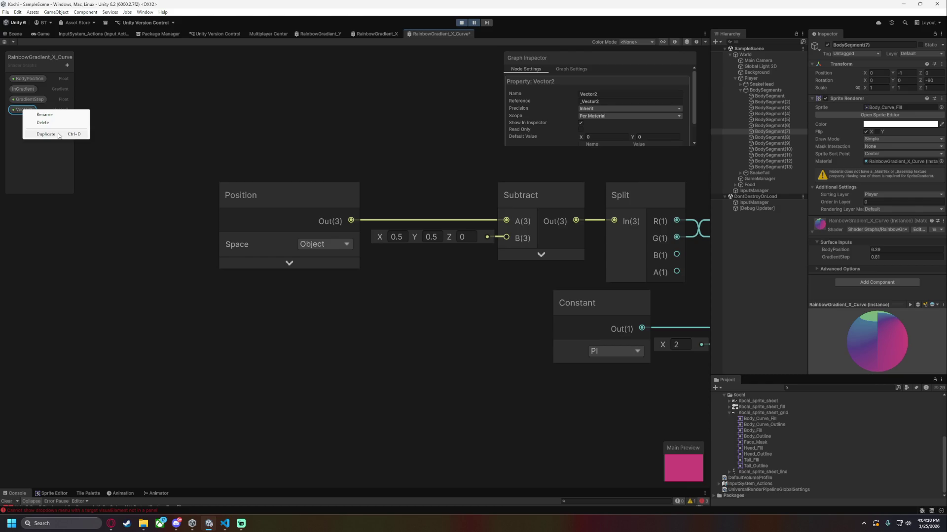
left_click(35, 126)
left_click(67, 65)
left_click(102, 84)
type("Flipped")
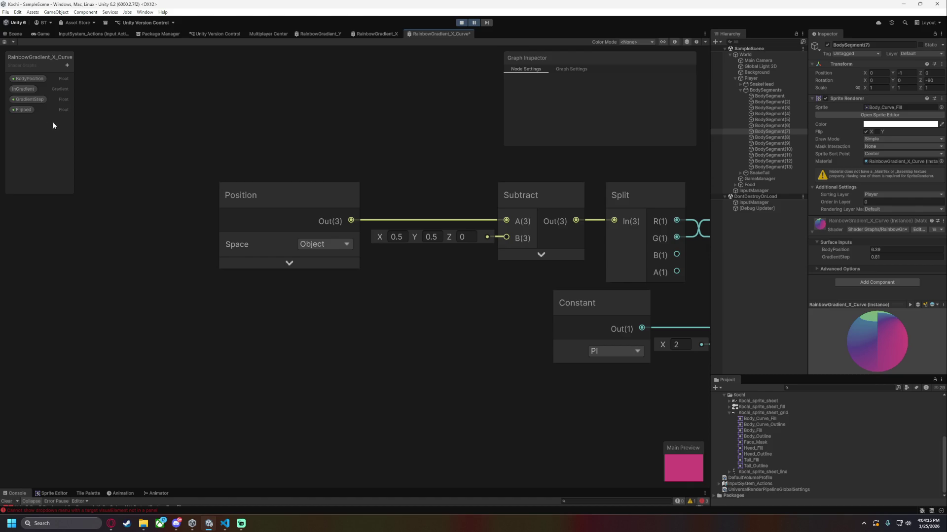
Place Flipped as a graph node and shift Position and Subtract left to make room.
mouse_move(23, 109)
left_mouse_down()
mouse_move(48, 175)
mouse_move(211, 332)
mouse_move(305, 285)
mouse_move(311, 339)
mouse_move(247, 334)
mouse_move(381, 347)
left_mouse_up()
scroll(381, 348, "down", 3)
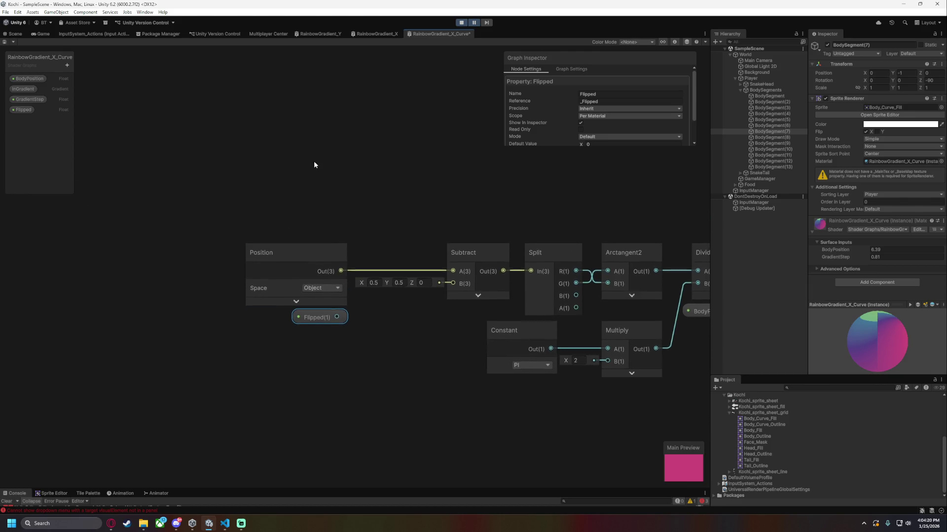
left_click_drag(254, 167, 360, 248)
left_click_drag(465, 280, 465, 280)
mouse_move(451, 226)
left_mouse_down()
mouse_move(289, 226)
mouse_move(385, 233)
left_mouse_up()
left_click(354, 265)
Wire Subtract's output into the True input of a new Branch node.
type("mul")
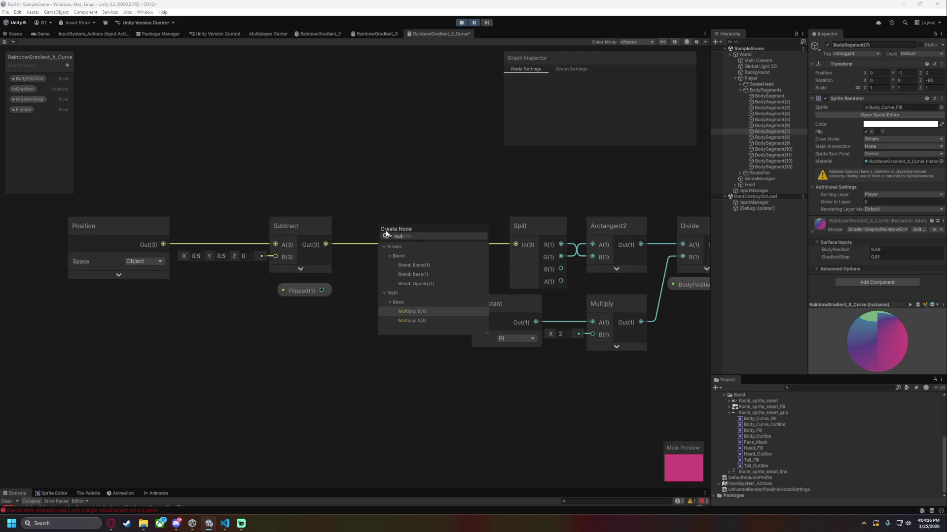
key("BackSpace")
key("BackSpace")
key("BackSpace")
type("swit")
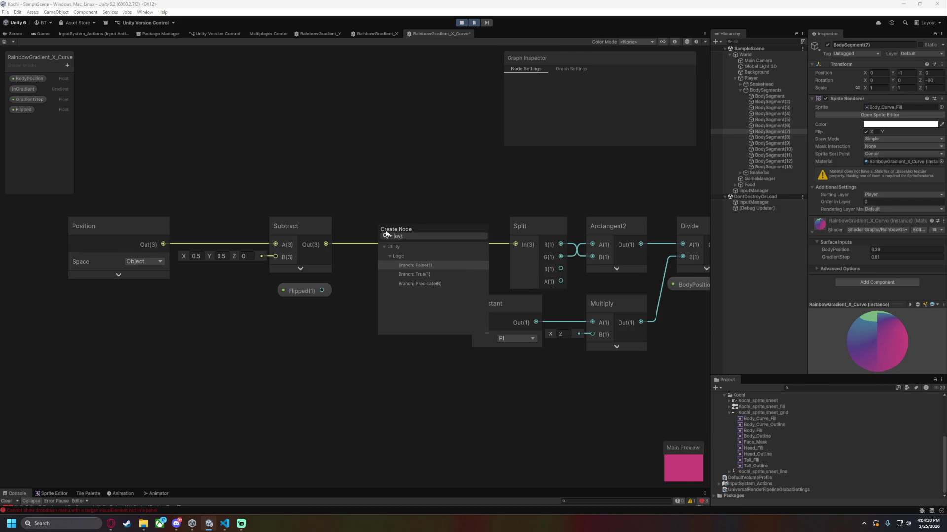
key("Down")
key("Return")
mouse_move(395, 208)
left_mouse_down()
mouse_move(410, 222)
mouse_move(411, 212)
left_mouse_up()
Move Flipped above Subtract and feed it into a new Equal Comparison node.
left_click_drag(299, 286, 290, 207)
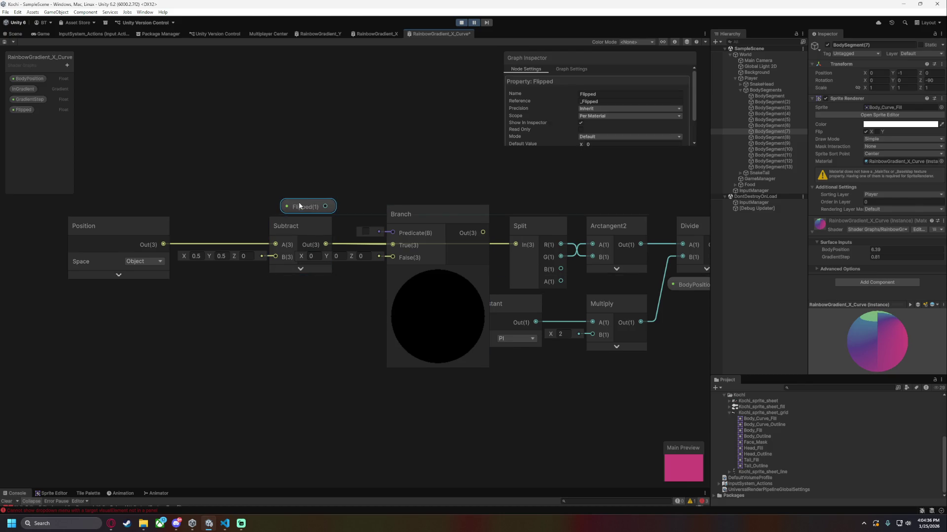
mouse_move(201, 166)
left_mouse_down()
mouse_move(178, 166)
mouse_move(303, 161)
left_mouse_up()
type("equ")
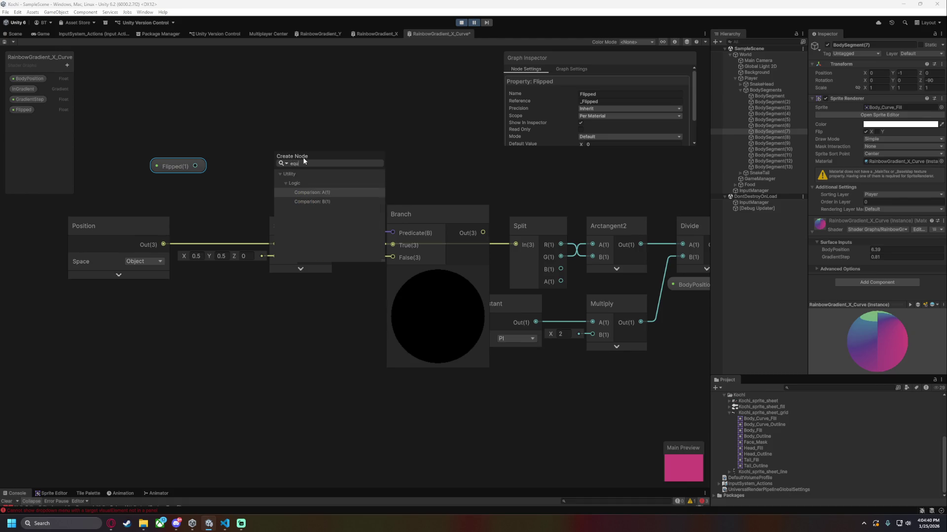
key("Return")
left_click_drag(289, 152, 283, 157)
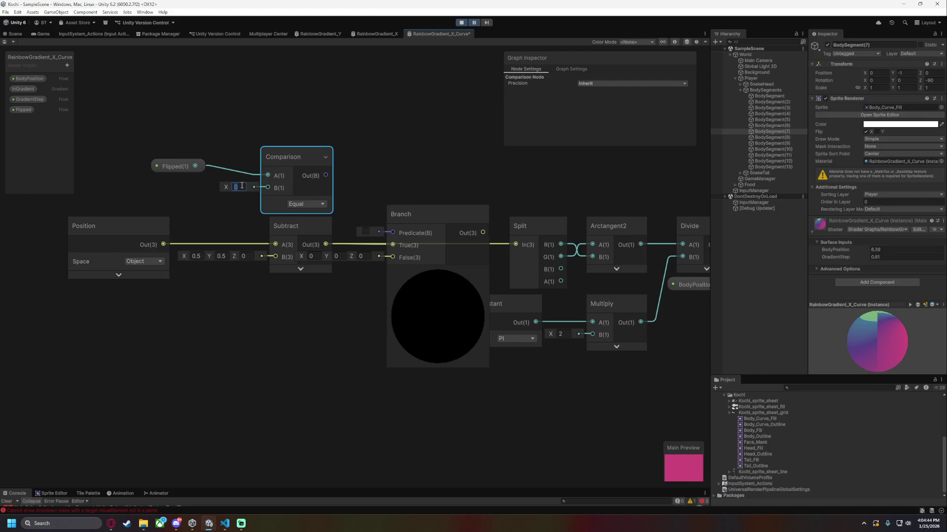